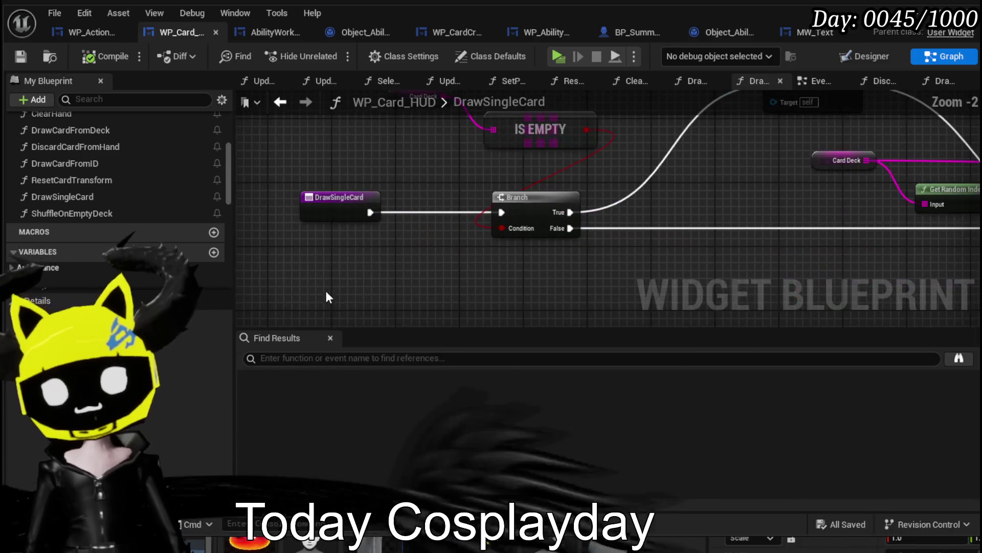
Add a new function to WP_Card_HUD's Functions list in My Blueprint.
scroll(297, 254, down, 2)
scroll(297, 255, down, 3)
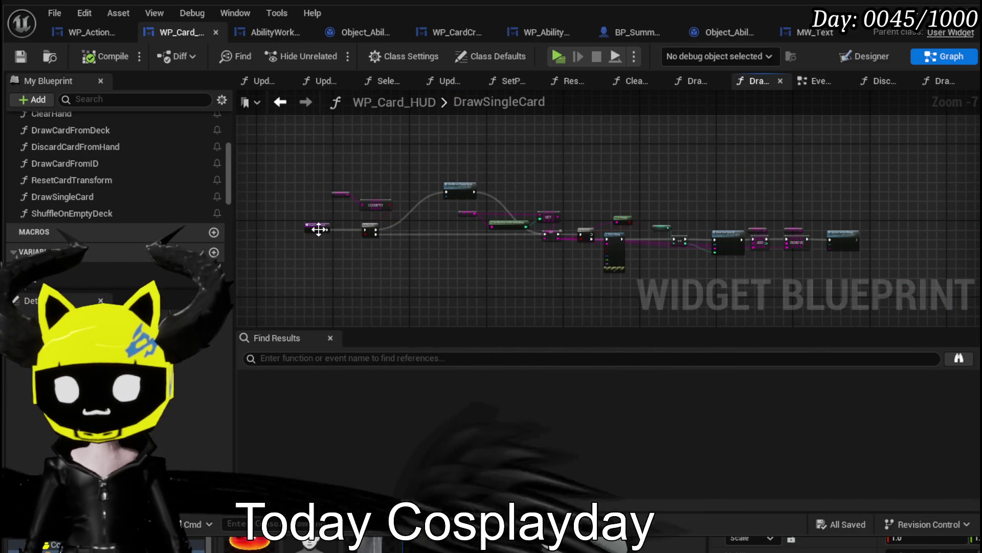
scroll(138, 216, up, 2)
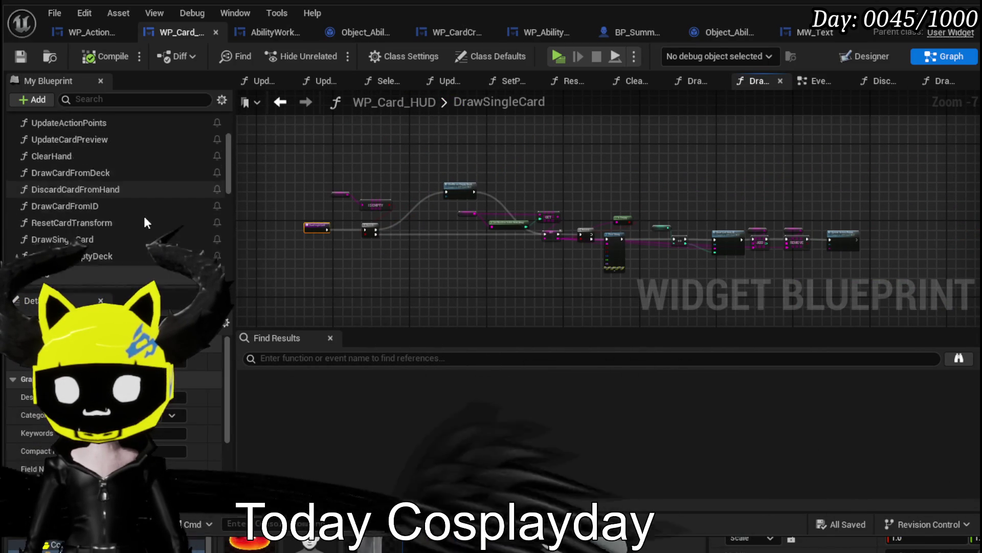
scroll(148, 215, down, 2)
scroll(205, 195, up, 3)
scroll(219, 183, up, 2)
click(214, 158)
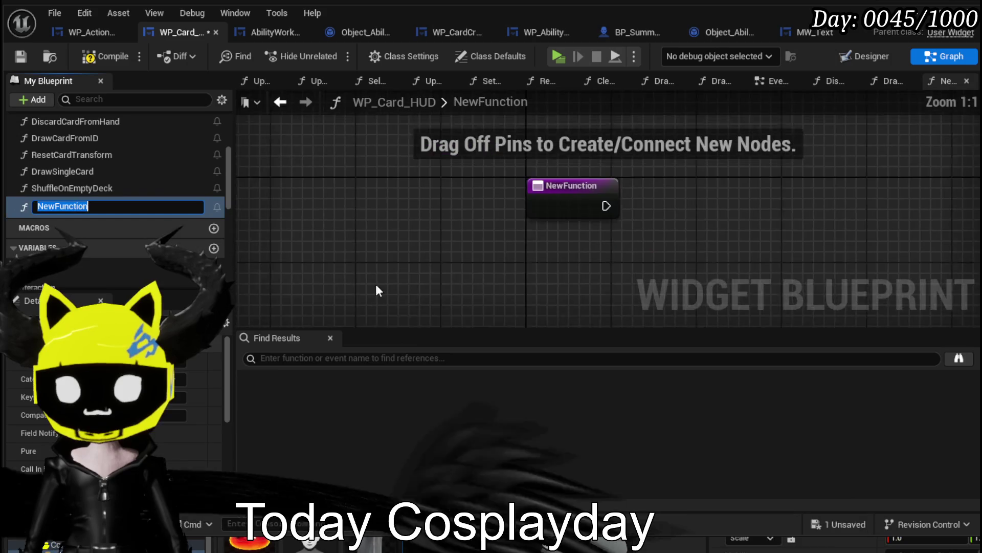
Name the function DrawCardAmount and undo an accidentally added For Each Loop.
text(Draw)
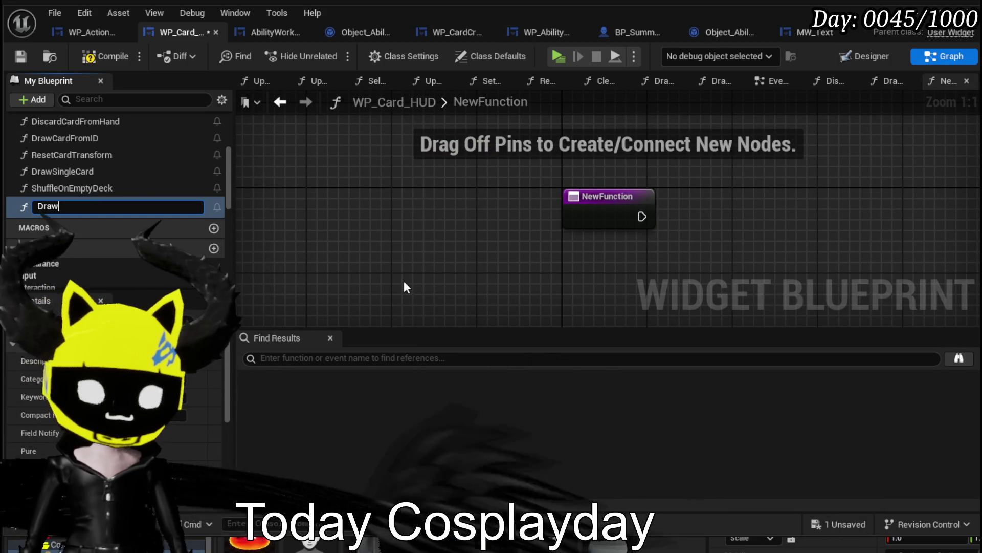
text(CardAmount)
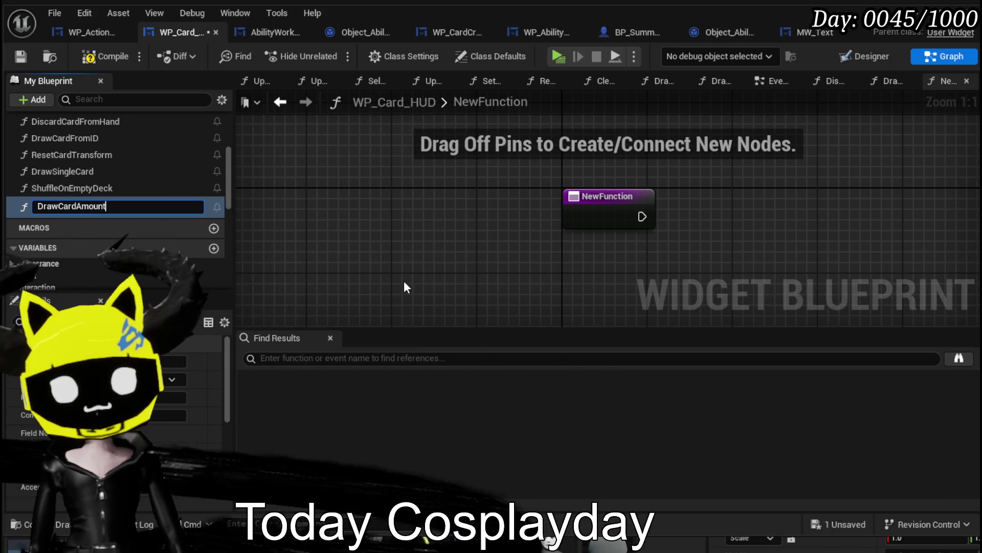
key(Return)
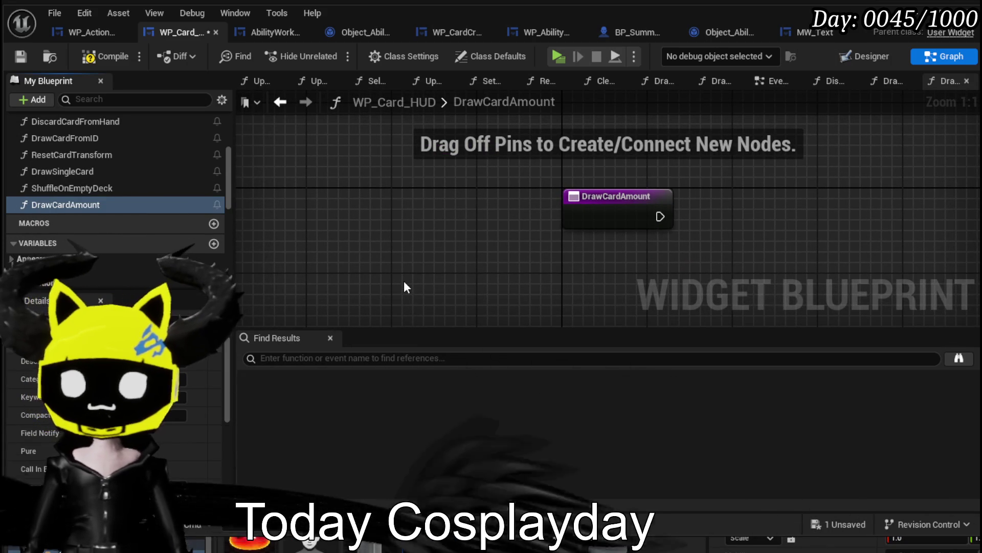
drag(443, 218, 553, 221)
text(Loop)
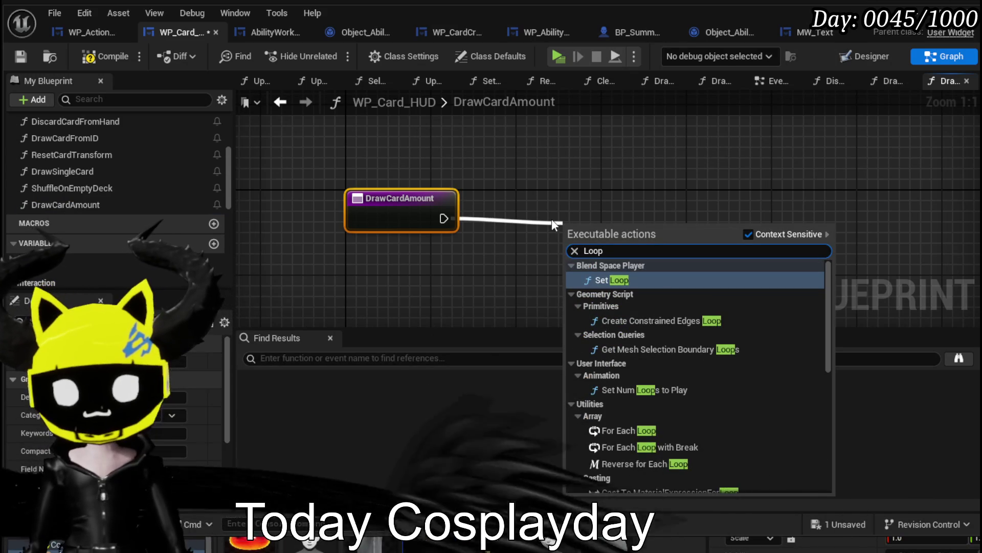
click(588, 430)
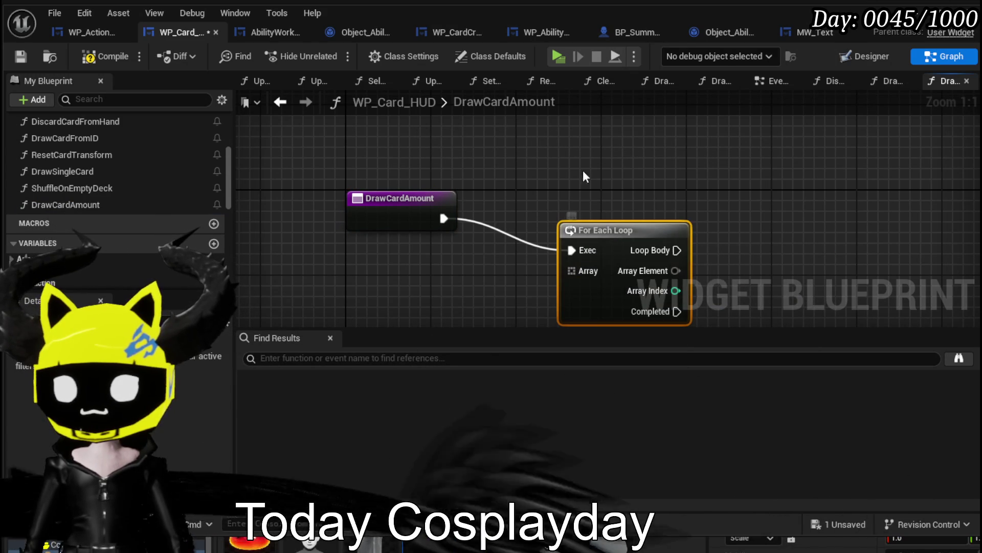
key(ctrl+z)
Add a For Loop after the DrawCardAmount entry and expose its Last Index as a function input.
drag(443, 218, 539, 223)
text(Loo)
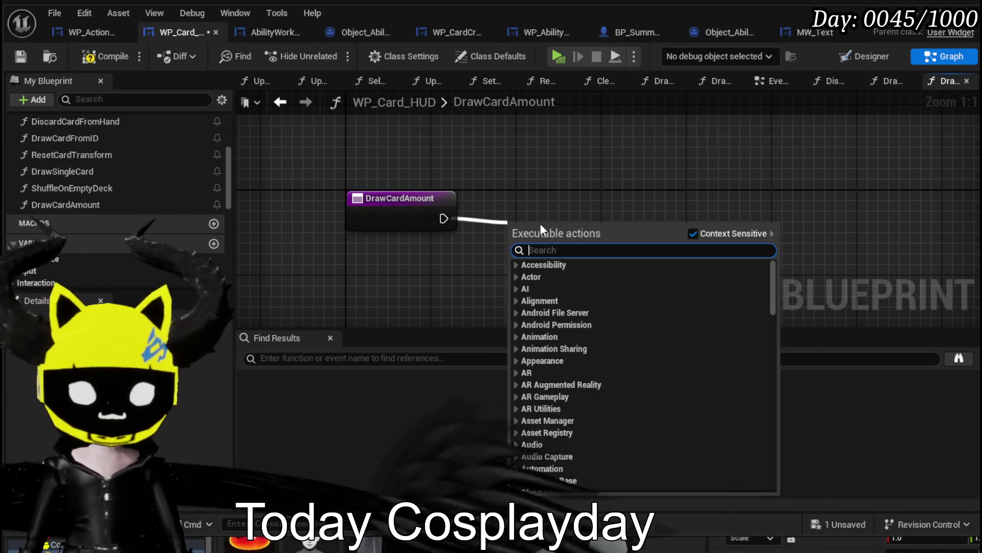
text(p)
scroll(665, 360, down, 10)
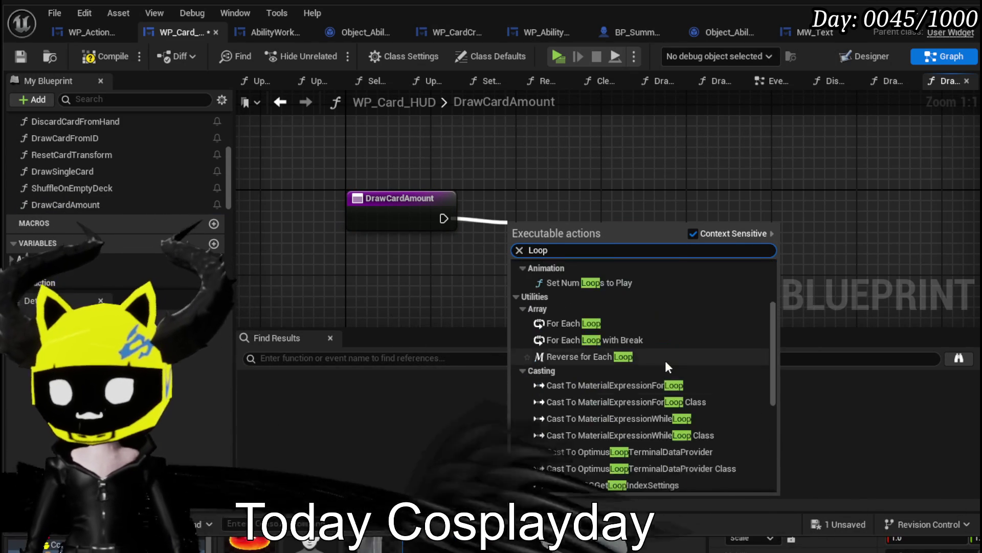
click(567, 420)
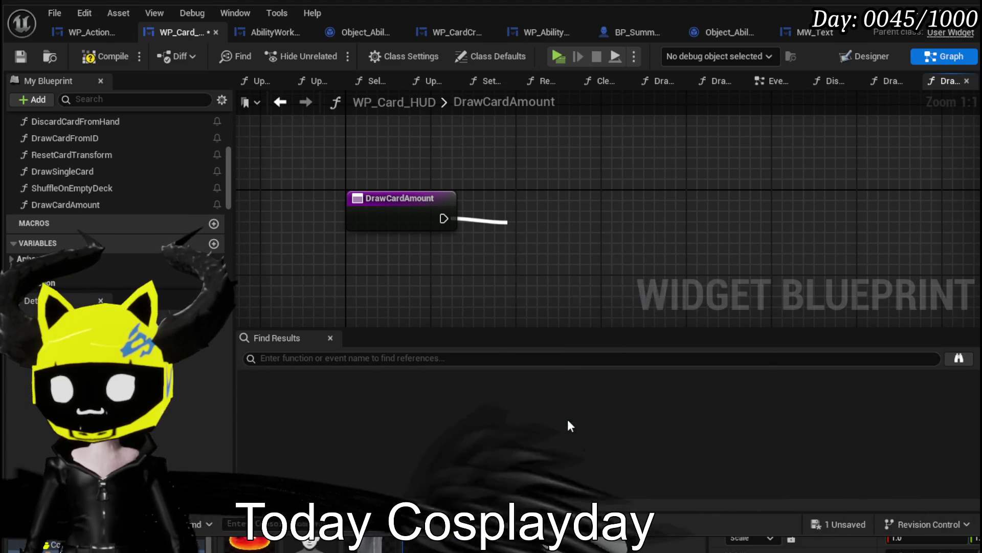
drag(551, 235, 529, 203)
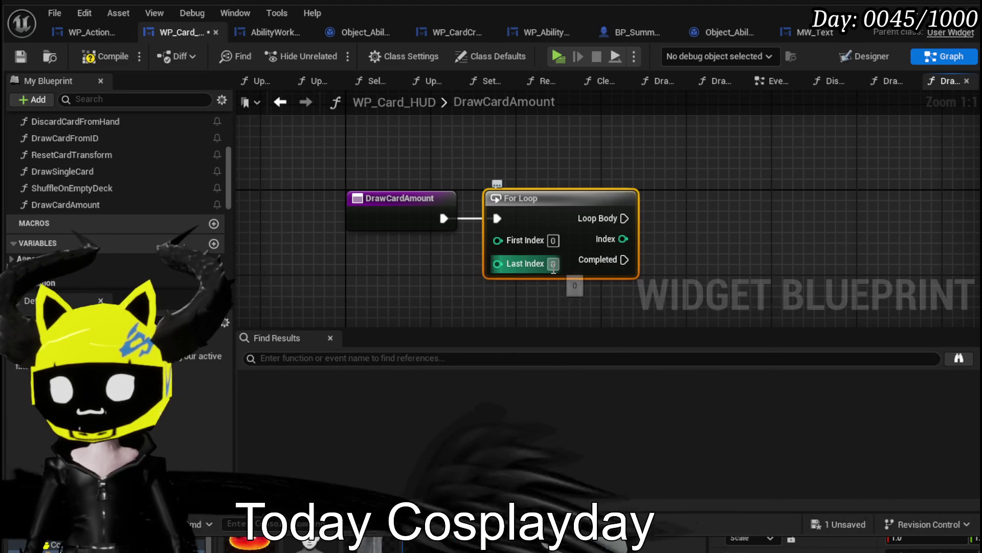
drag(495, 263, 404, 220)
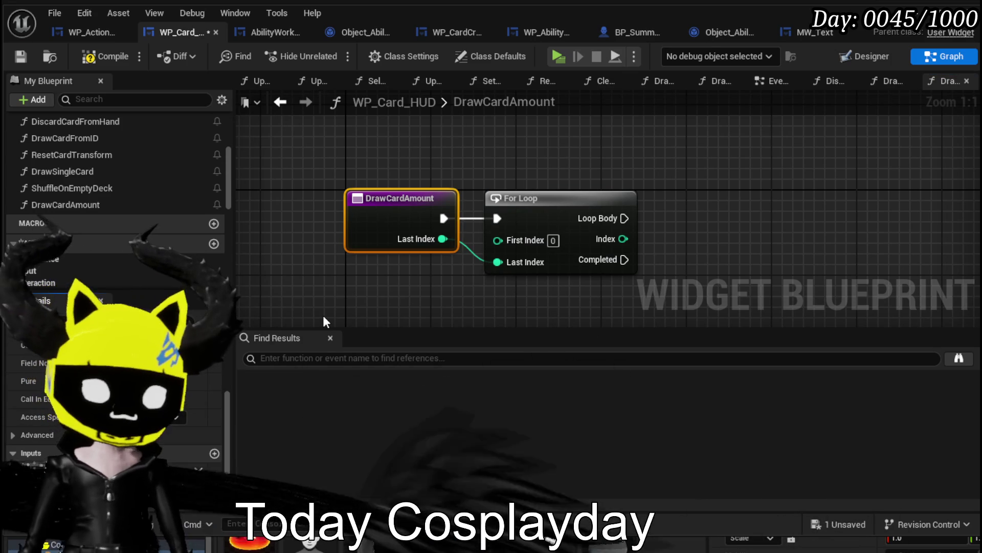
Rename the input to Amount, set the loop's First Index to 1, and compile.
key(Return)
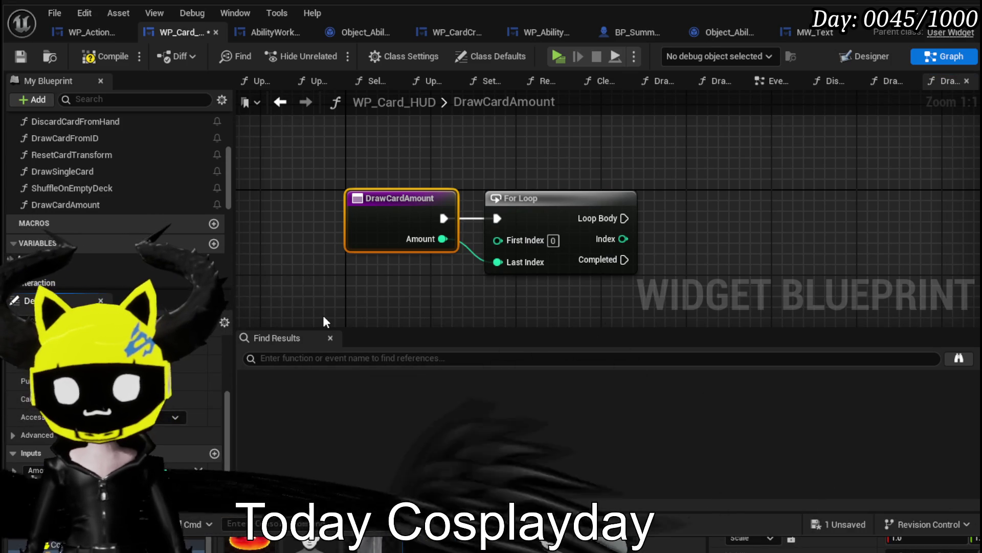
click(553, 241)
text(1)
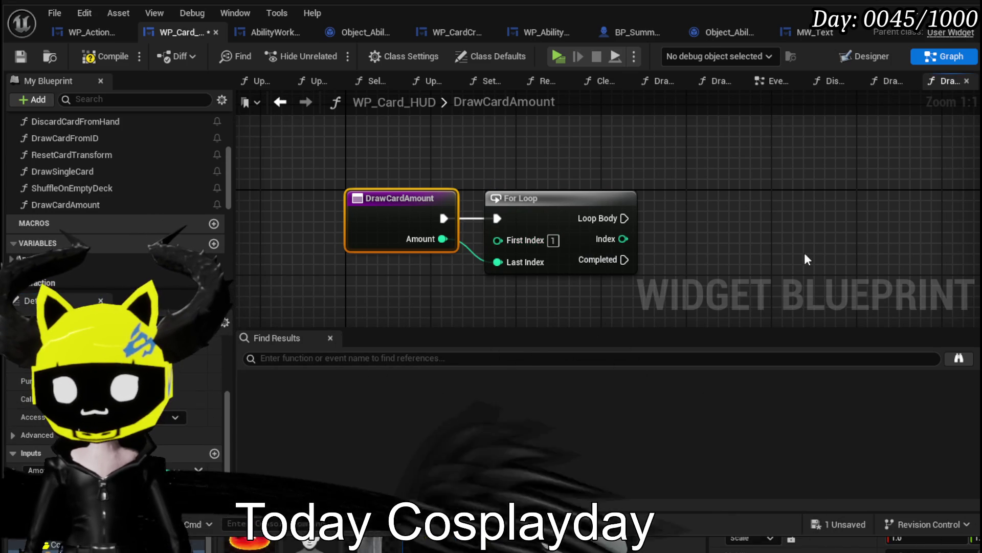
click(110, 57)
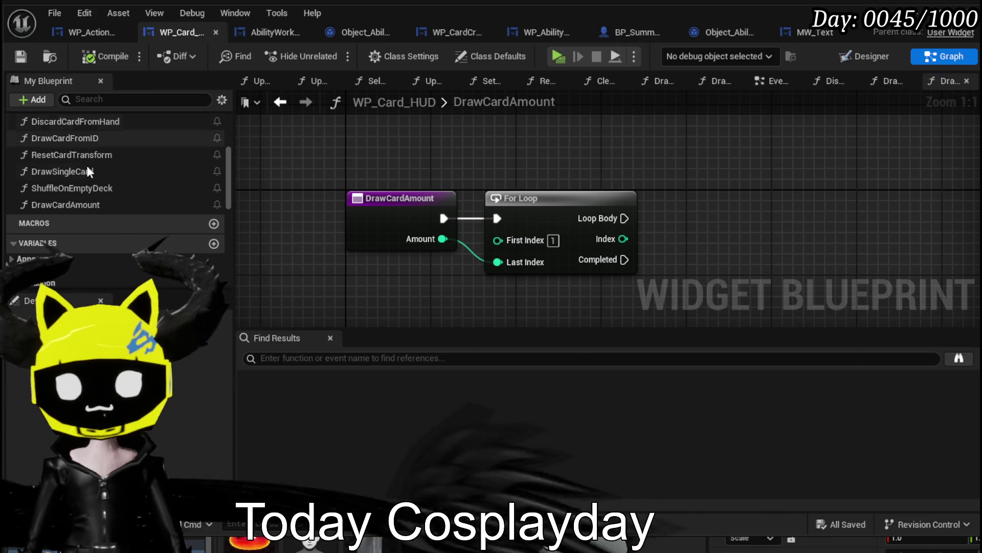
Call Draw Single Card on each Loop Body pass, compile, then switch to AbilityWorkBenchUI.
drag(72, 171, 775, 185)
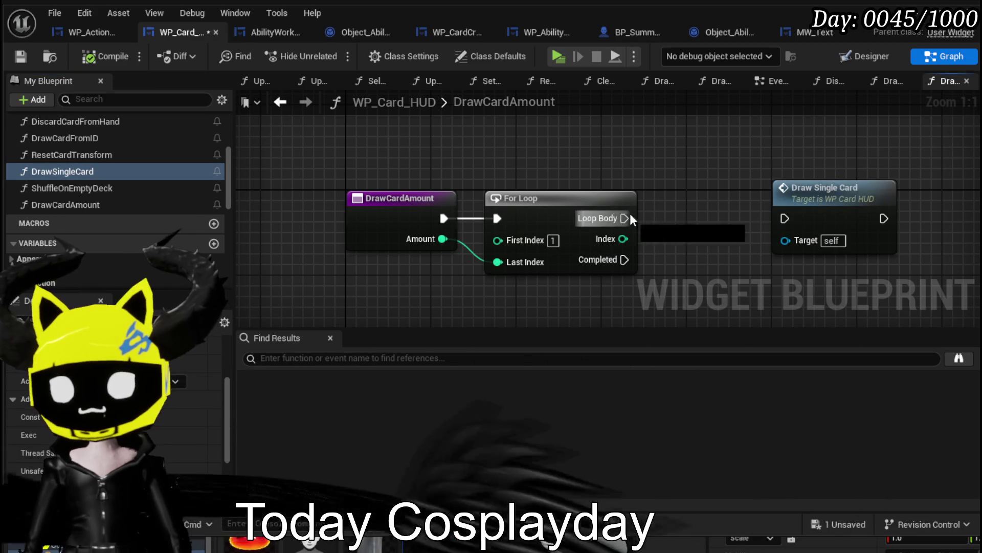
drag(795, 220, 796, 216)
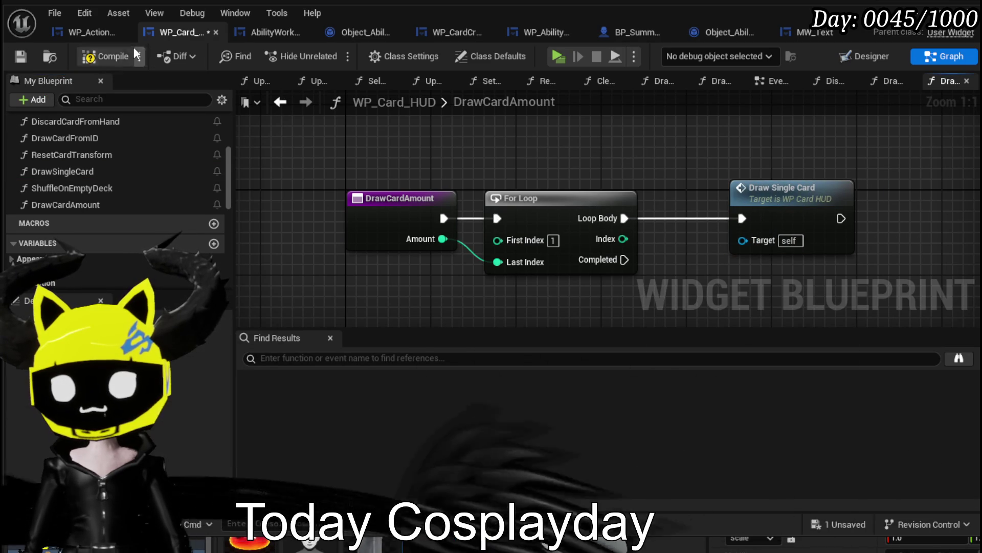
click(22, 52)
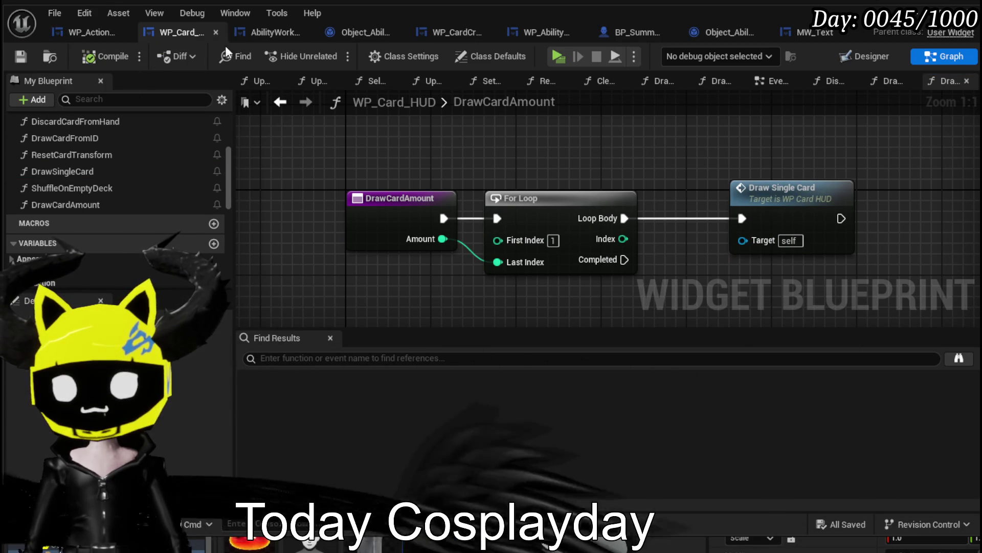
click(264, 38)
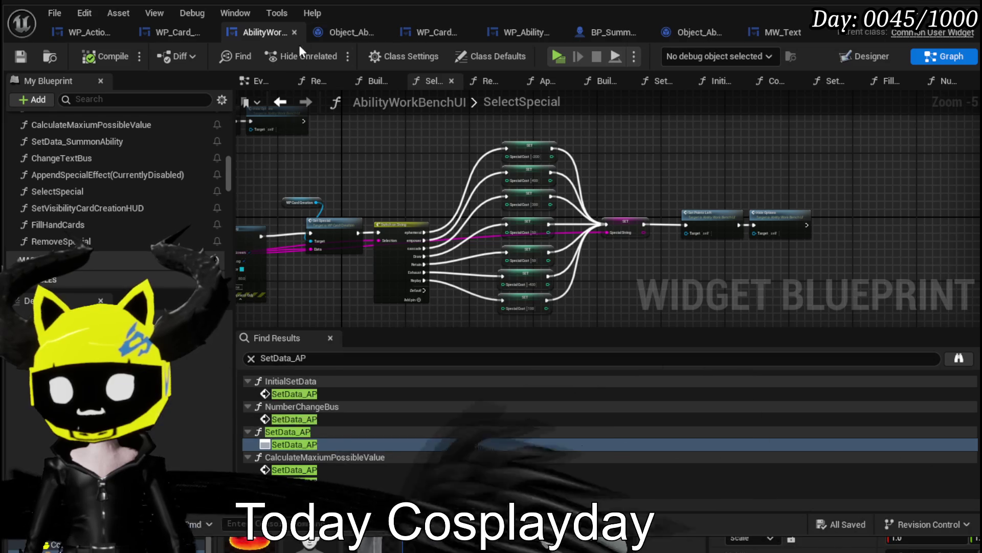
Open Object_Ability and select the OnDraw dispatcher via its Call On Draw node.
click(361, 32)
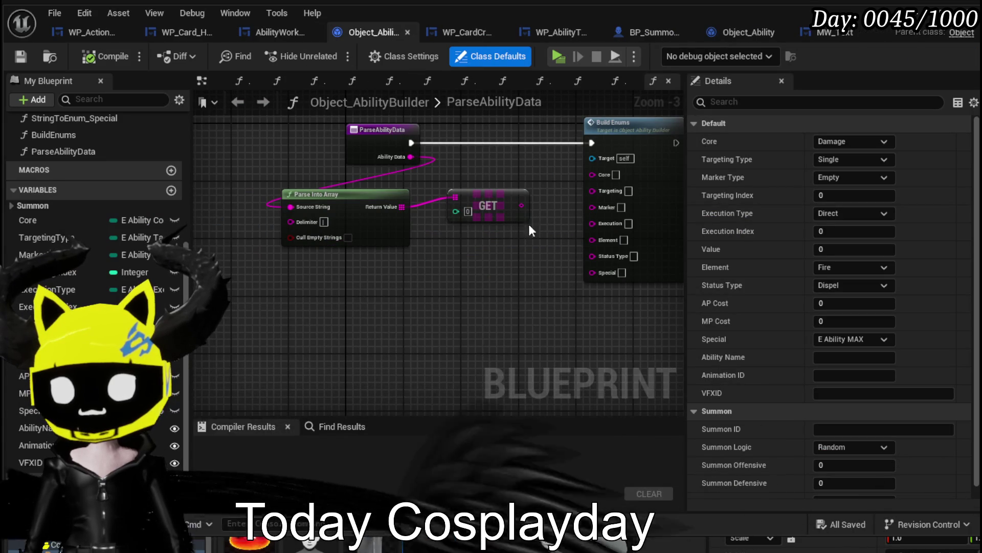
scroll(92, 179, up, 5)
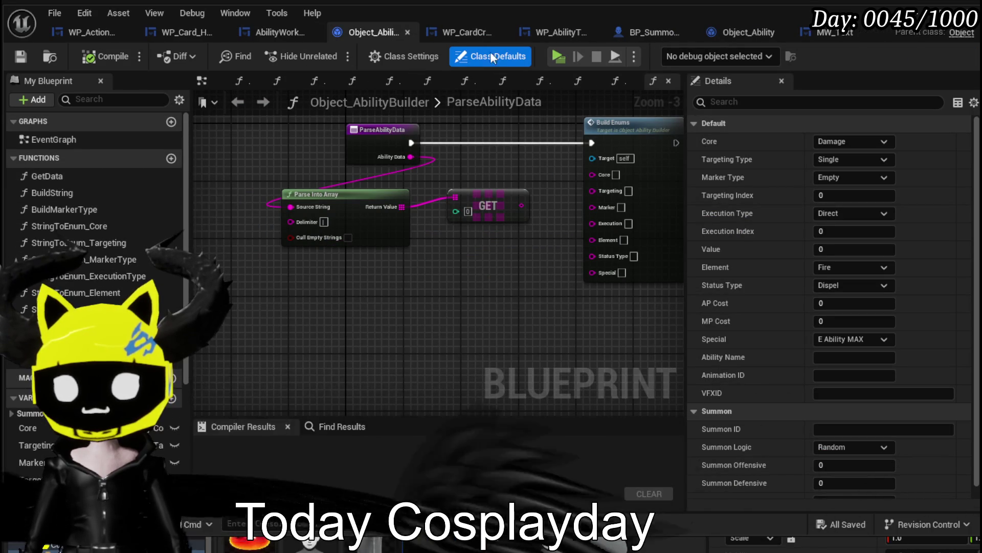
click(739, 33)
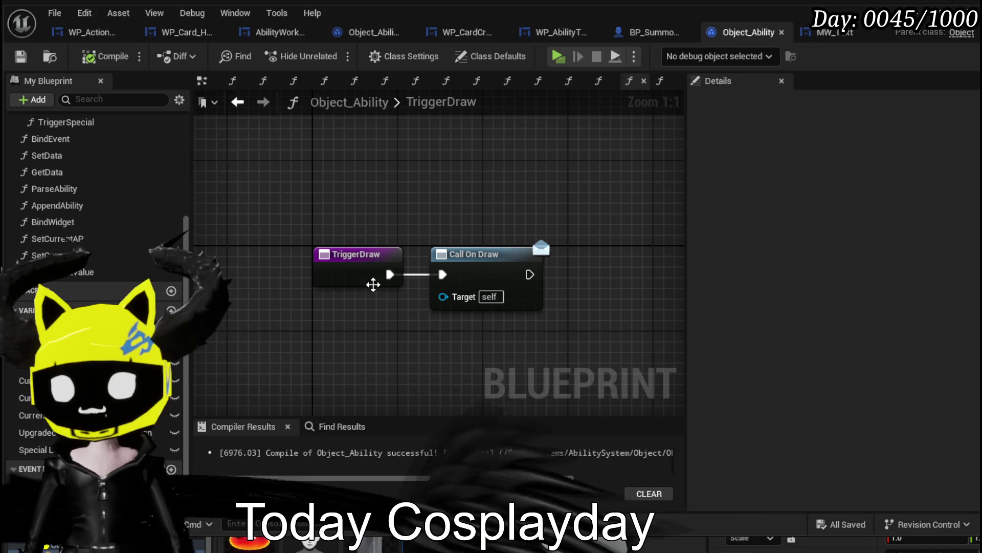
click(463, 259)
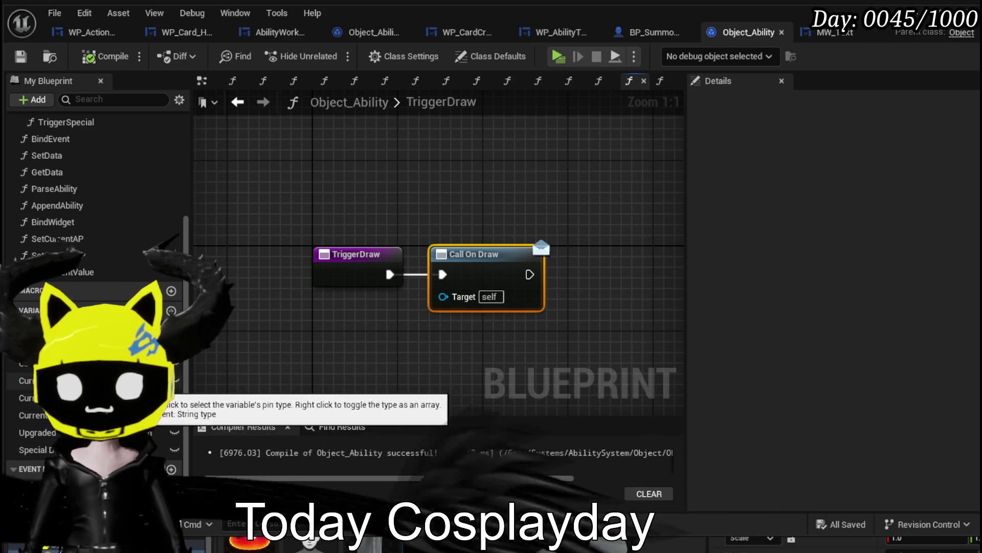
click(31, 485)
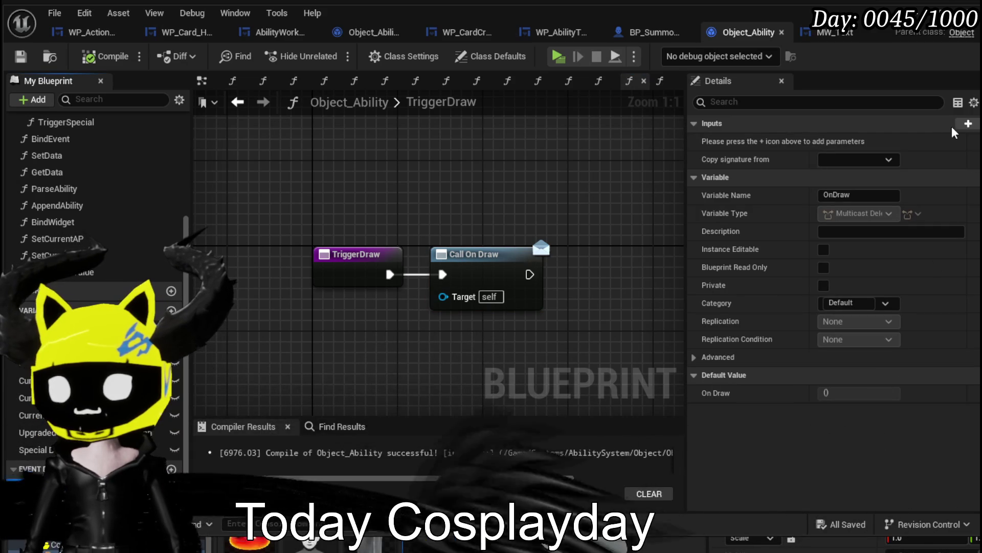
Add an Integer Amount input to OnDraw, pass 2 from Call On Draw, and compile.
click(968, 123)
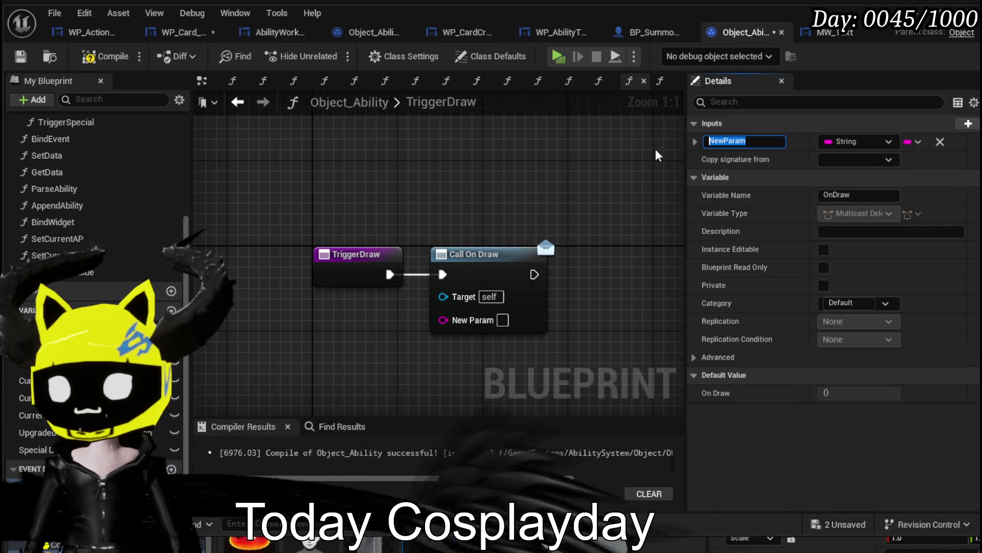
text(Amount)
key(Return)
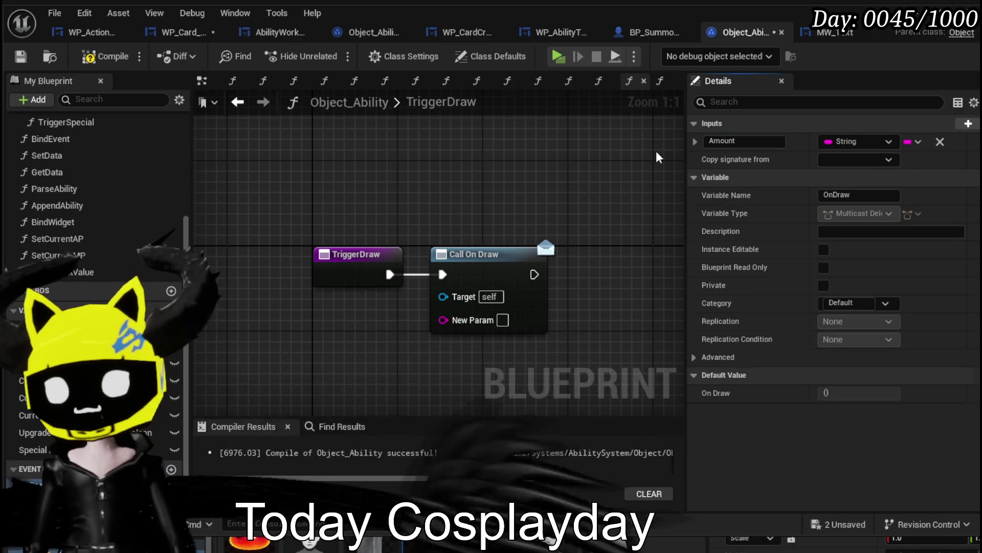
click(870, 143)
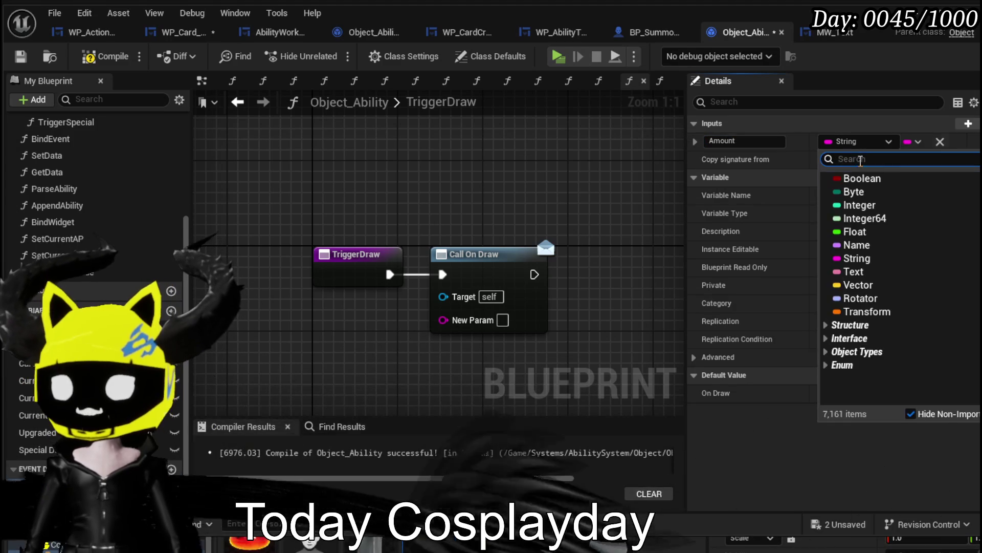
click(860, 205)
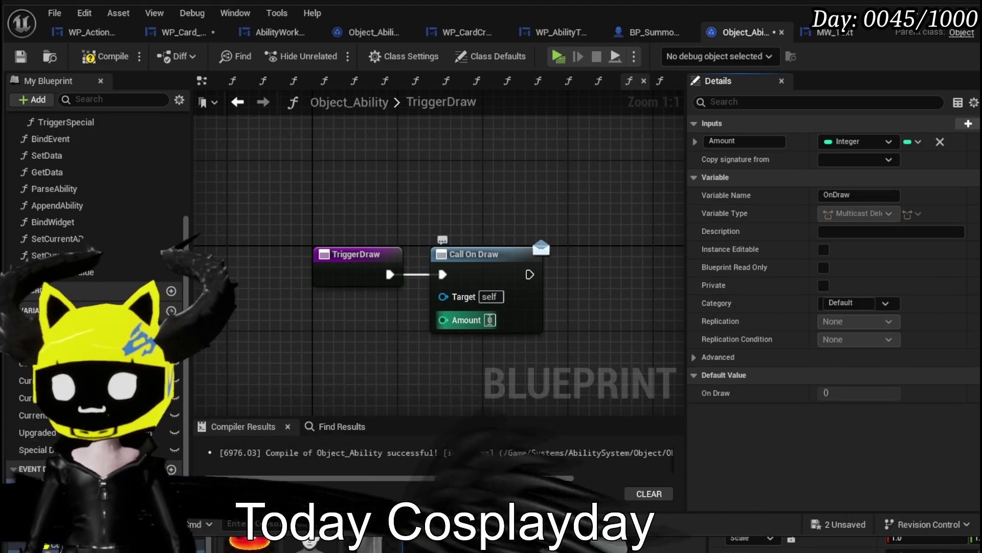
text(2)
click(102, 56)
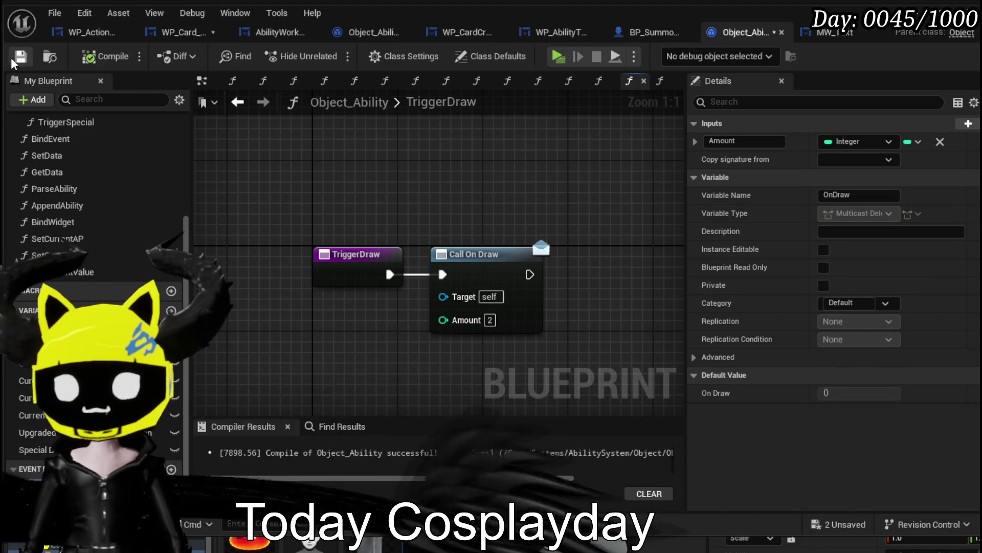
click(169, 32)
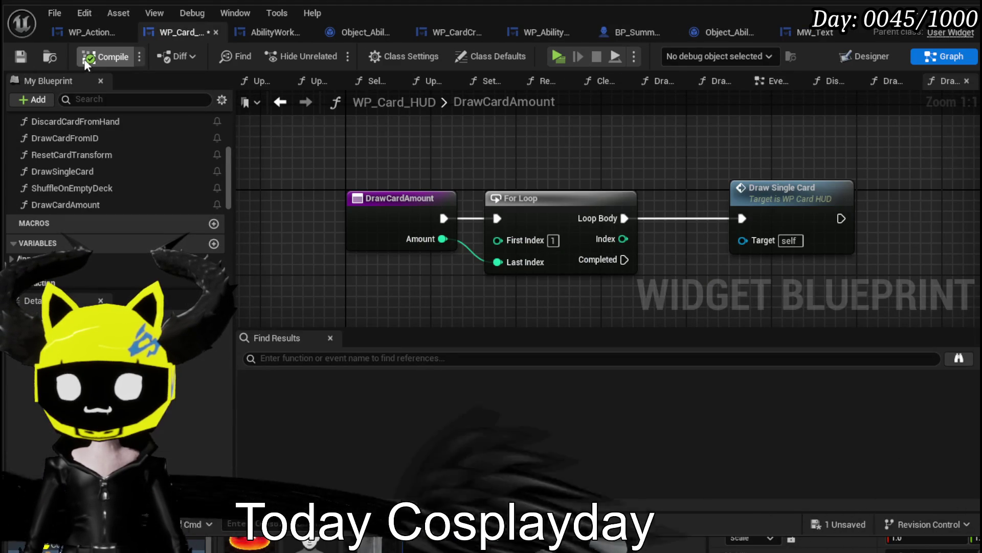
Bind the erroring Create Event to DrawCardAmount, recompile cleanly, and start a Play session.
click(98, 56)
click(303, 379)
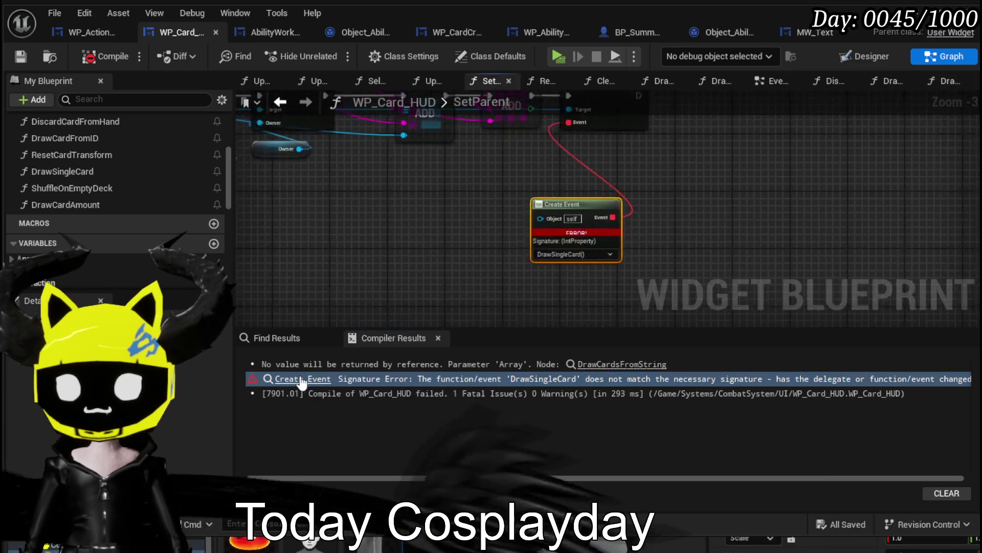
text(Dr)
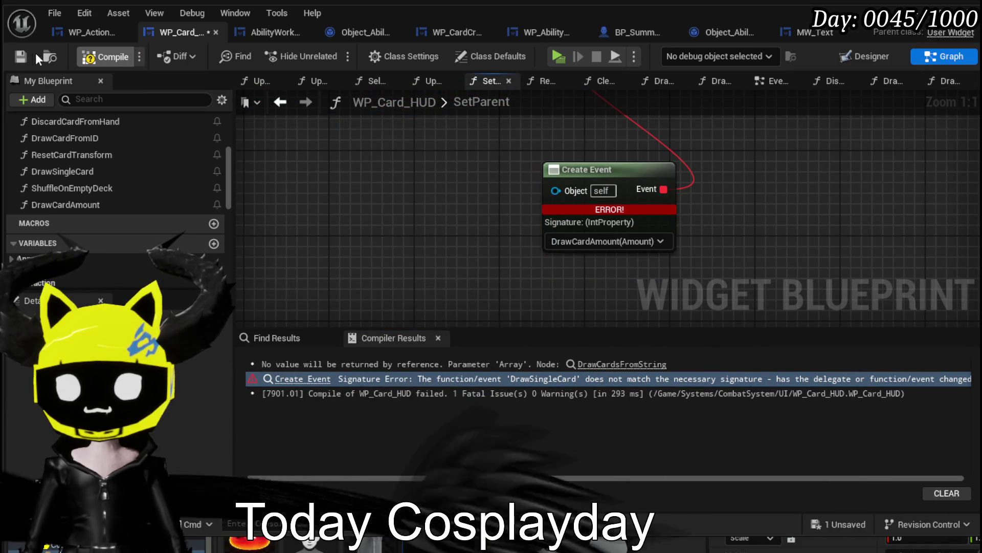
click(22, 56)
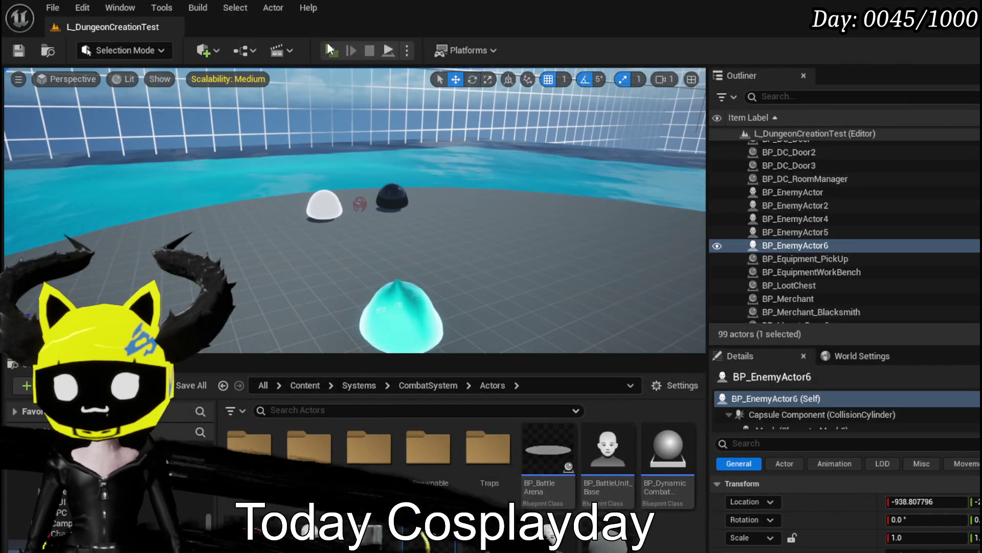
click(328, 46)
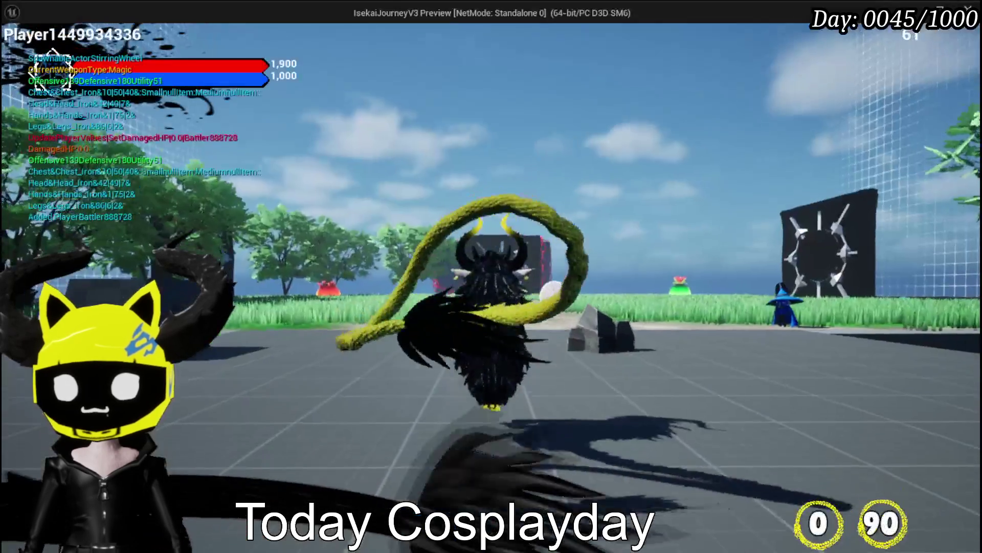
Run the character toward the water slimes and dismiss the choice prompt to reach the card hand.
key(w)
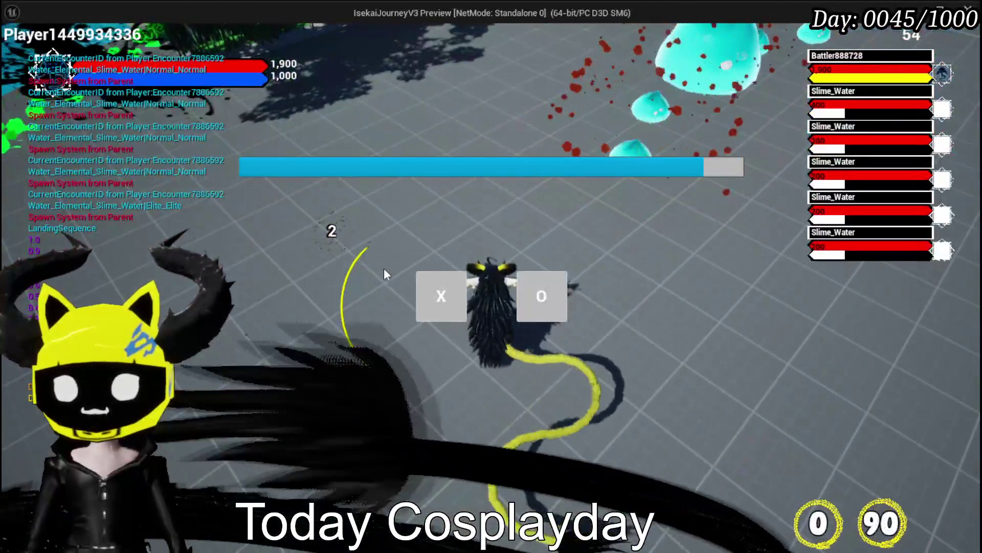
click(441, 296)
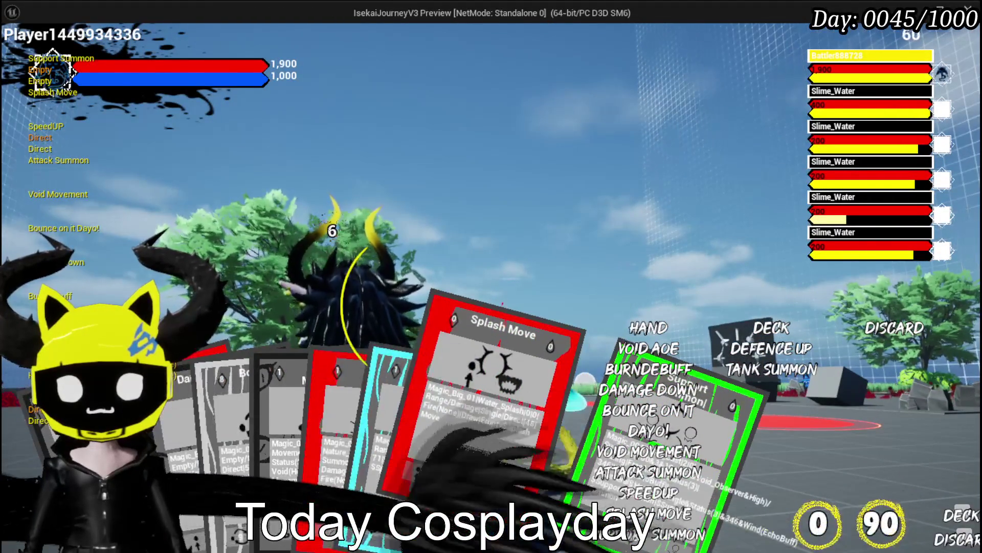
Play Splash Move on a slime, switch to the next target, and stop the play session.
drag(466, 489, 566, 300)
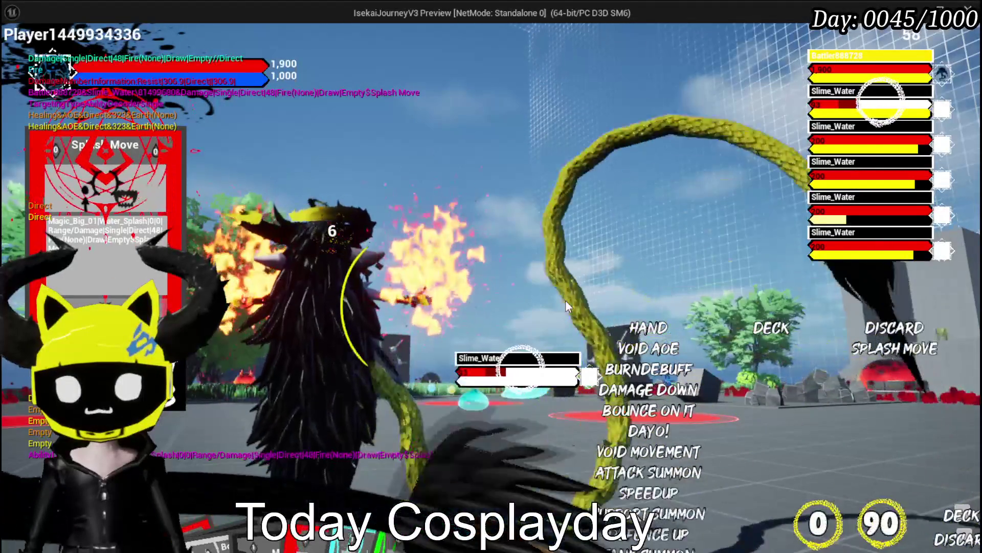
key(e)
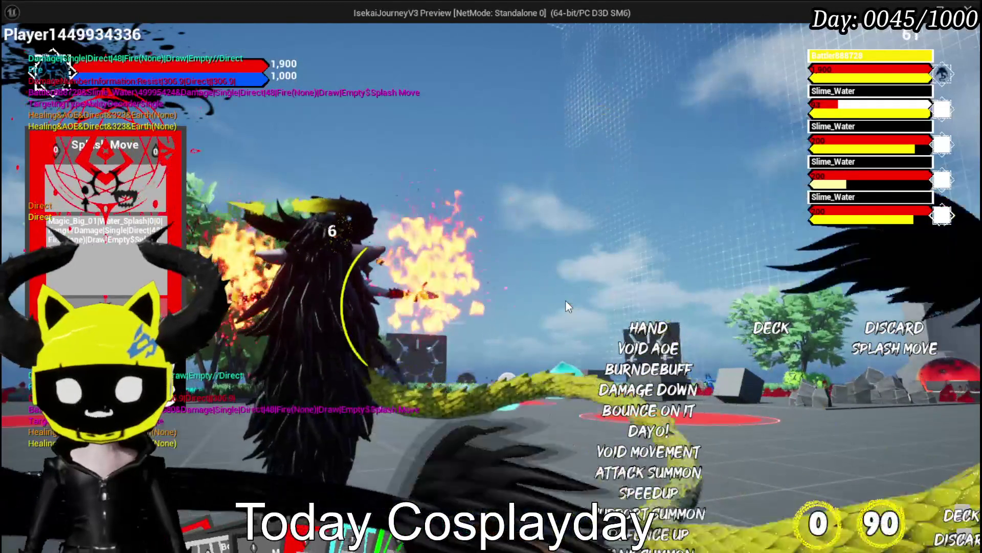
key(Escape)
Save the project and open the ability editing panel in a new play session.
key(ctrl+s)
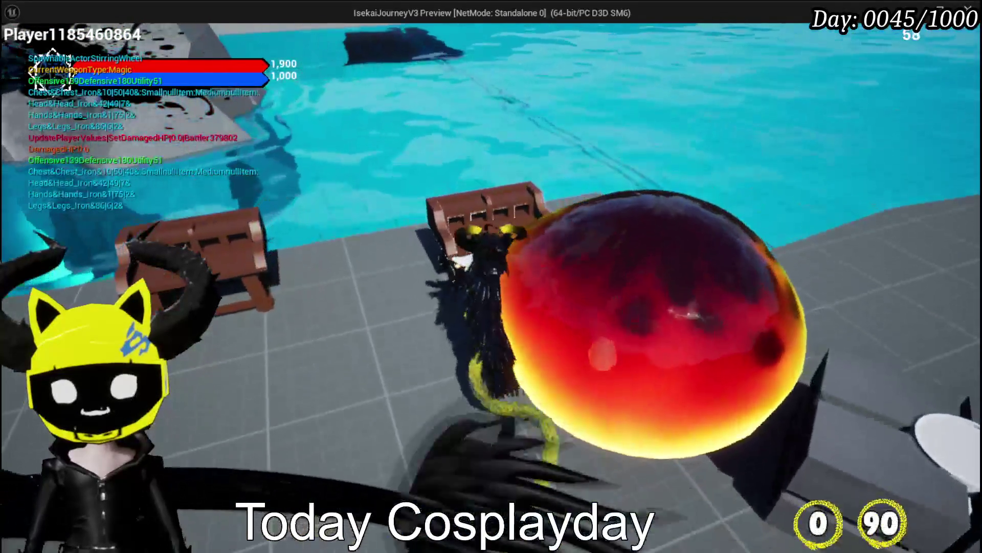
key(Tab)
click(52, 36)
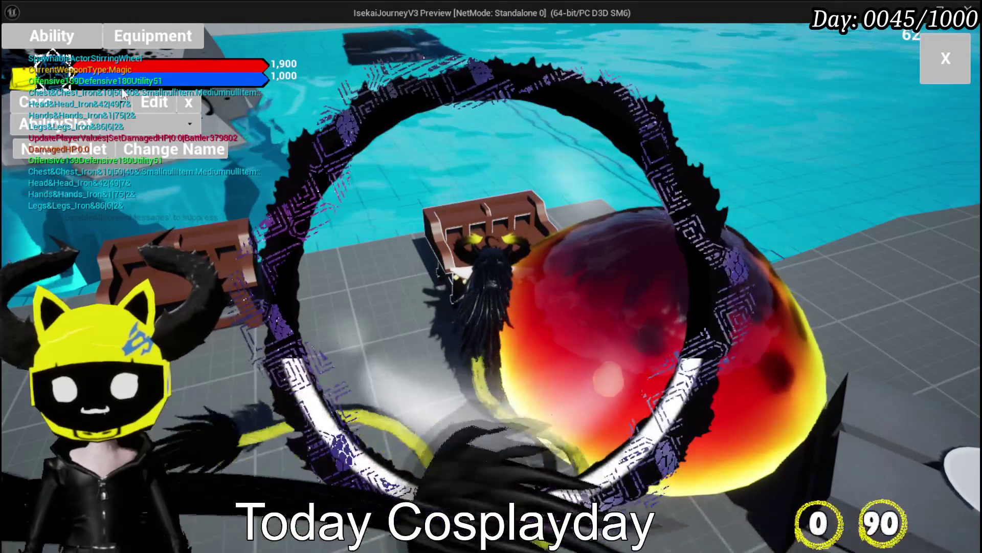
Load the magic summon ability, open the BurnDebuff card, and remove its Ephemeral special effect.
click(116, 100)
click(124, 134)
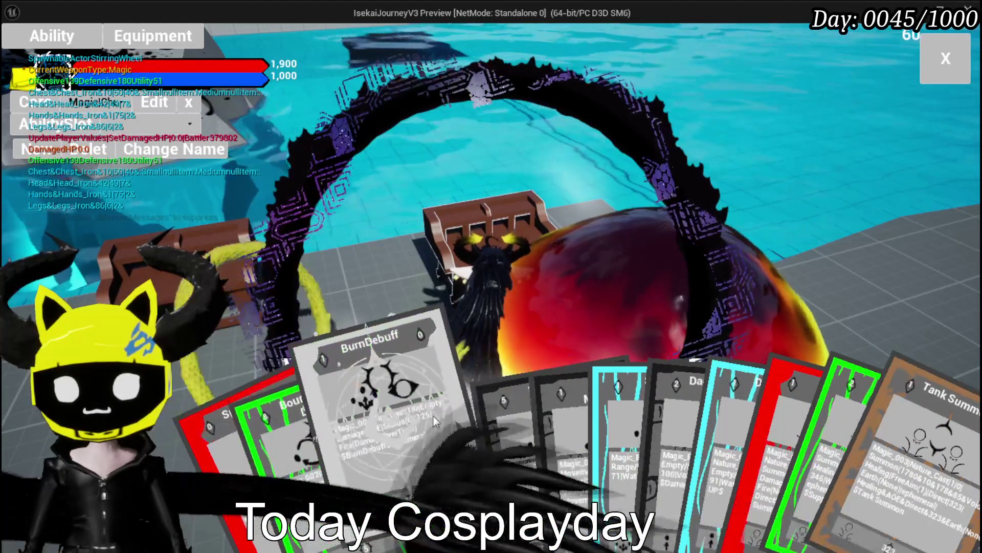
click(428, 415)
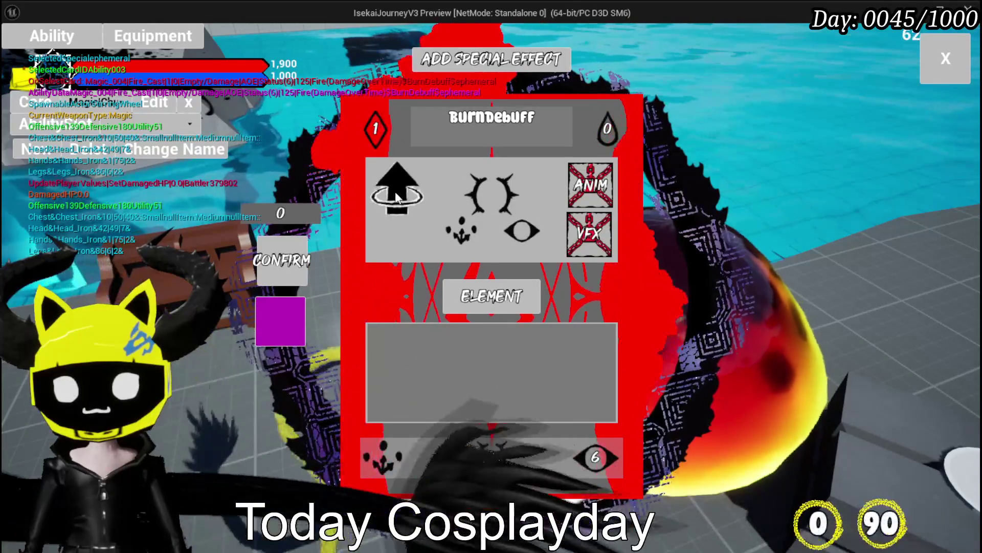
click(395, 191)
click(395, 191)
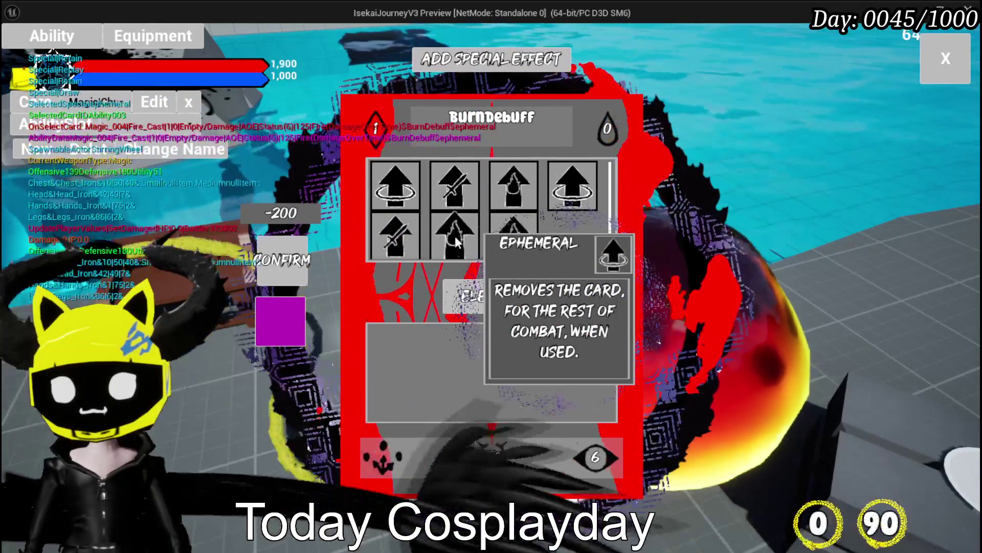
click(397, 238)
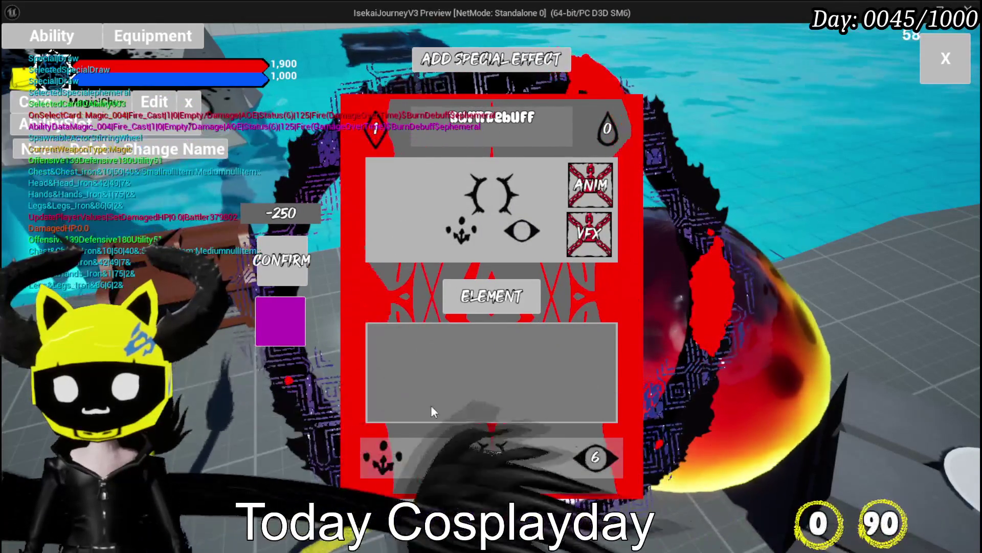
Set the card's targeting to Single Target, then change it to Melee.
click(384, 461)
mouse_move(395, 191)
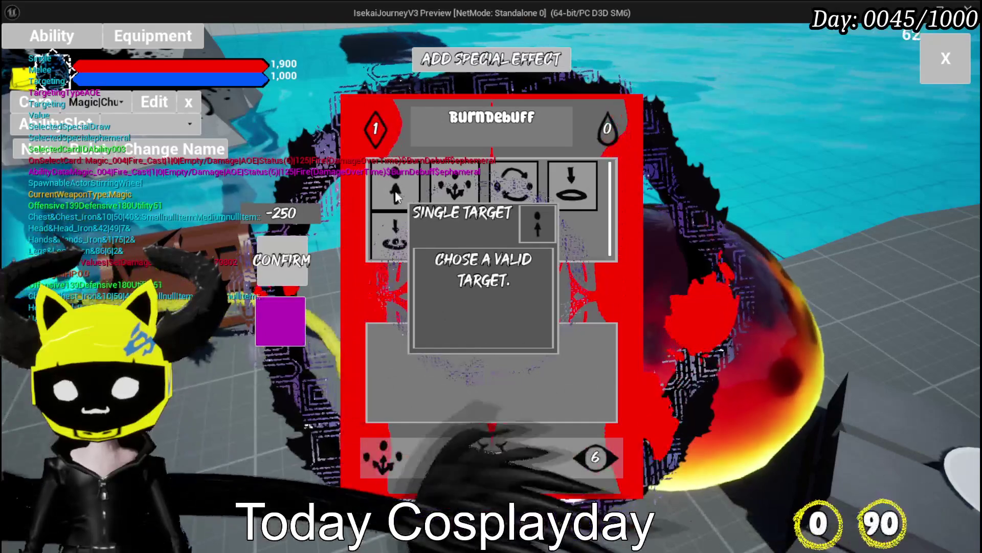
click(395, 192)
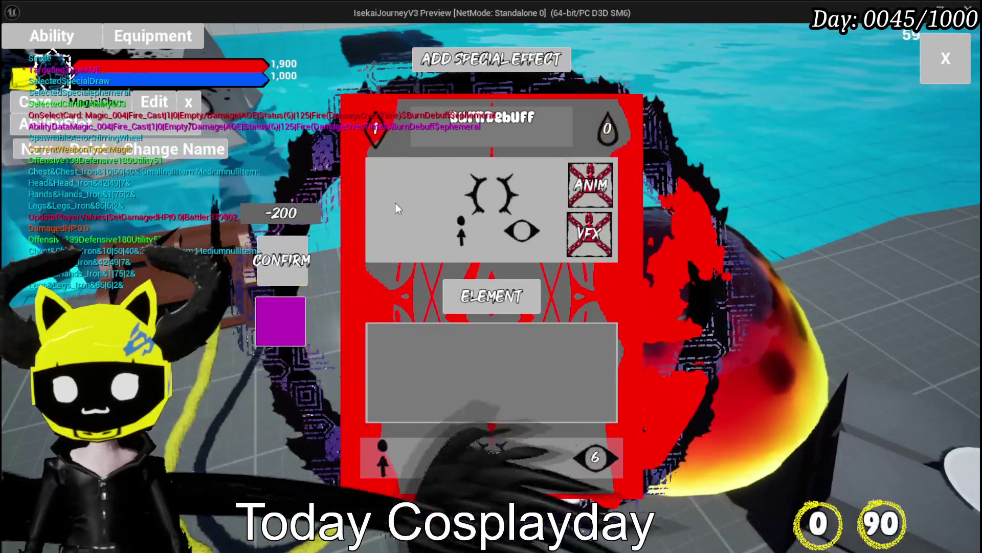
click(379, 461)
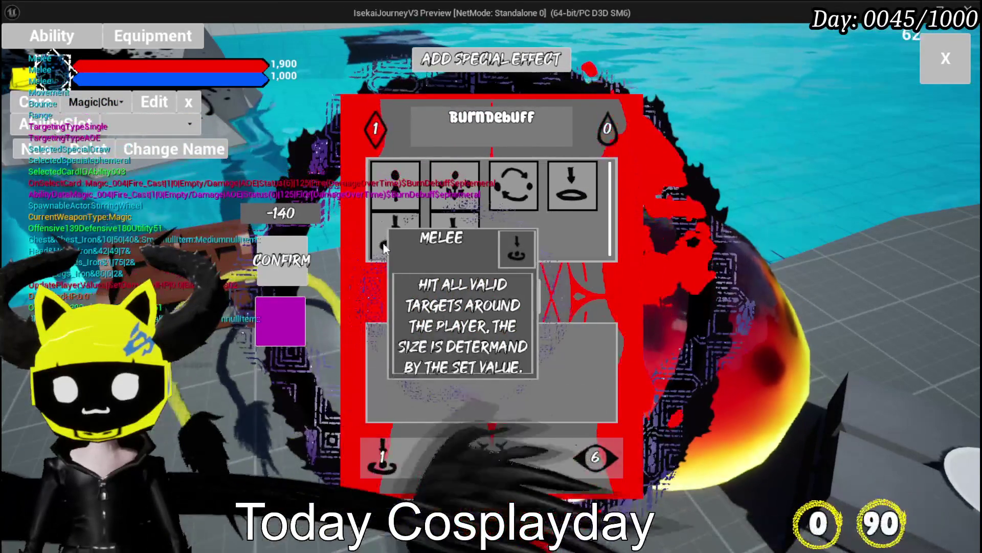
click(395, 235)
Set the card's value to 6 with the fangs damage option and select the melee slot.
click(491, 457)
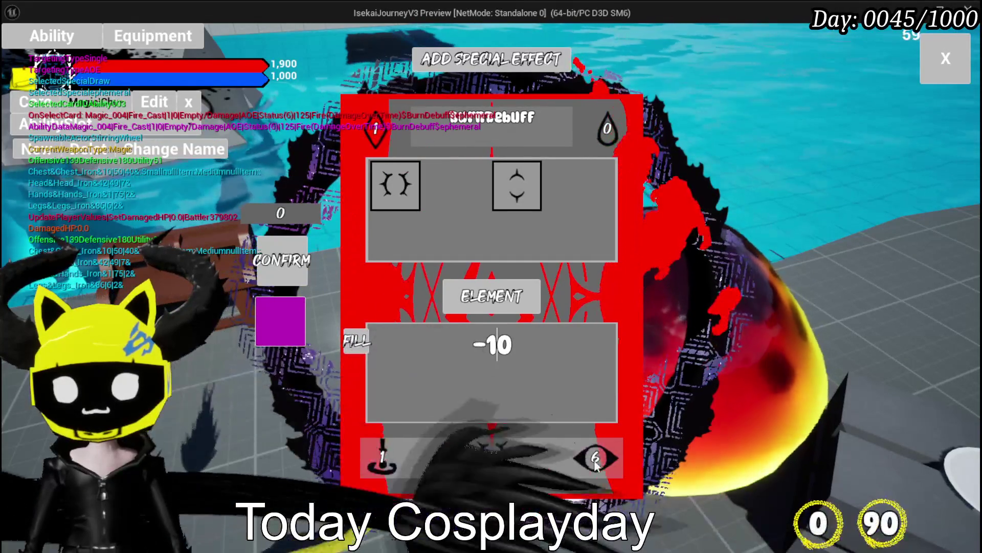
click(606, 463)
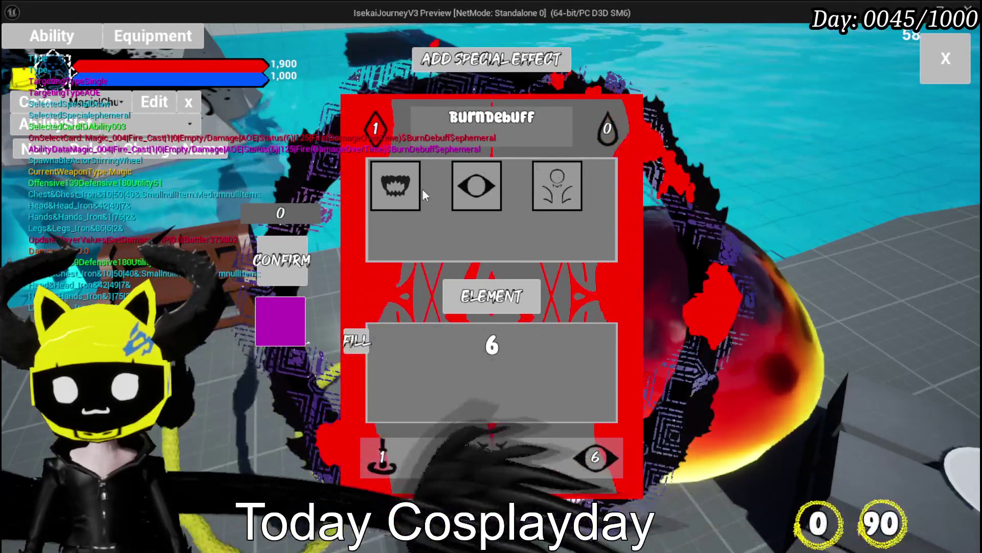
click(416, 188)
click(382, 457)
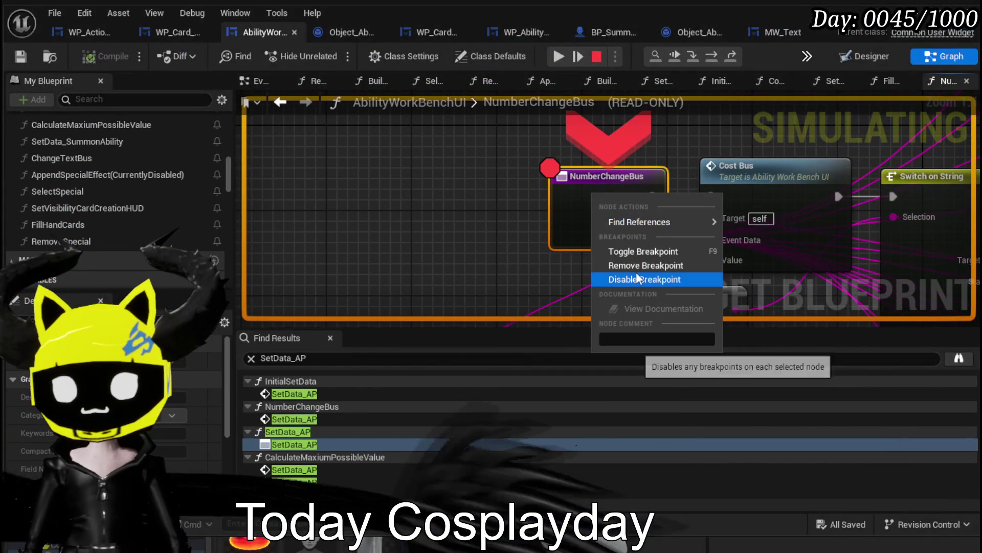
Remove the NumberChangeBus breakpoint and resume the paused simulation.
click(637, 267)
click(558, 57)
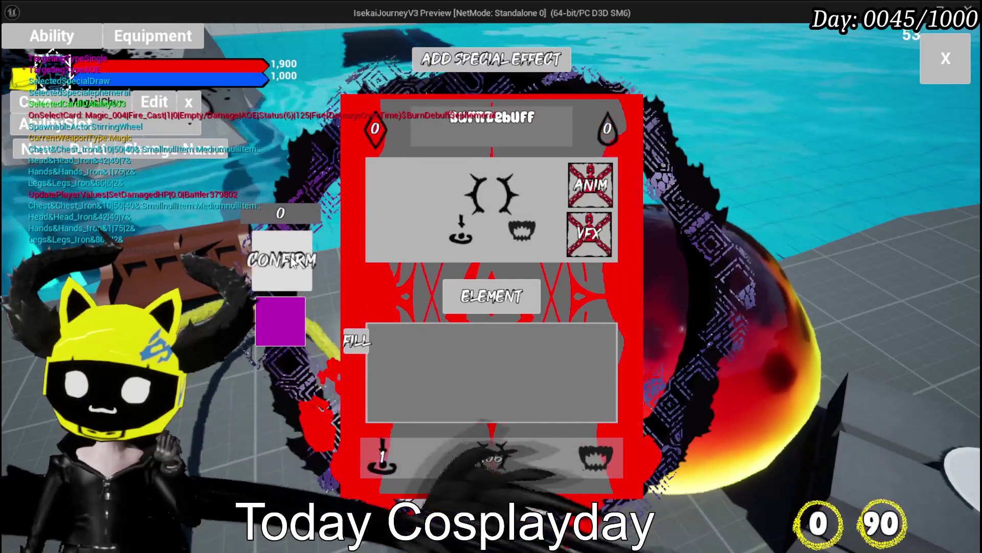
Set the BurnDebuff card's element to Earth and close the card editor.
click(476, 296)
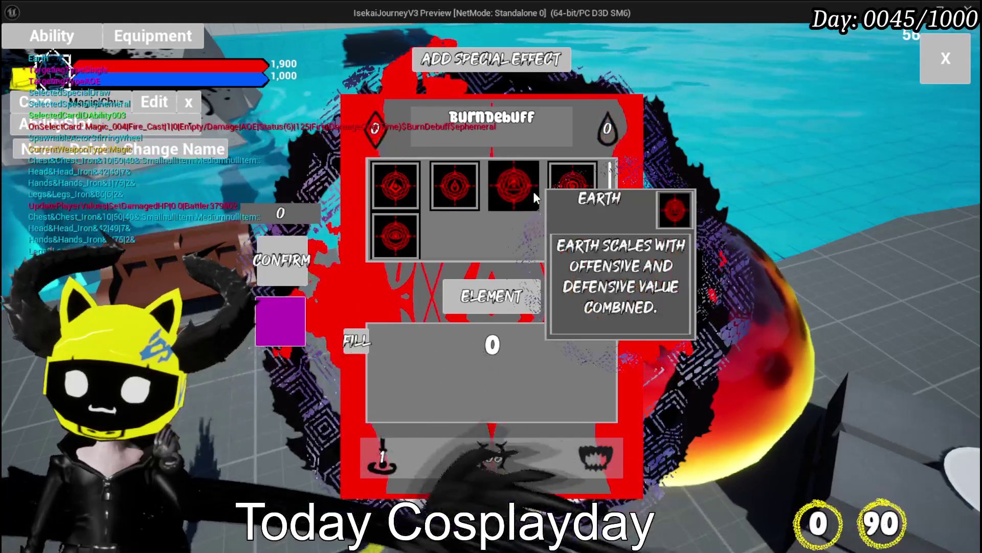
click(533, 191)
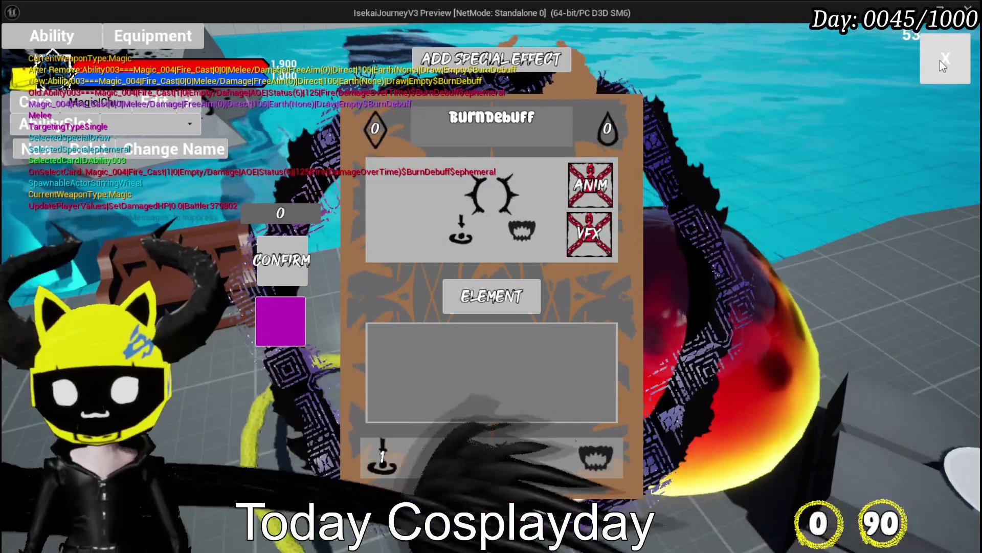
click(941, 61)
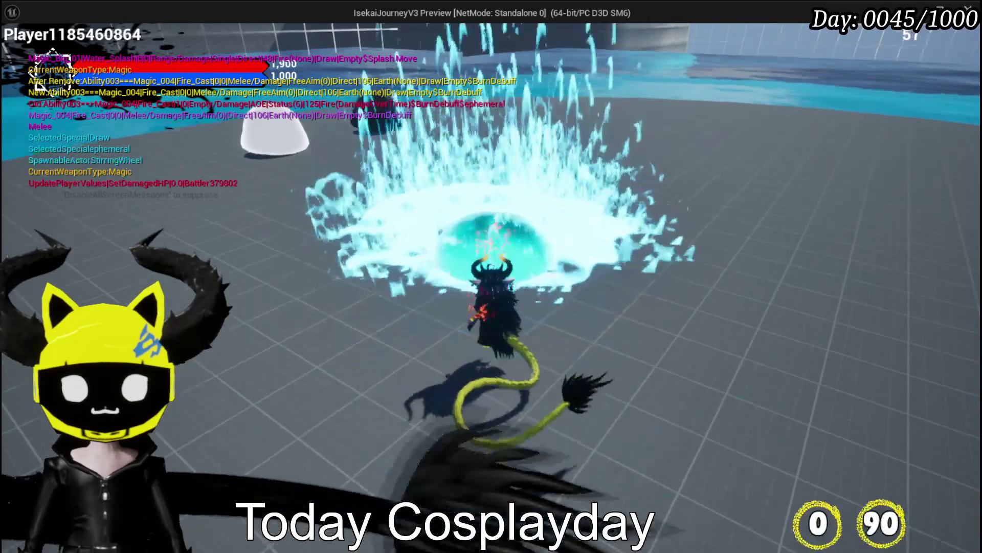
Bring up the game's settings menu, then dismiss it to resume the fight with the water slimes.
key(Escape)
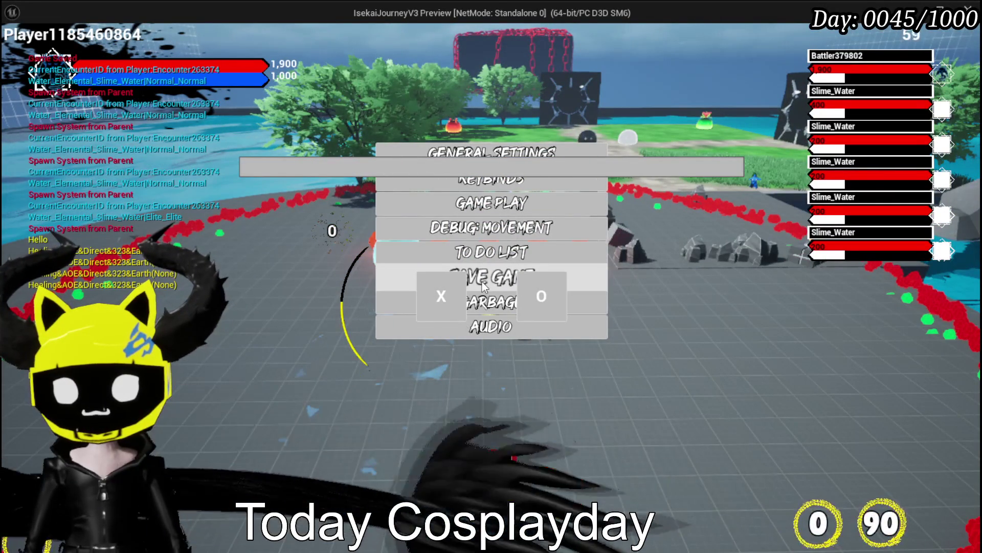
click(480, 279)
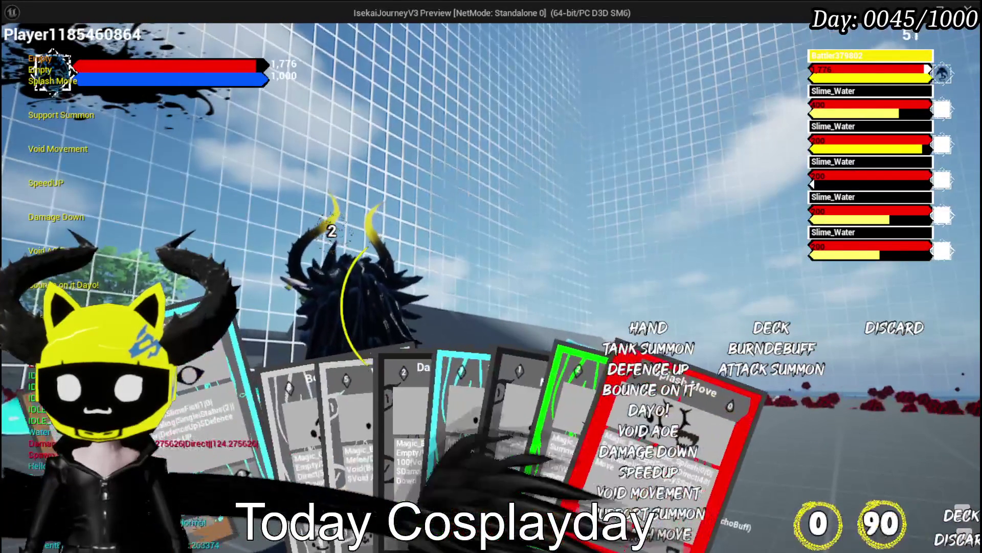
Preview the hand's cards, then play Splash Move on a slime for 307 damage.
mouse_move(352, 443)
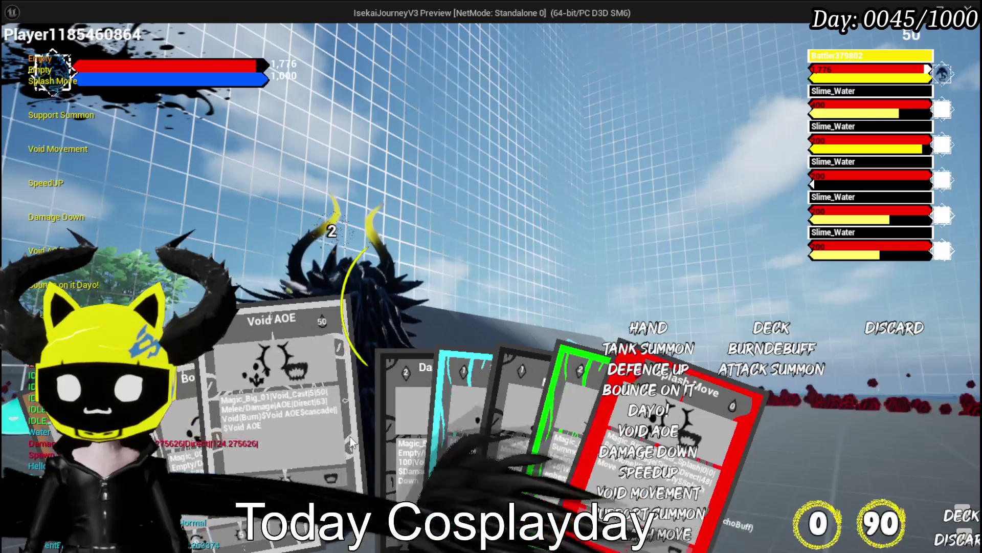
mouse_move(450, 435)
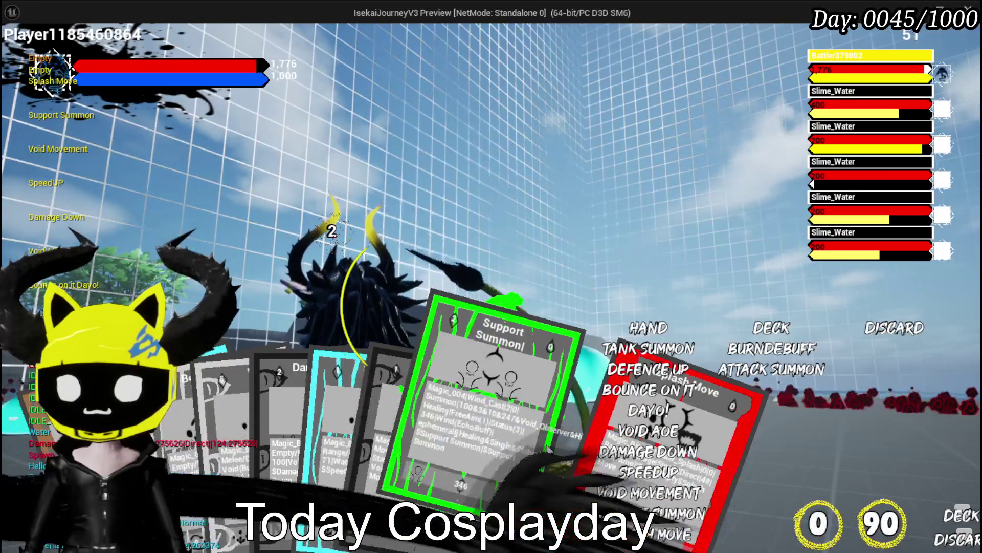
click(539, 415)
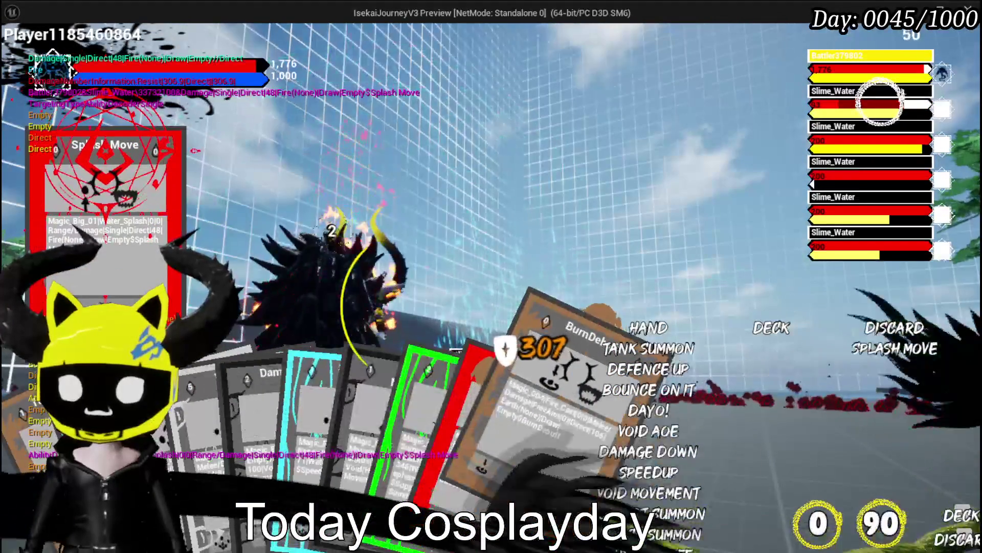
Play BurnDebuff on the next slime target, then play Splash Move on a slime.
click(555, 440)
key(e)
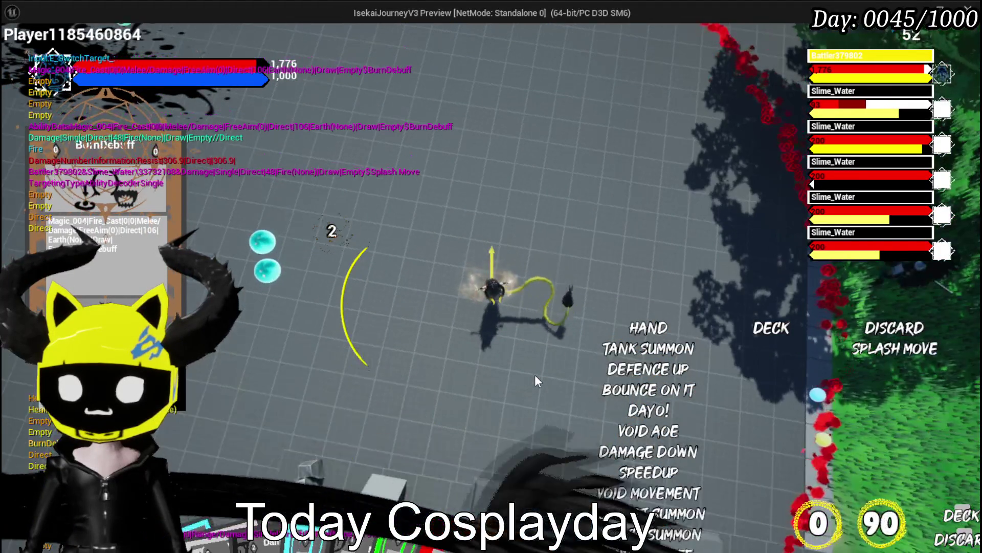
mouse_move(554, 380)
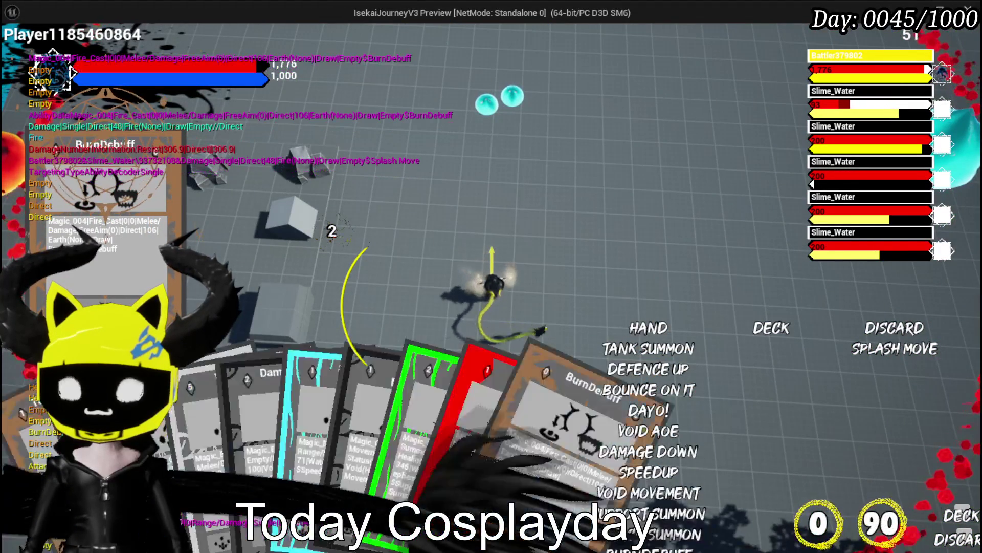
click(467, 483)
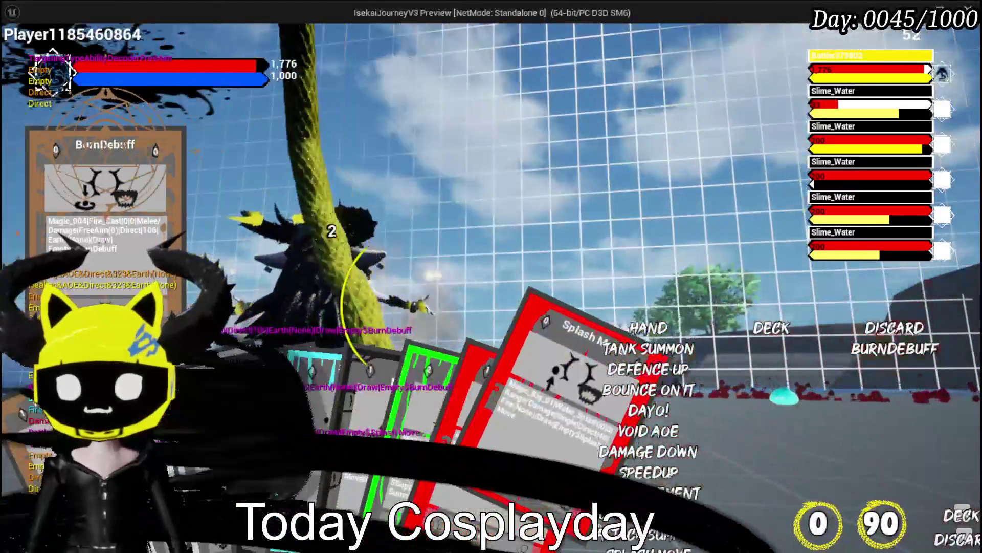
click(570, 416)
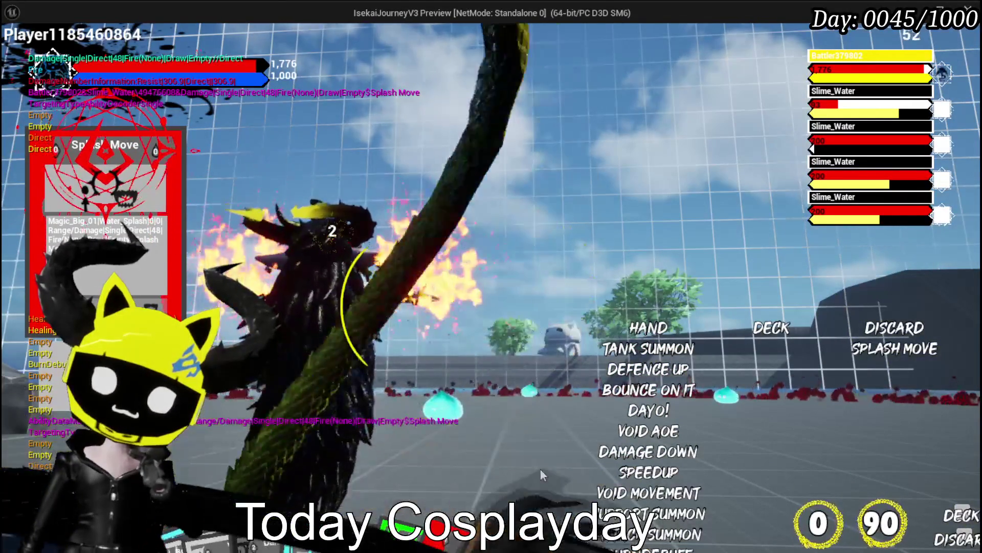
Play the raised BurnDebuff and Splash Move cards and another BurnDebuff, then stop the preview.
click(538, 510)
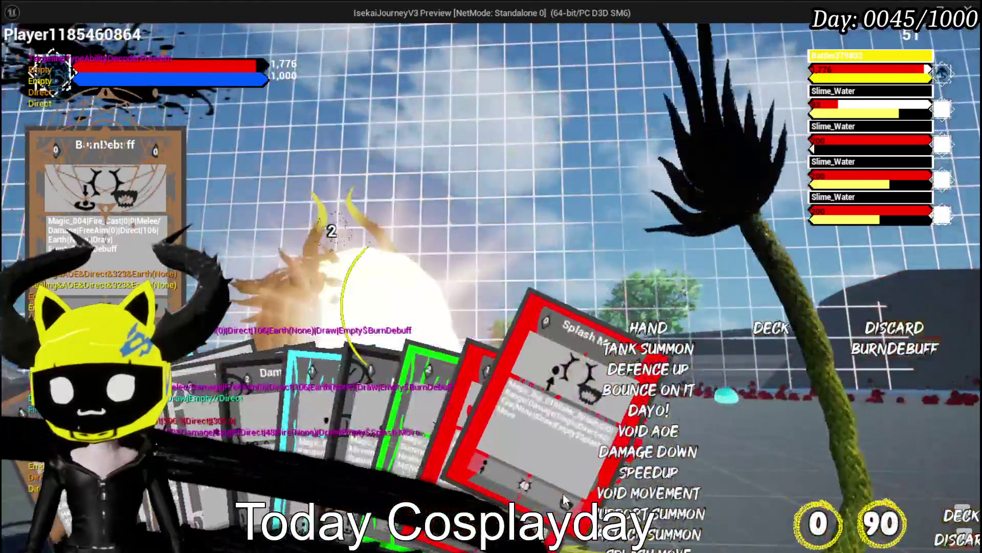
click(565, 500)
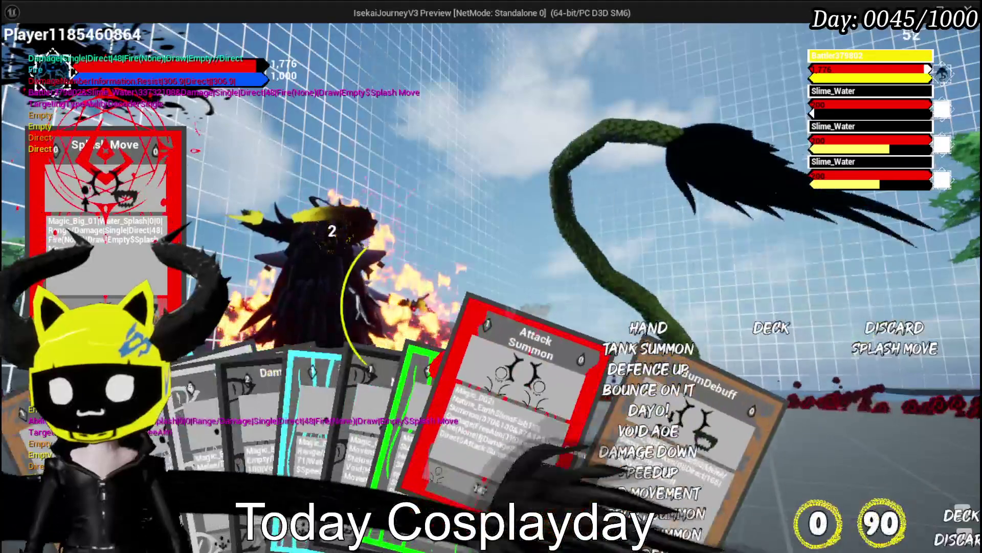
click(594, 458)
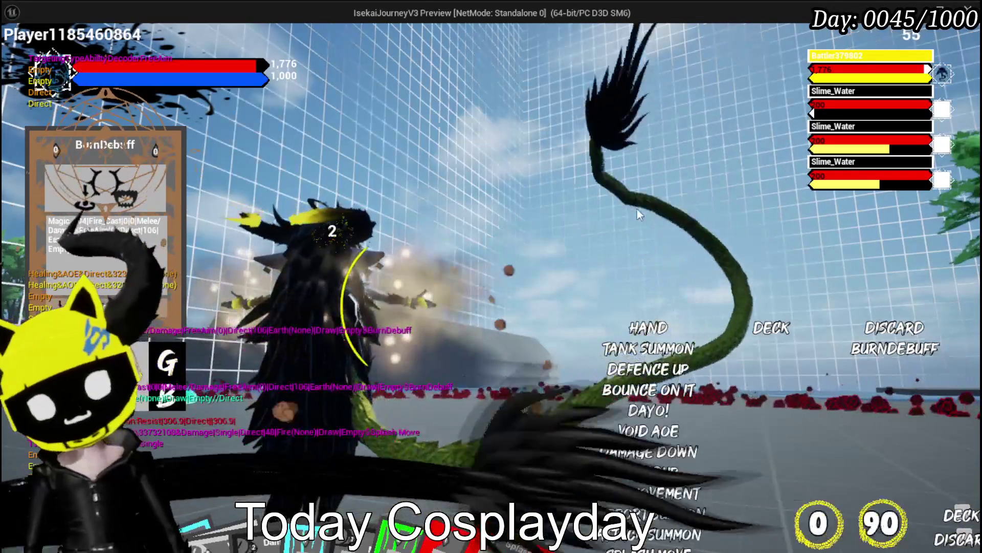
key(Escape)
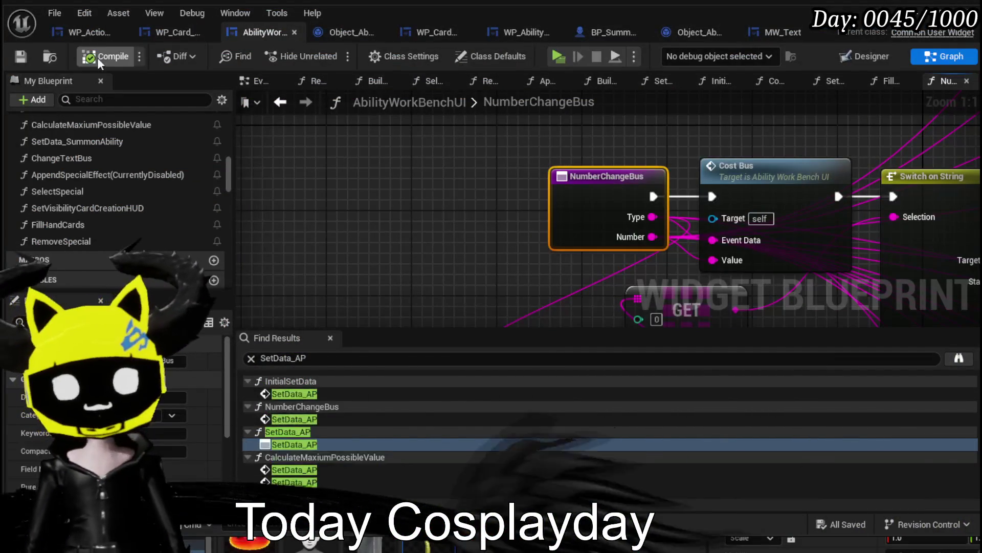
Save all assets and review the discard and hand-clearing nodes in WP_ActionSelection's event graph.
key(ctrl+s)
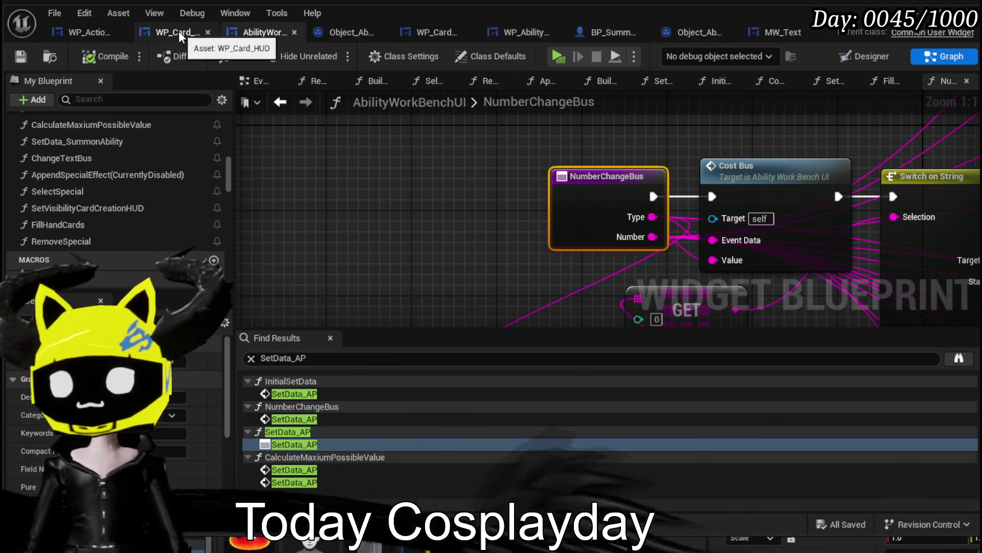
click(82, 30)
mouse_move(588, 246)
mouse_down()
mouse_move(414, 252)
mouse_move(323, 221)
mouse_move(548, 234)
mouse_move(615, 259)
mouse_move(603, 213)
mouse_move(445, 247)
mouse_up()
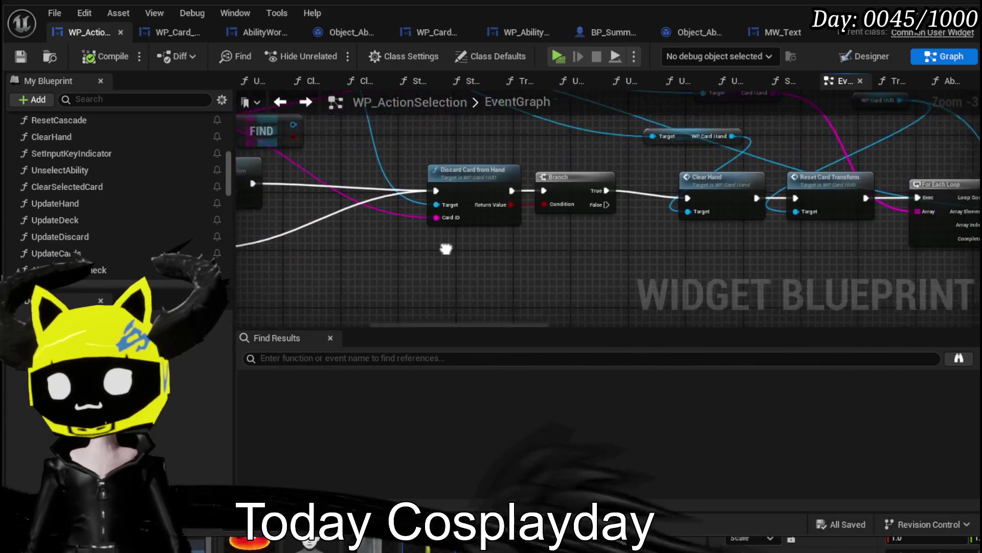
scroll(385, 253, down, 2)
drag(386, 253, 401, 213)
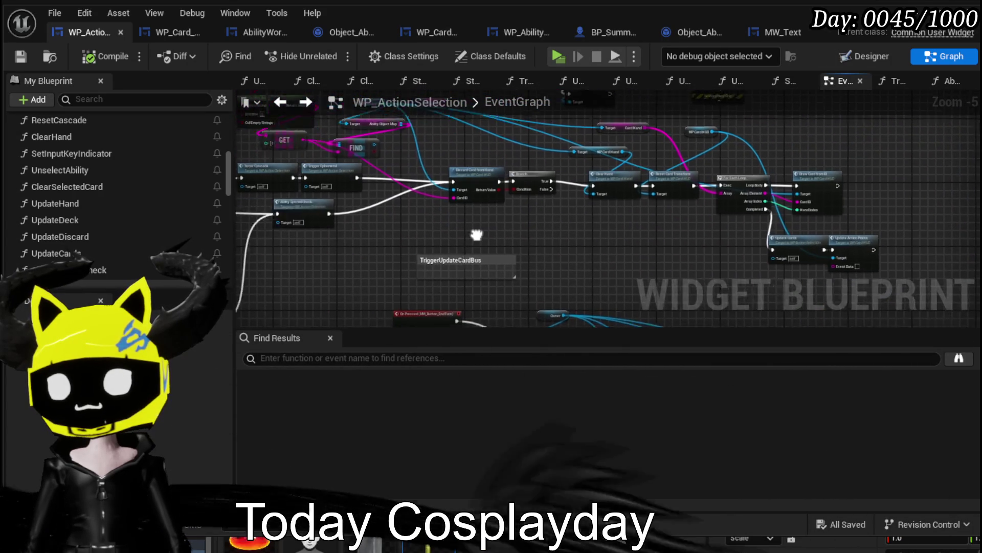
scroll(475, 229, up, 3)
Find the Ability Special Check node and open the AbilitySpecialCheck function graph.
scroll(440, 245, down, 2)
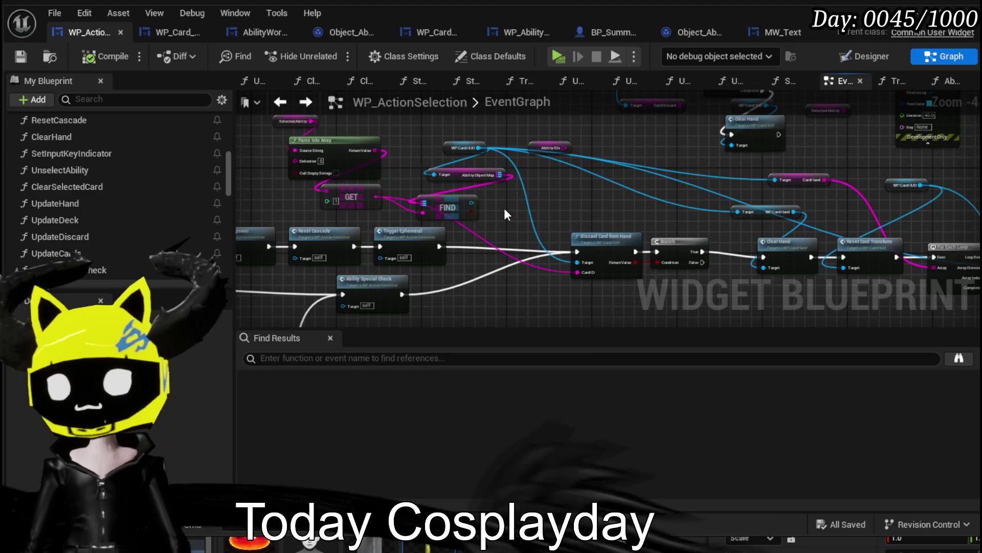
drag(505, 214, 475, 211)
scroll(330, 173, up, 2)
mouse_move(329, 174)
mouse_down()
mouse_move(467, 278)
mouse_move(466, 259)
mouse_move(431, 238)
mouse_up()
scroll(431, 233, down, 2)
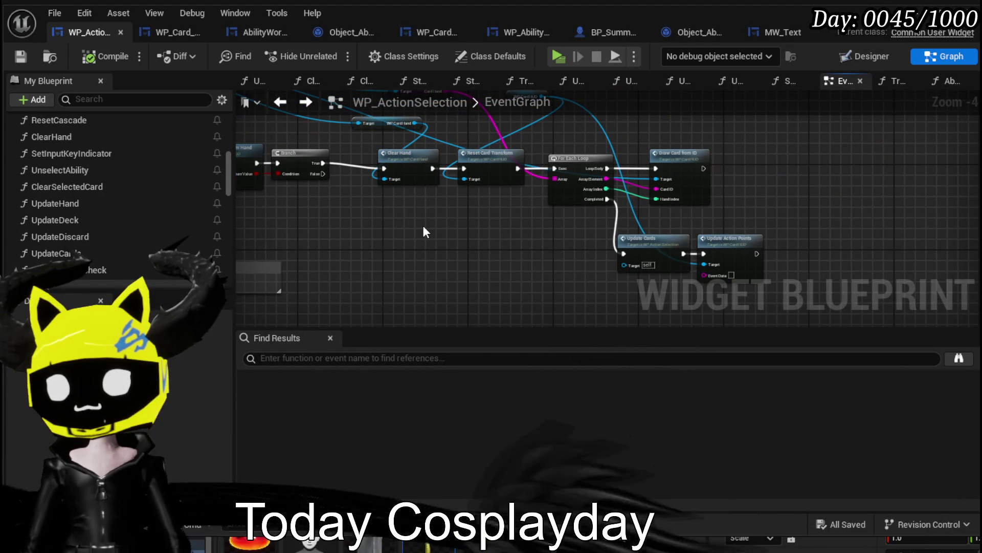
mouse_move(425, 229)
mouse_down()
mouse_move(437, 281)
mouse_move(559, 264)
mouse_up()
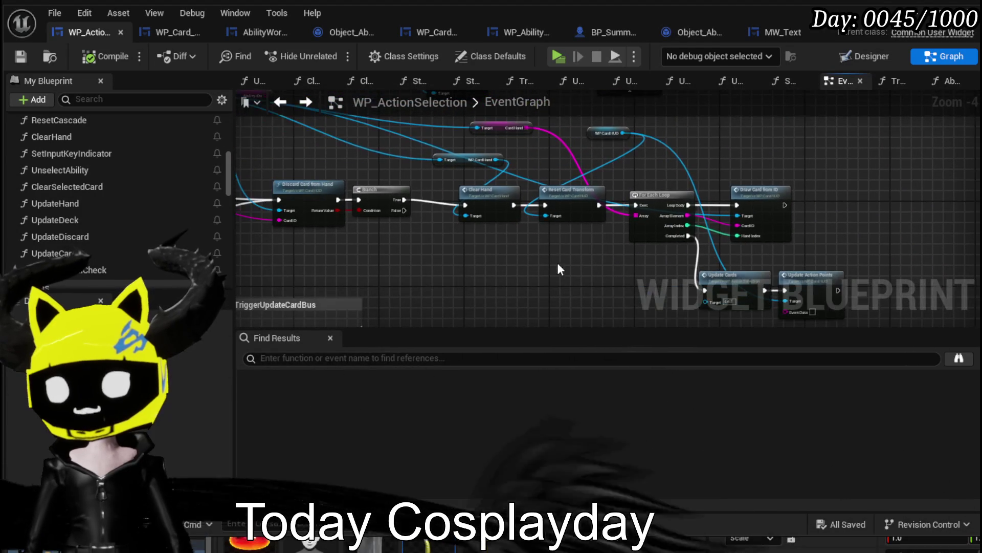
drag(416, 232, 640, 169)
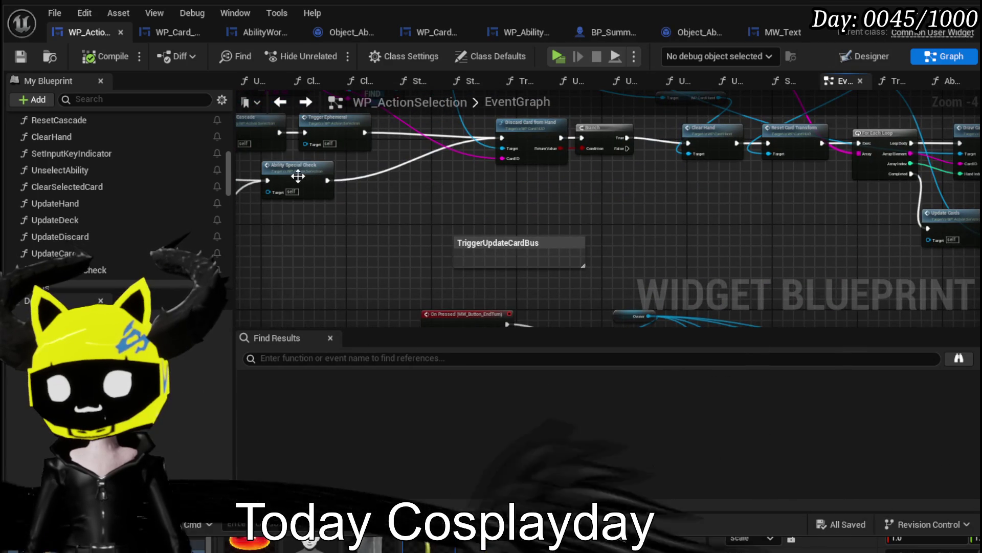
double_click(295, 178)
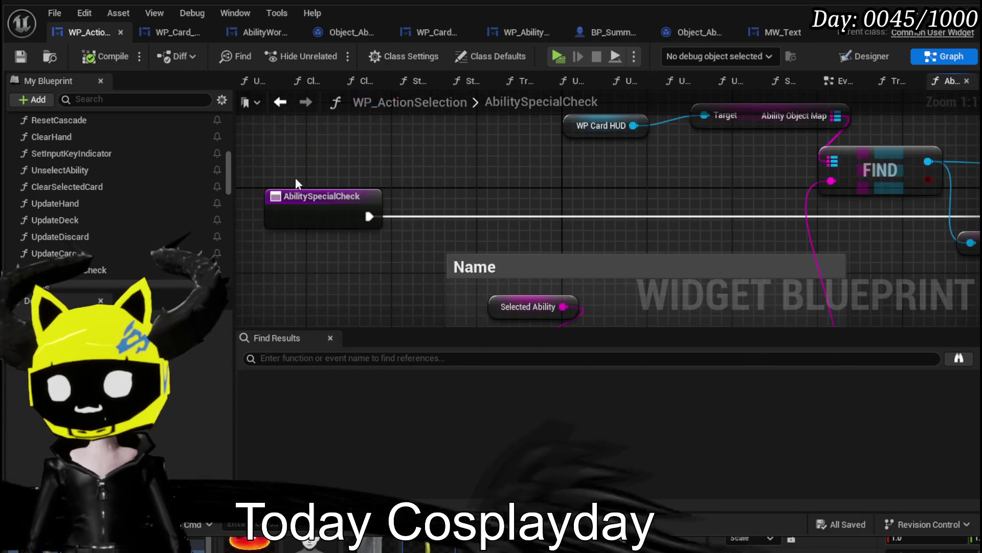
In Object_Ability's TriggerSpecial, add a second Switch on String case named Replay.
scroll(555, 245, down, 3)
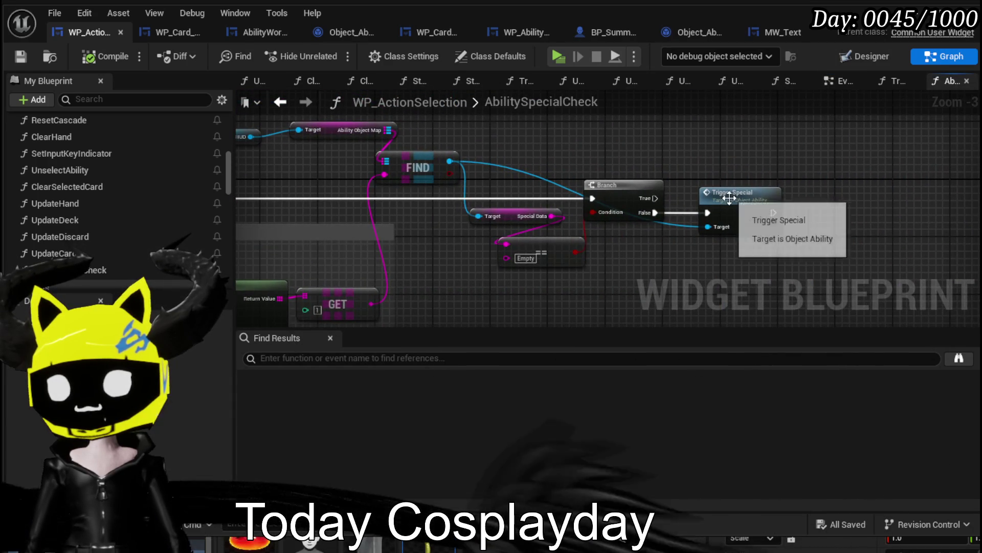
double_click(736, 205)
click(376, 262)
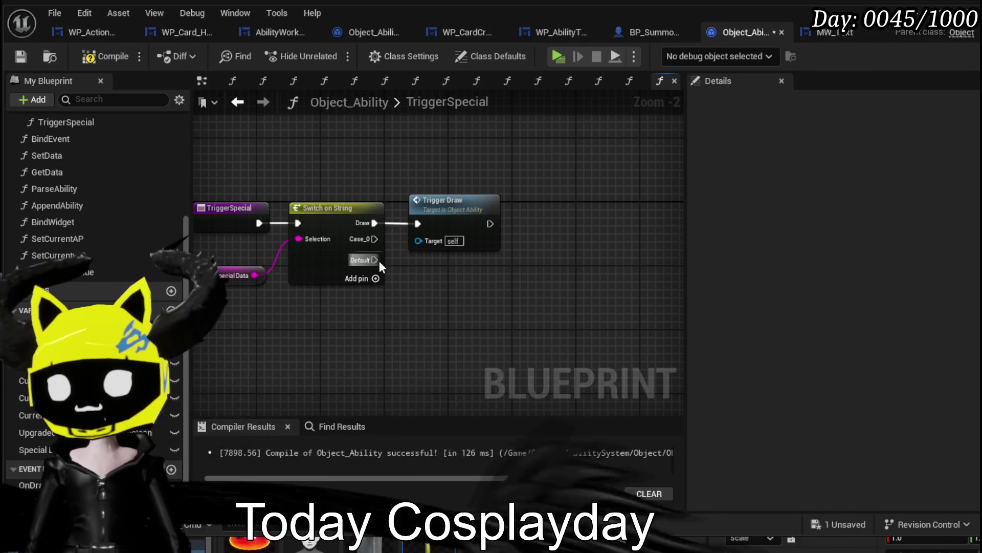
click(300, 256)
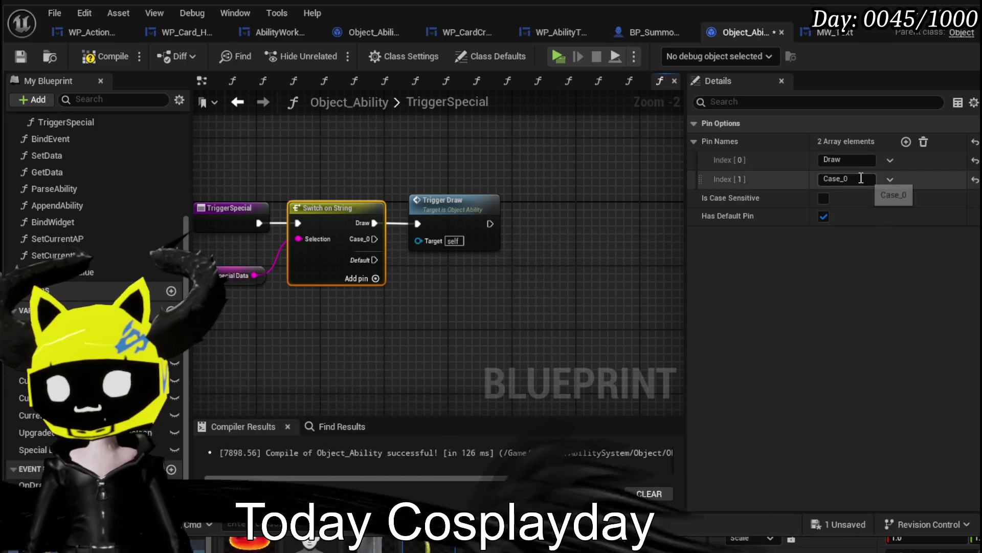
click(861, 178)
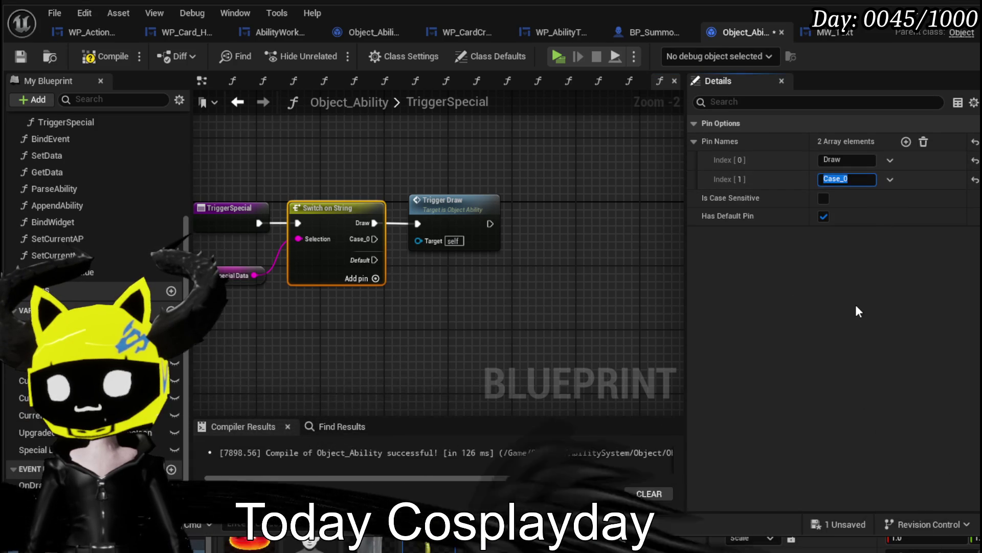
text(Replay)
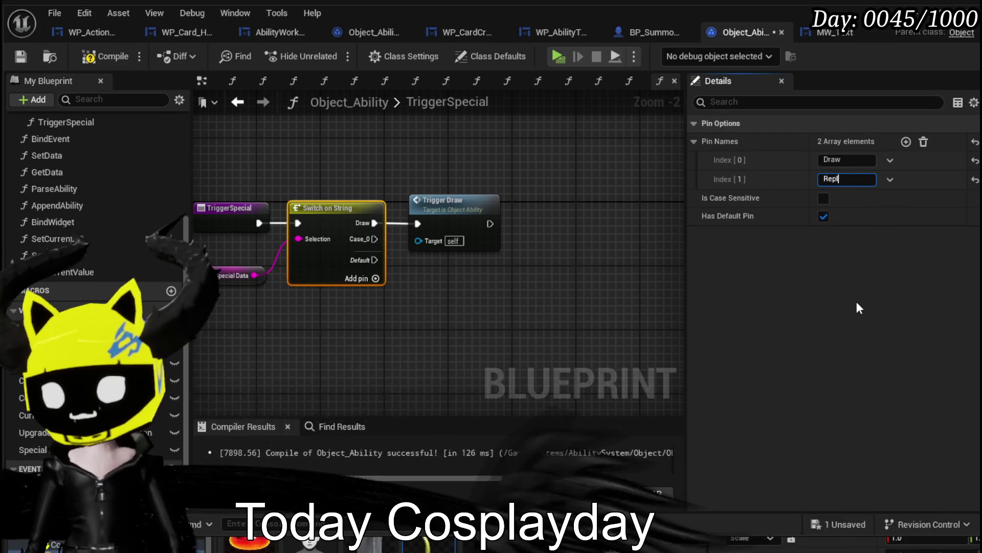
key(Return)
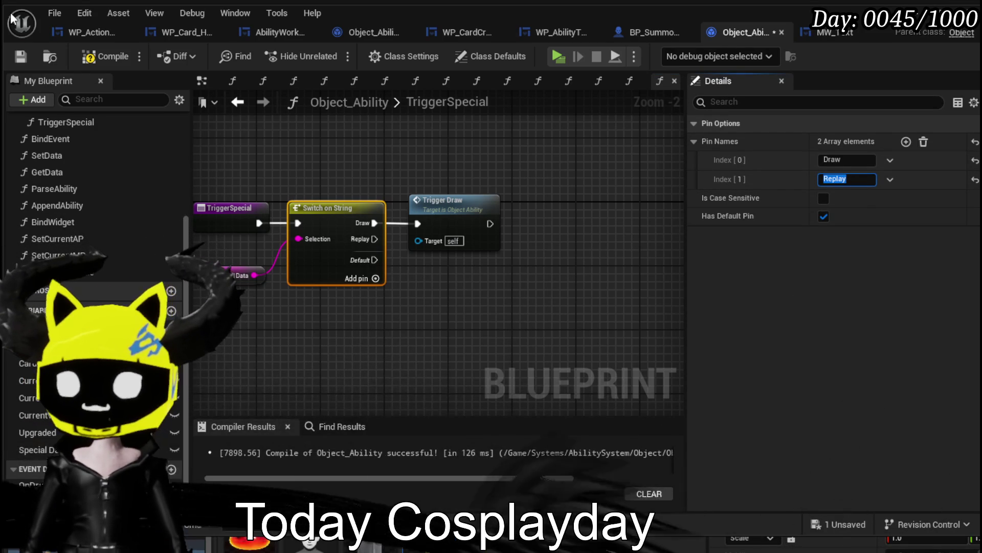
Compile and save Object_Ability, moving the Trigger Draw node up and right.
click(29, 55)
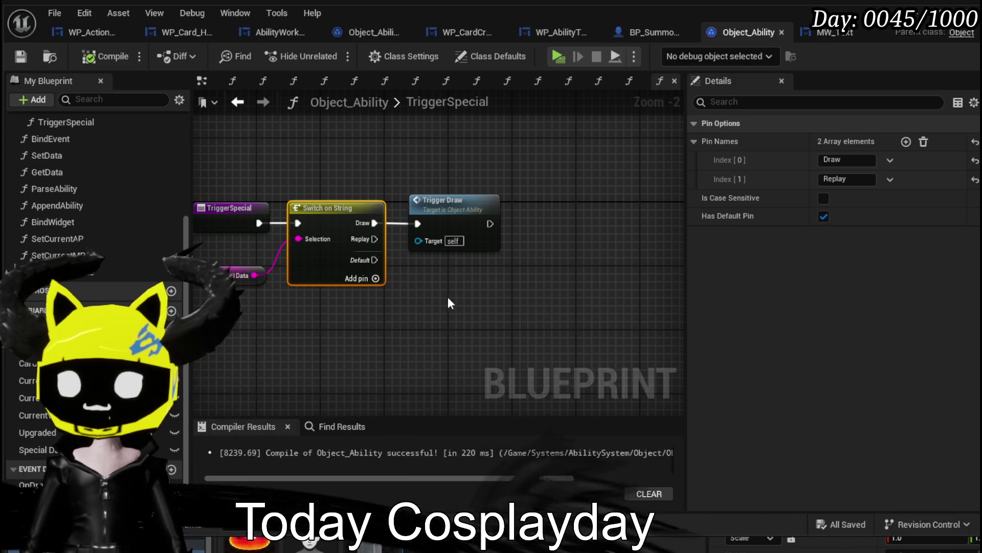
drag(465, 210, 473, 170)
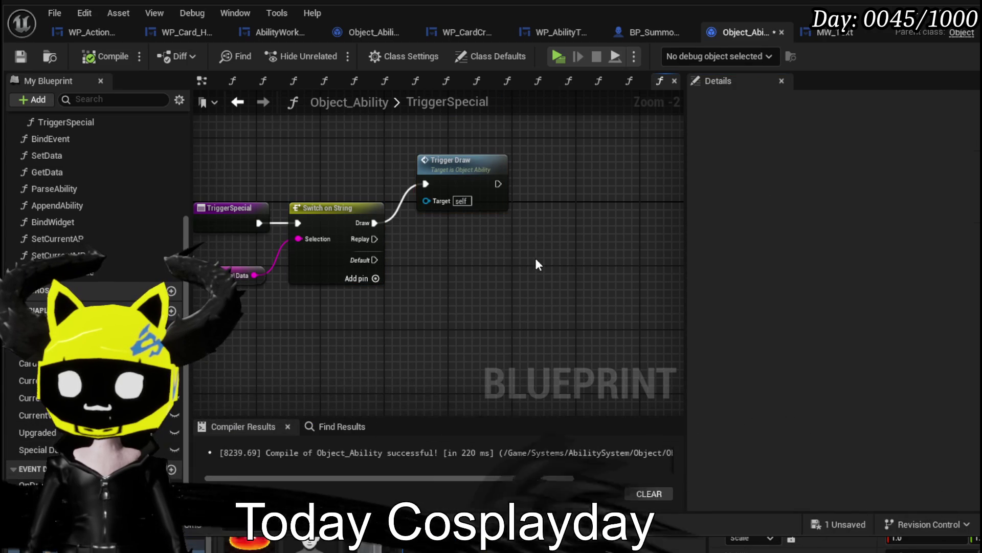
click(20, 56)
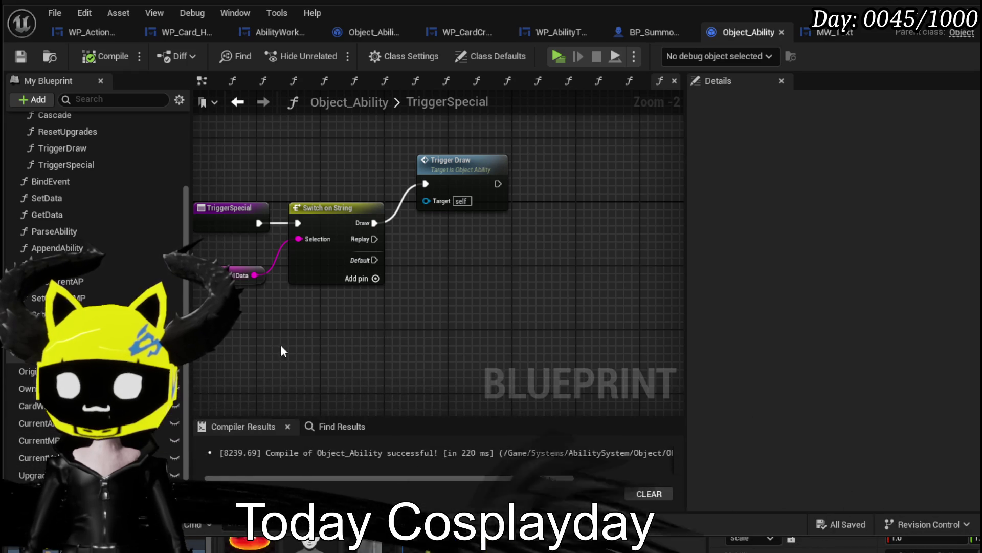
drag(465, 165, 497, 150)
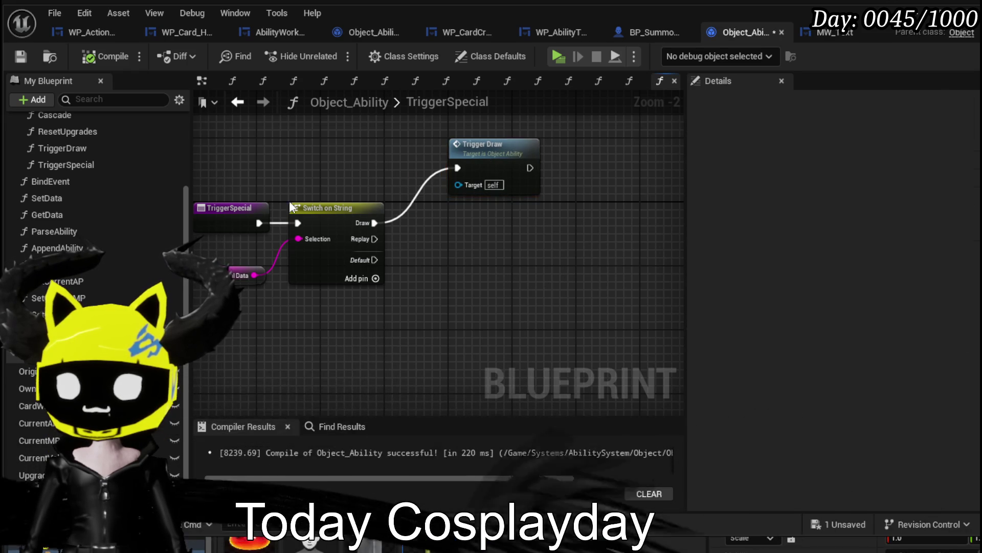
mouse_move(563, 323)
mouse_down()
mouse_move(353, 246)
mouse_move(366, 237)
mouse_move(276, 143)
mouse_up()
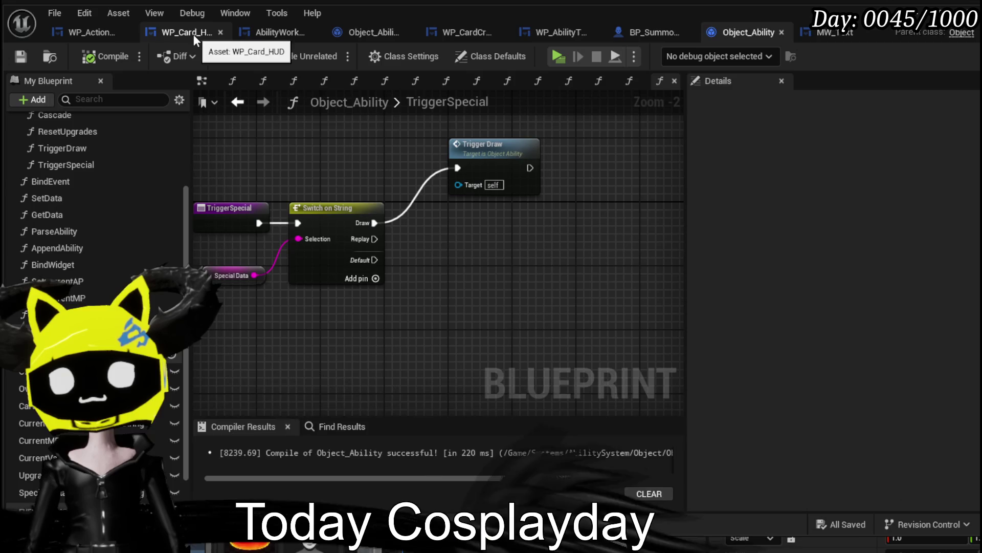
Move from WP_Card_HUD back to WP_ActionSelection, ending on its event graph.
click(193, 35)
click(103, 33)
mouse_move(471, 219)
mouse_down()
mouse_move(655, 183)
mouse_move(598, 219)
mouse_up()
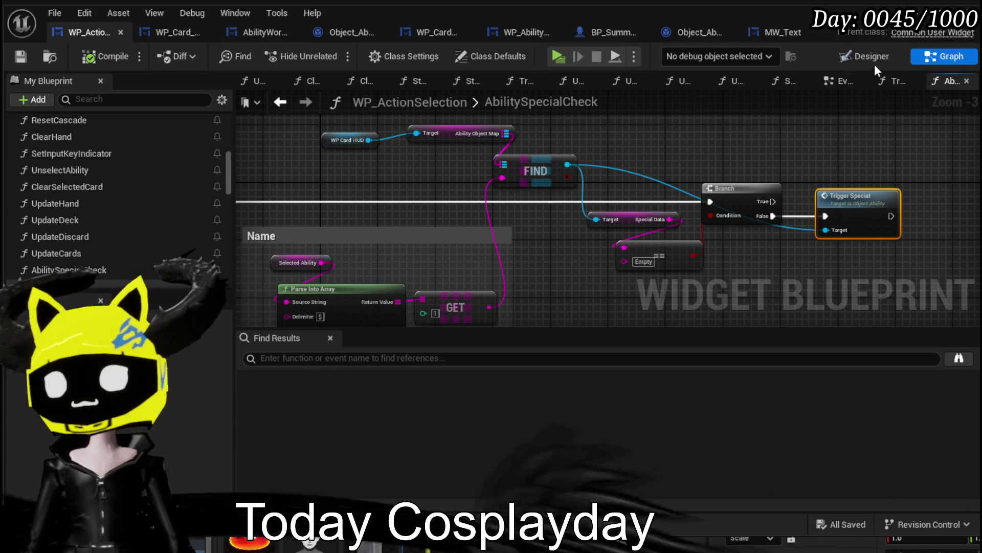
click(844, 80)
scroll(526, 236, down, 1)
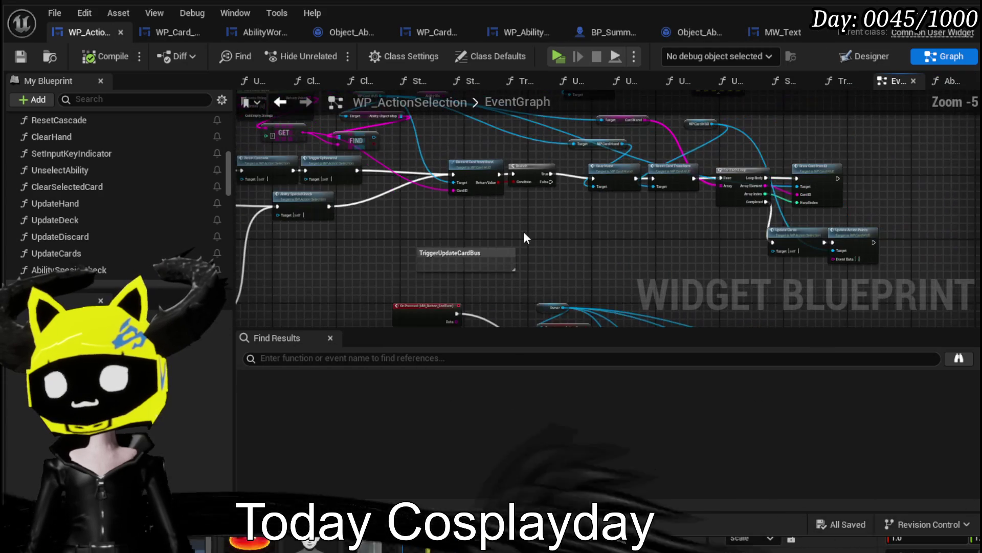
scroll(585, 203, up, 2)
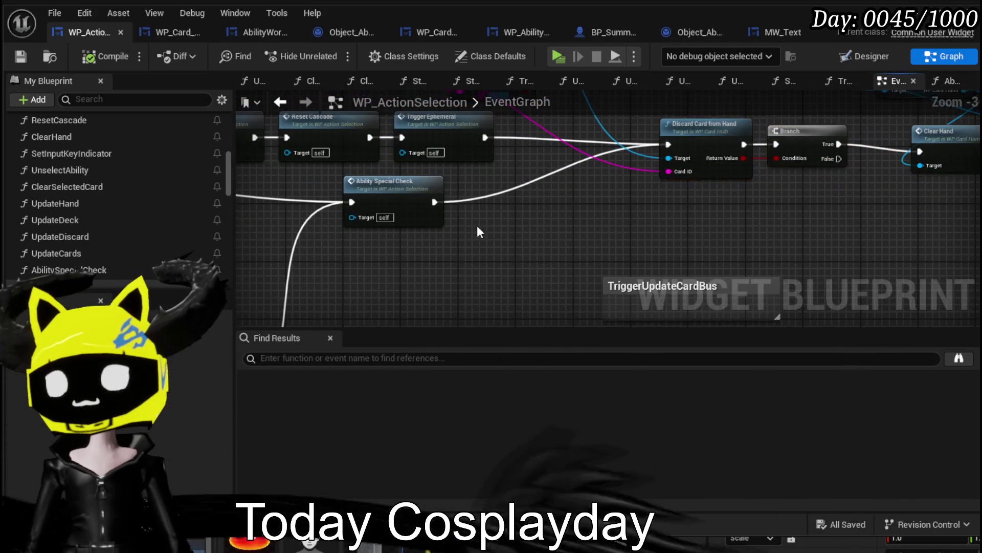
Move the three trigger nodes up and left, then nudge Ability Special Check upward.
drag(331, 194, 544, 246)
drag(388, 196, 462, 211)
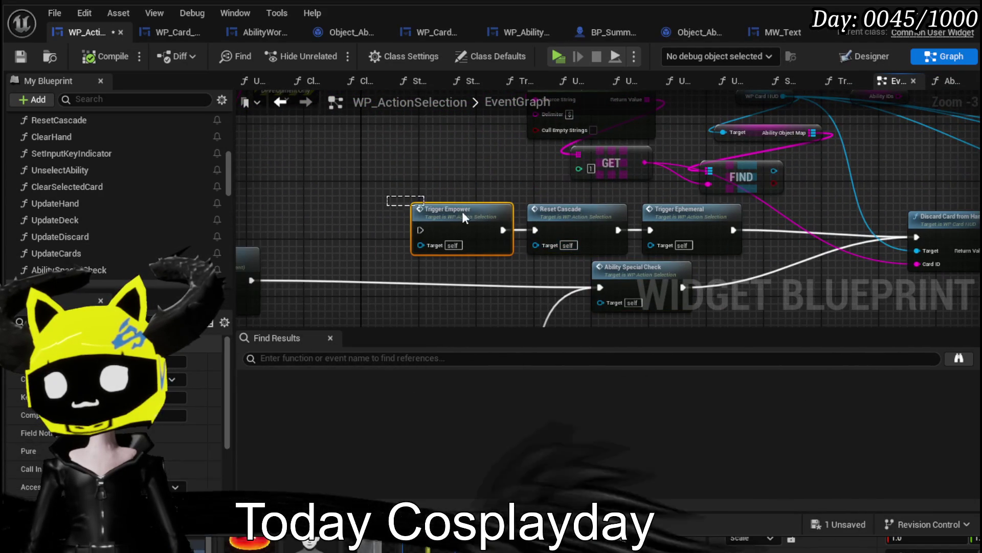
drag(673, 231, 355, 121)
drag(620, 271, 317, 256)
drag(583, 278, 721, 207)
scroll(586, 228, down, 2)
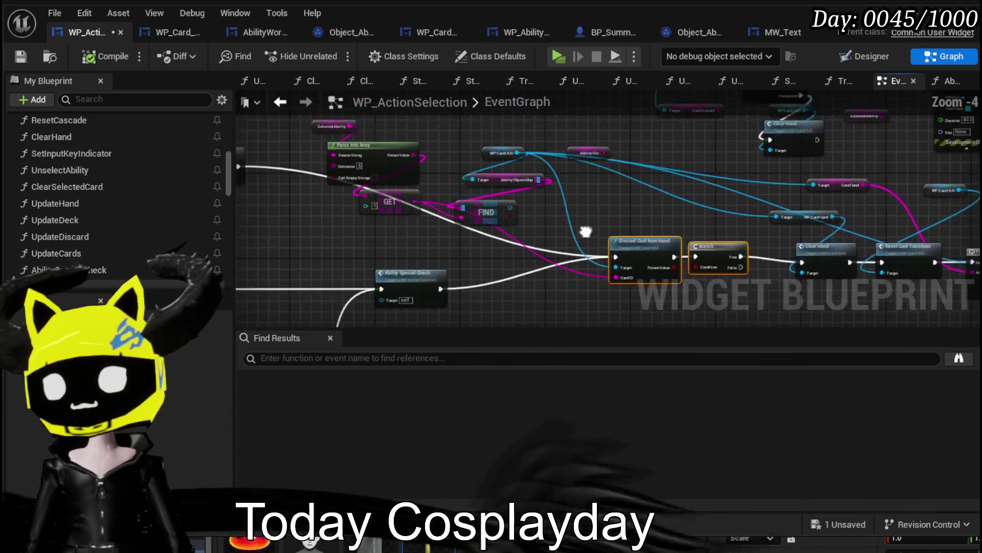
scroll(360, 125, up, 1)
Select the ability lookup and Clear Hand nodes, then reopen the AbilitySpecialCheck function.
drag(669, 249, 668, 247)
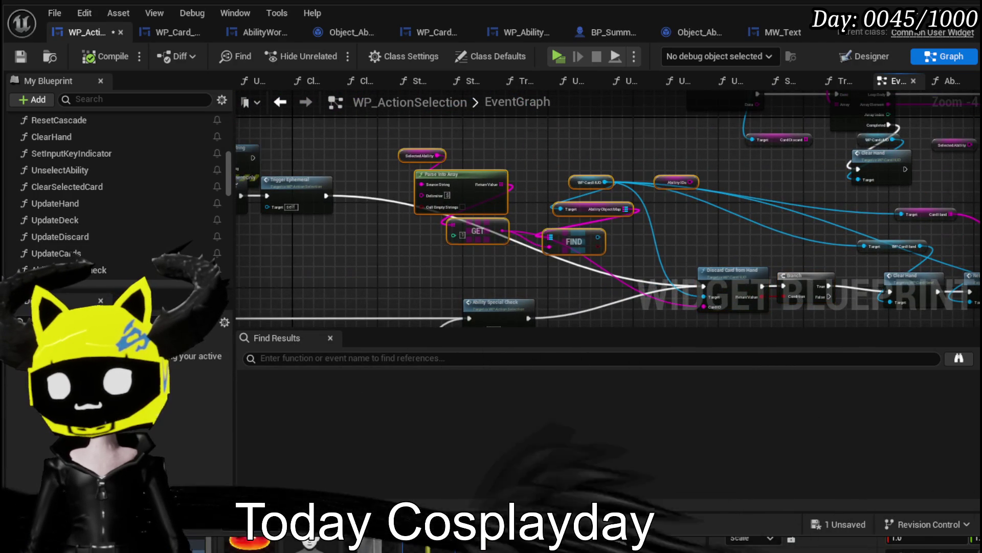
scroll(519, 292, down, 1)
drag(735, 190, 695, 177)
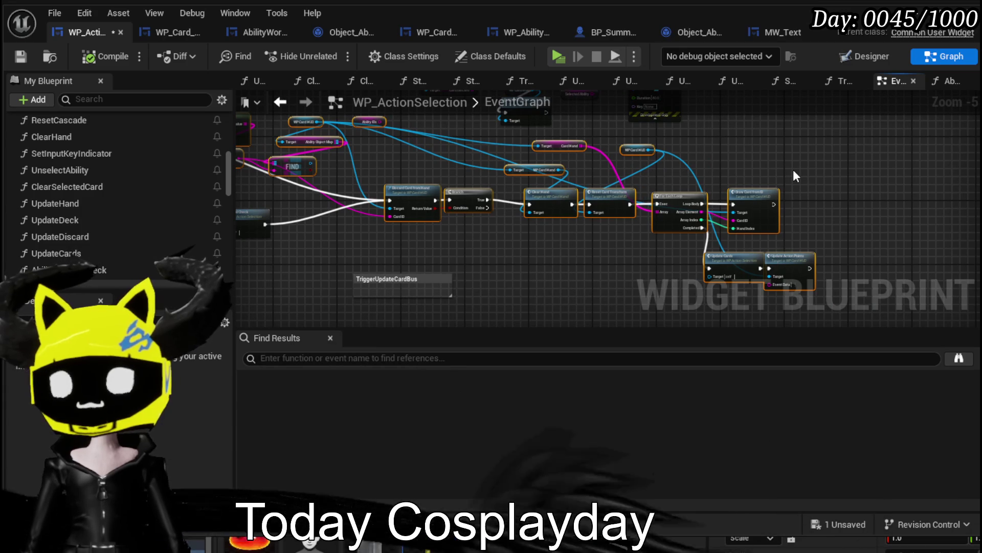
drag(366, 198, 533, 208)
scroll(410, 225, up, 3)
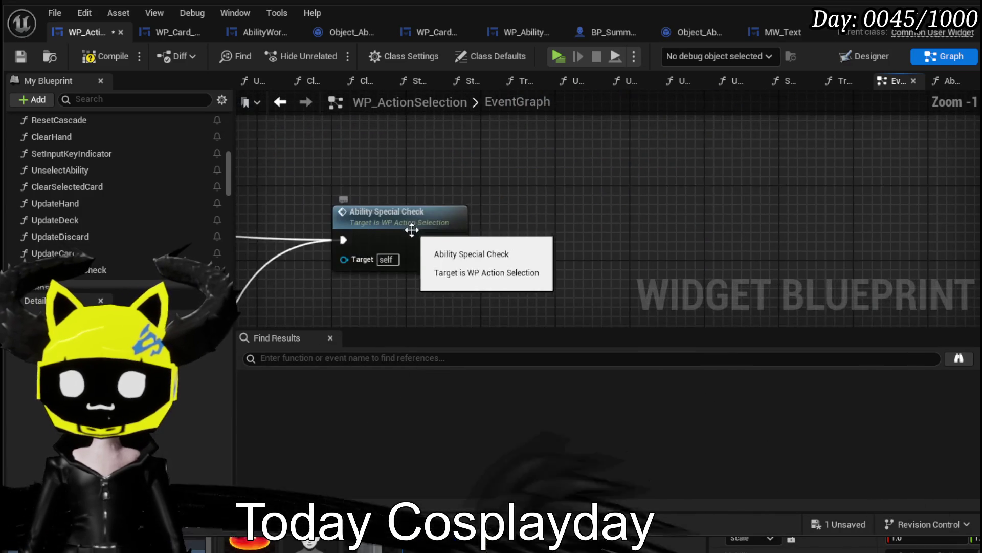
double_click(410, 226)
scroll(512, 230, down, 1)
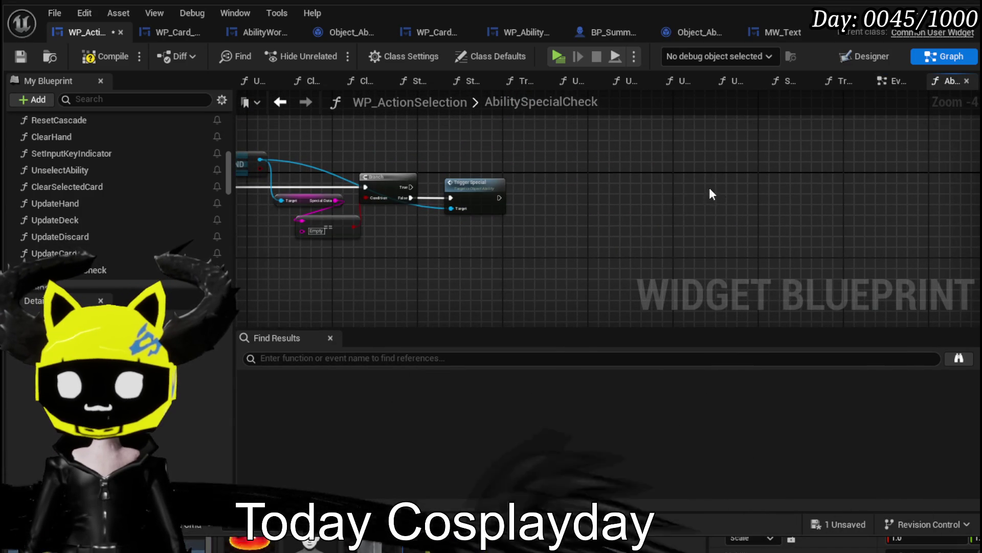
Paste the copied nodes, wire Branch True to Discard Card from Hand, and put Trigger Special on False.
key(ctrl+v)
mouse_move(696, 200)
mouse_down()
mouse_move(763, 164)
mouse_move(593, 140)
mouse_move(588, 128)
mouse_up()
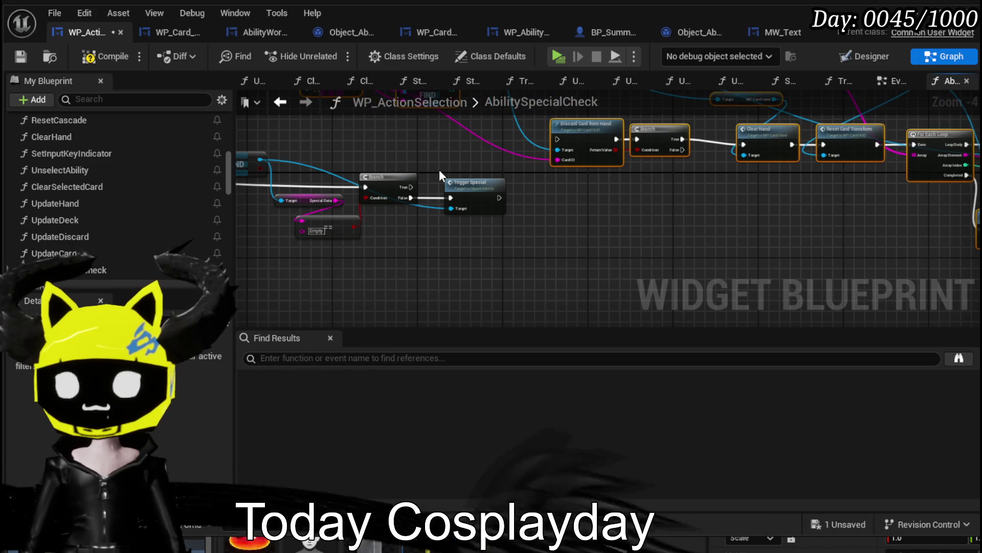
scroll(439, 170, up, 2)
drag(324, 247, 536, 176)
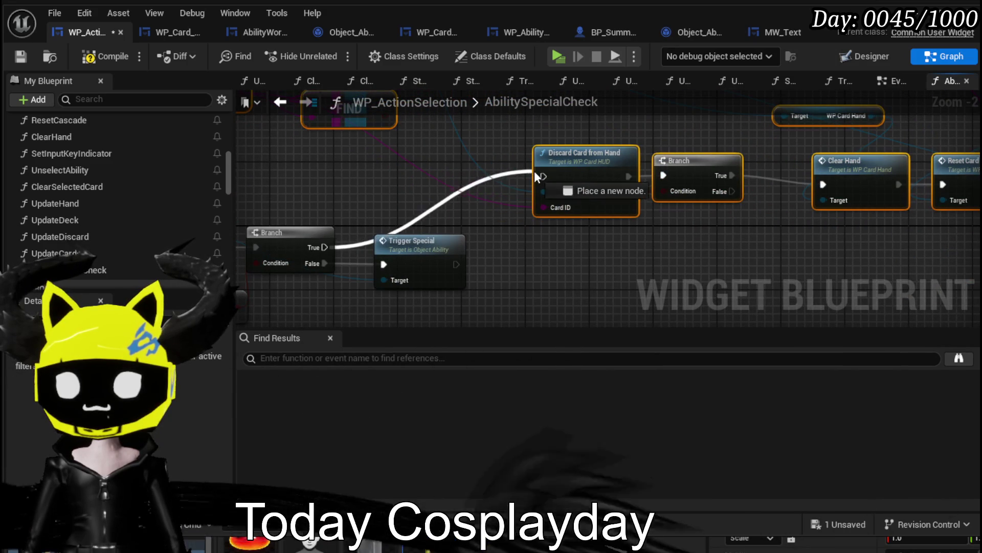
drag(409, 197, 476, 260)
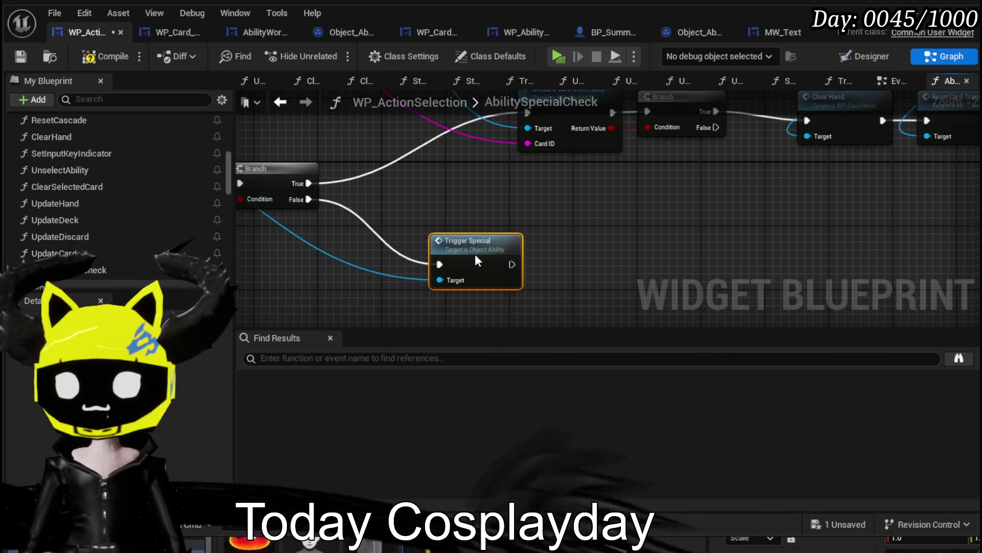
mouse_move(465, 213)
mouse_down()
mouse_move(697, 210)
mouse_move(534, 207)
mouse_up()
Add a new Branch after Trigger Special and pull a string wire from Special Data.
drag(585, 261, 627, 250)
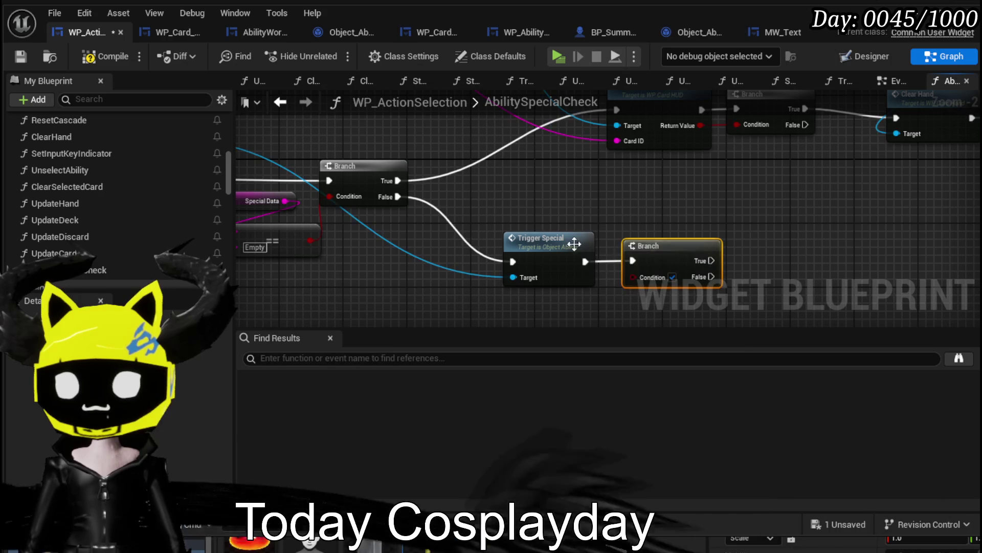
ctrl+click(591, 241)
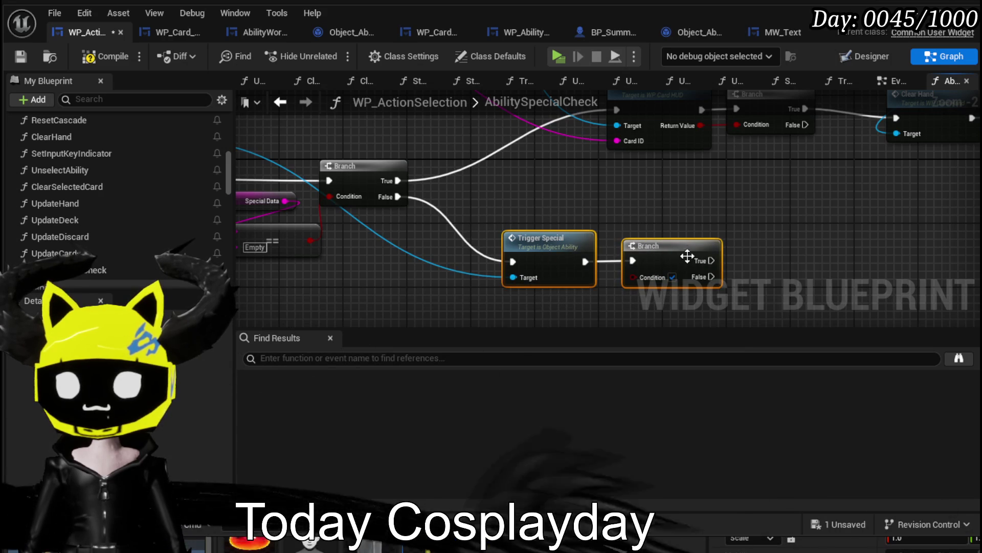
drag(608, 251, 731, 221)
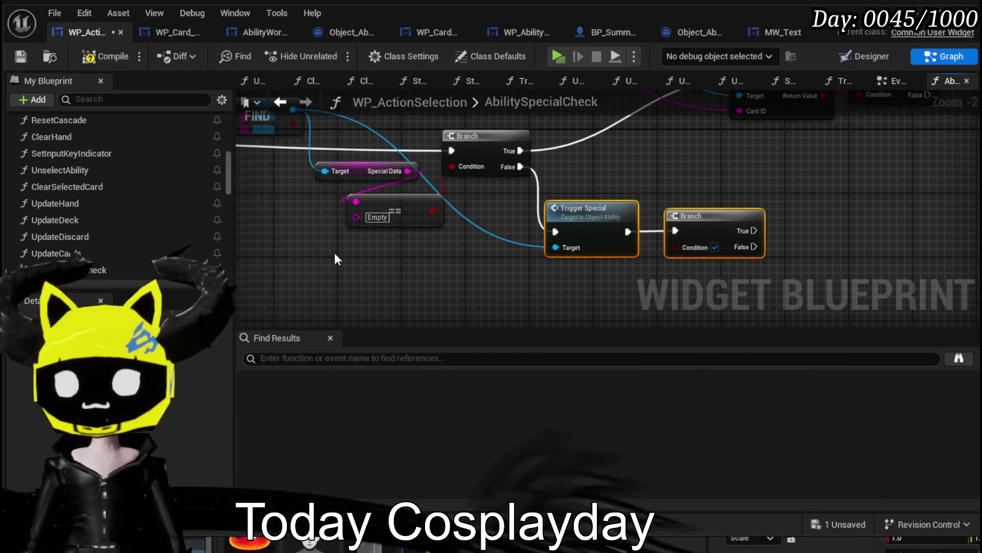
drag(404, 173, 457, 302)
text(Re)
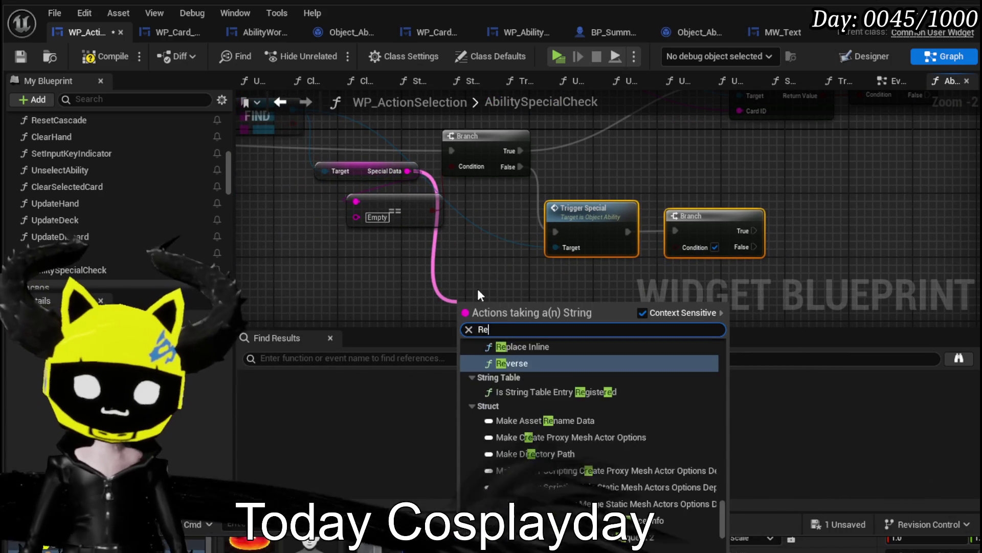
text(place)
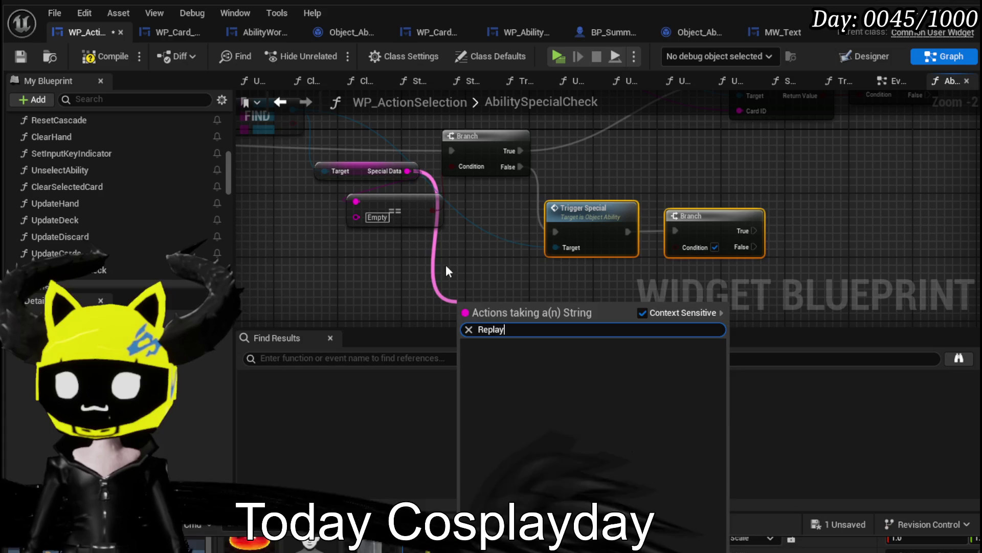
Duplicate the Empty comparison node, set it to Replay, and wire it to the Branch Condition.
click(439, 226)
key(ctrl+c)
key(ctrl+v)
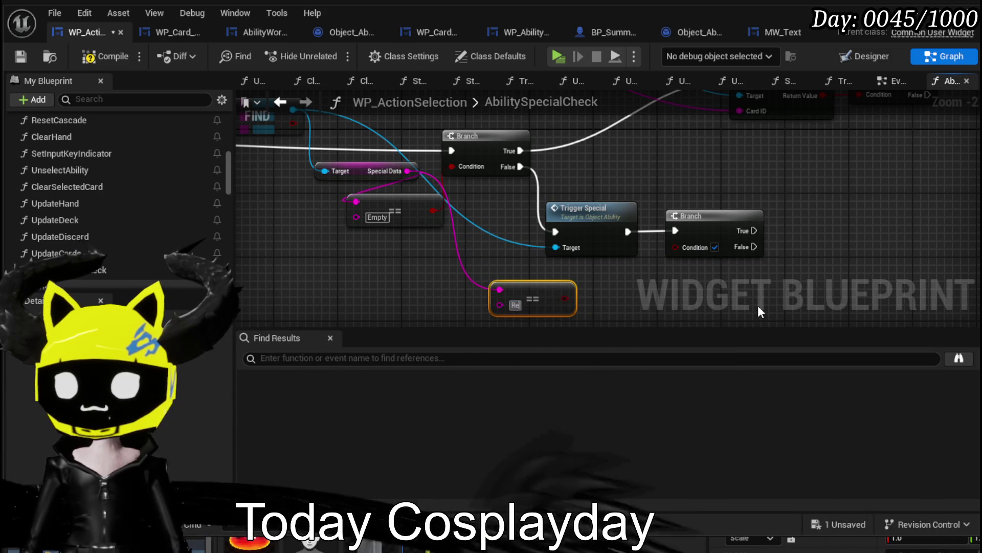
text(play)
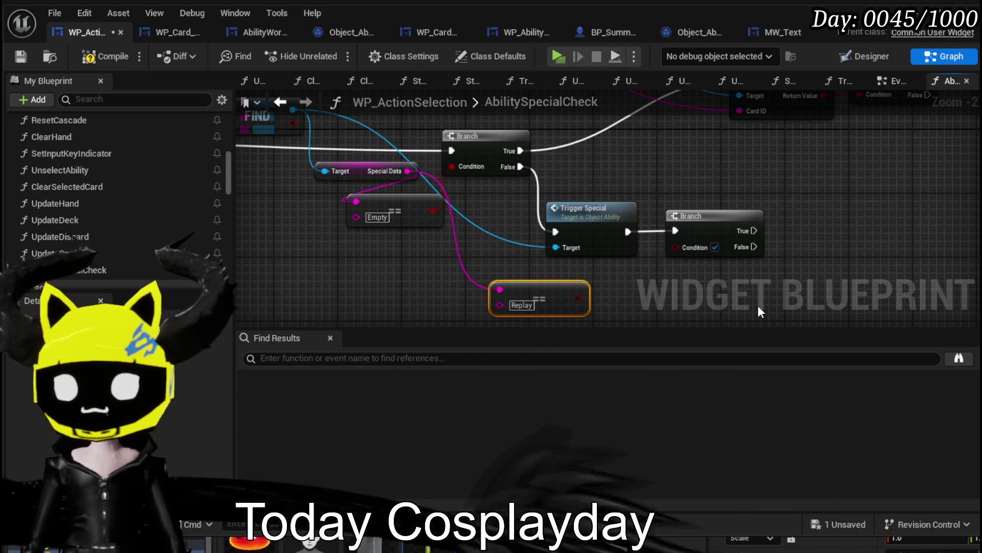
drag(670, 250, 675, 248)
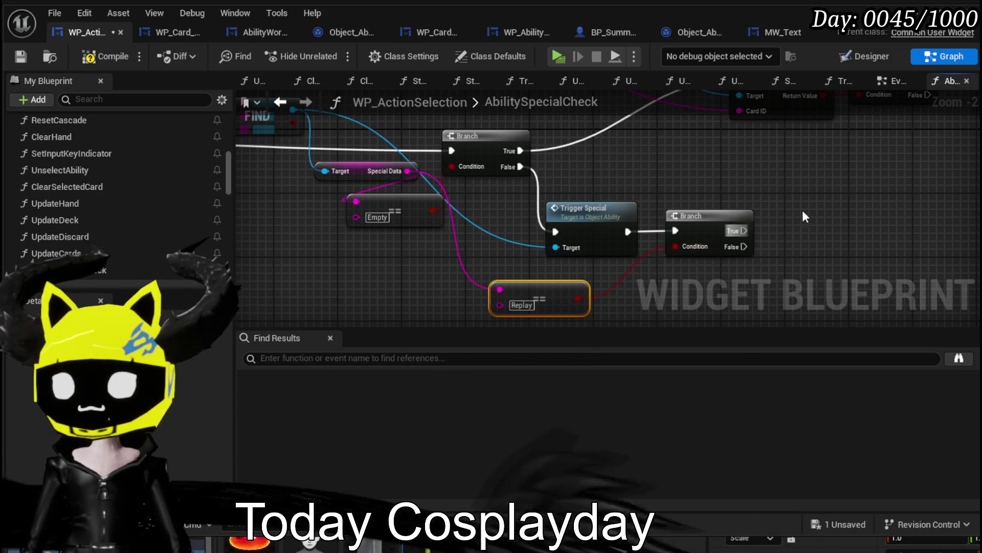
drag(842, 191, 592, 229)
Connect the new Branch's False output to Discard Card from Hand.
mouse_move(494, 260)
mouse_down()
mouse_move(499, 140)
mouse_move(489, 123)
mouse_up()
mouse_move(384, 195)
mouse_down()
mouse_move(517, 259)
mouse_move(492, 253)
mouse_up()
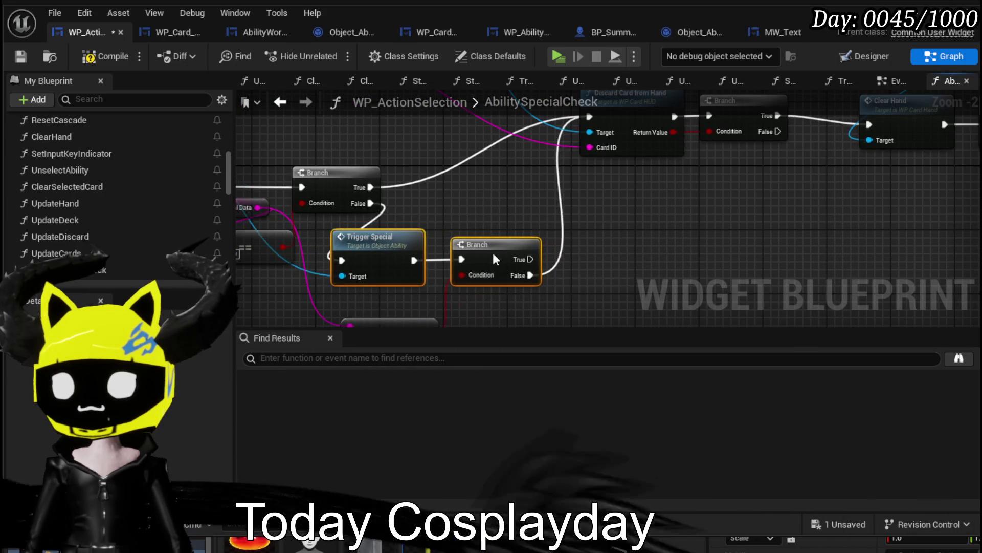
scroll(505, 240, down, 2)
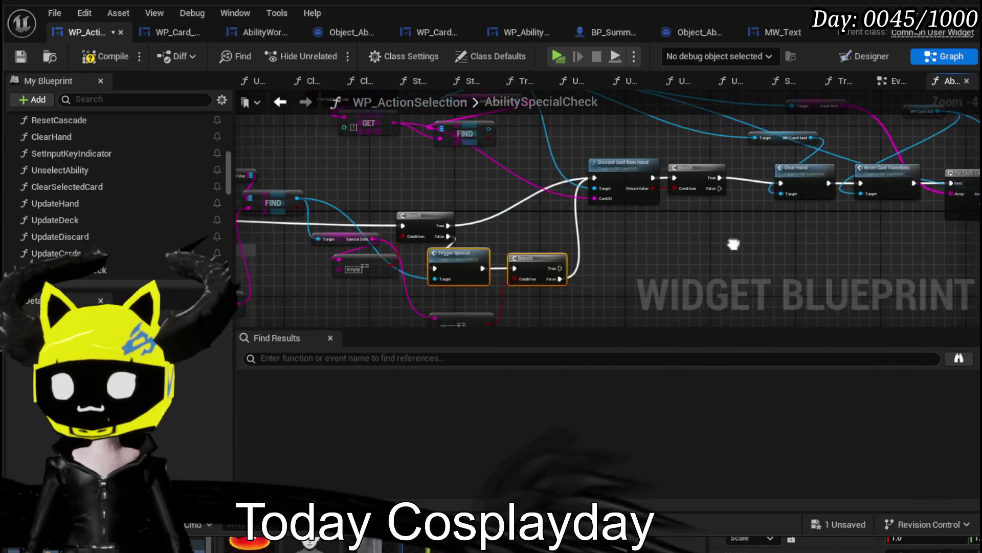
drag(735, 240, 807, 210)
mouse_move(417, 139)
mouse_down()
mouse_move(745, 140)
mouse_move(342, 159)
mouse_up()
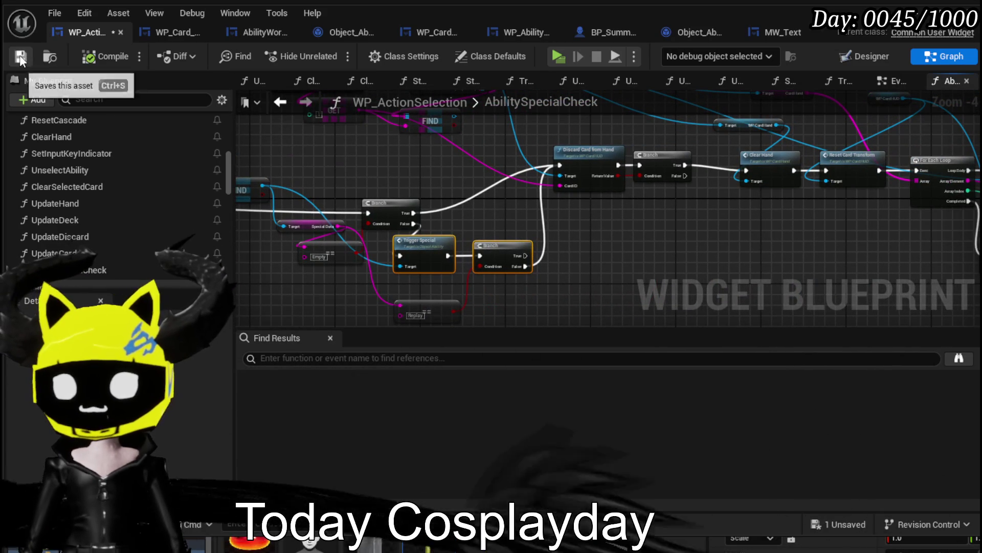
Move Update Cards and Update Action Points left toward the new Branch.
mouse_move(638, 243)
mouse_down()
mouse_move(340, 184)
mouse_move(659, 235)
mouse_up()
mouse_move(869, 168)
mouse_down()
mouse_move(619, 151)
mouse_move(568, 136)
mouse_up()
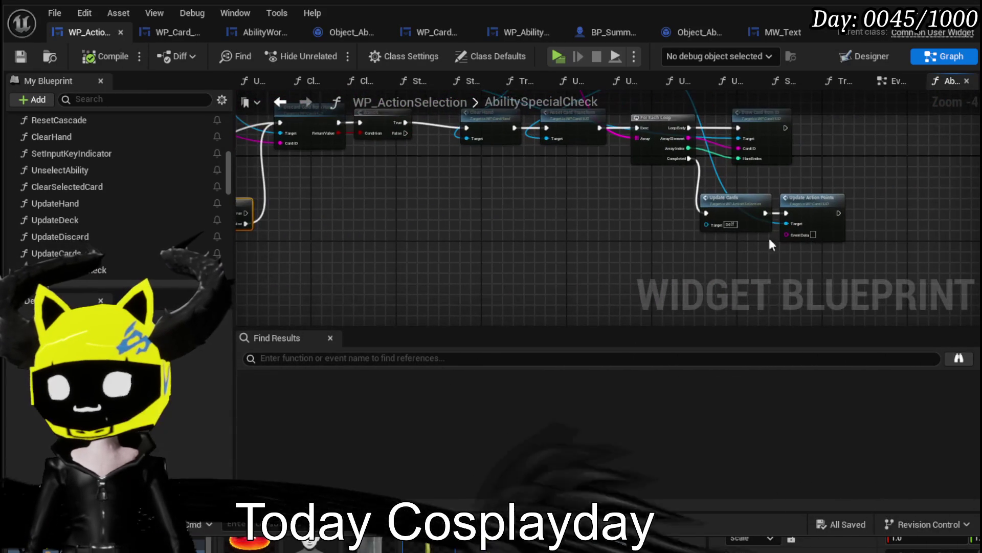
scroll(738, 253, up, 2)
drag(700, 252, 915, 170)
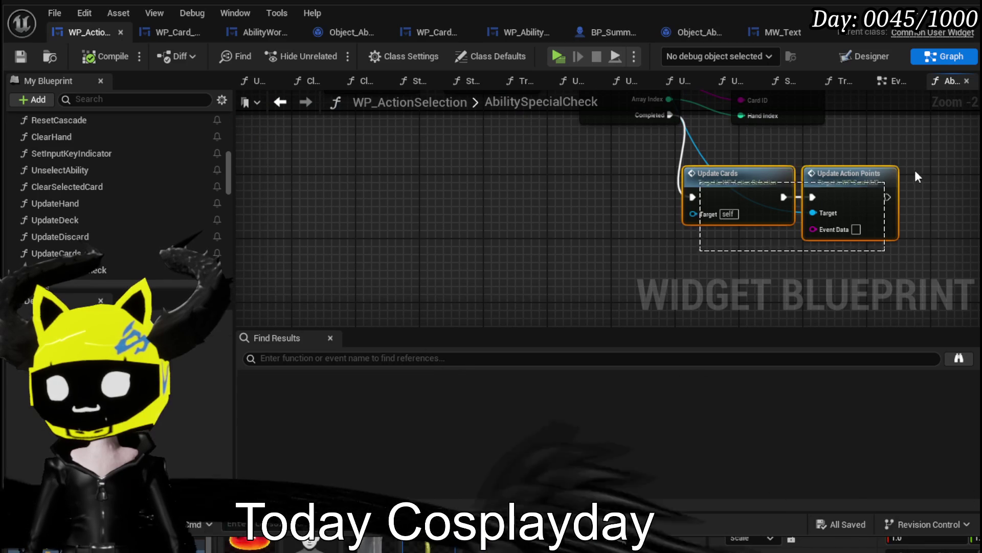
scroll(915, 170, down, 1)
drag(730, 159, 694, 228)
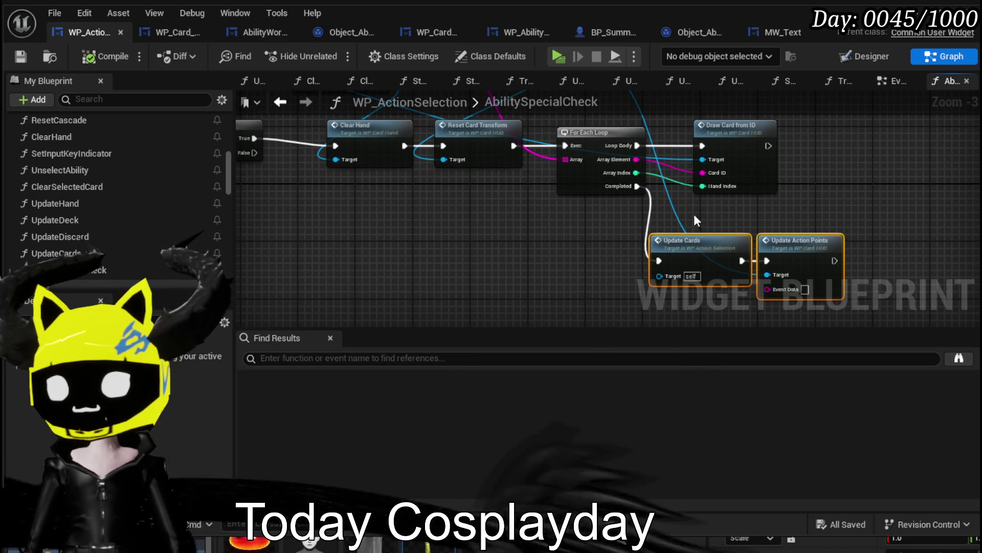
drag(539, 225, 861, 226)
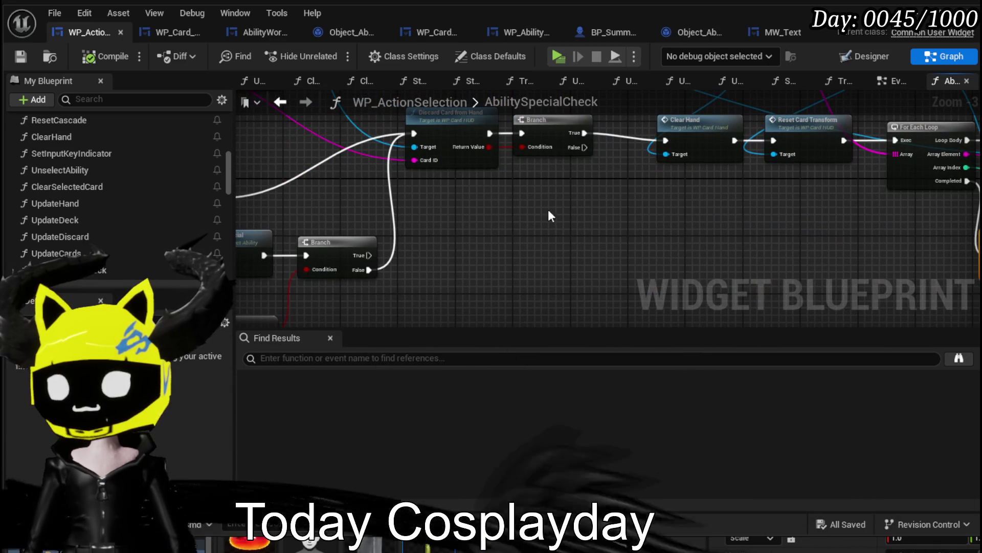
drag(869, 287, 632, 248)
mouse_move(908, 205)
mouse_down()
mouse_move(635, 228)
mouse_move(656, 277)
mouse_move(777, 189)
mouse_up()
Wire the Replay Branch's True output to Update Cards, inspect it, save, and start Play.
drag(377, 191, 513, 218)
drag(444, 240, 834, 221)
drag(704, 220, 552, 219)
mouse_move(755, 241)
mouse_down()
mouse_move(959, 225)
mouse_move(862, 225)
mouse_move(891, 232)
mouse_up()
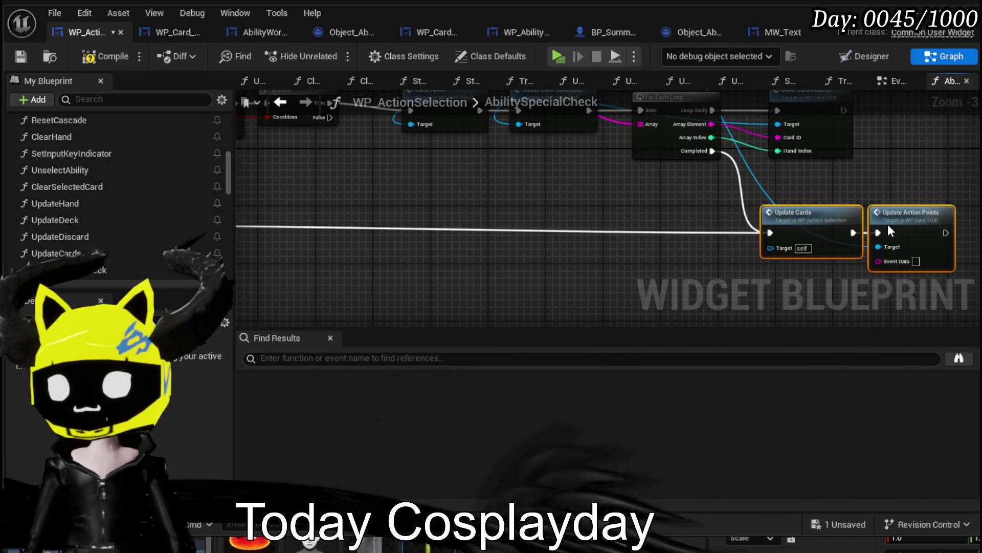
double_click(795, 219)
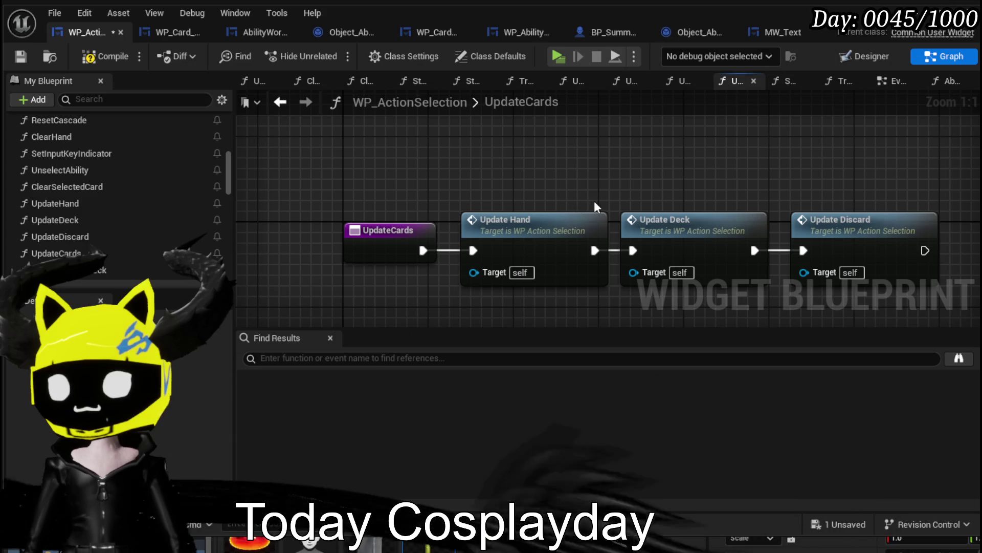
click(23, 54)
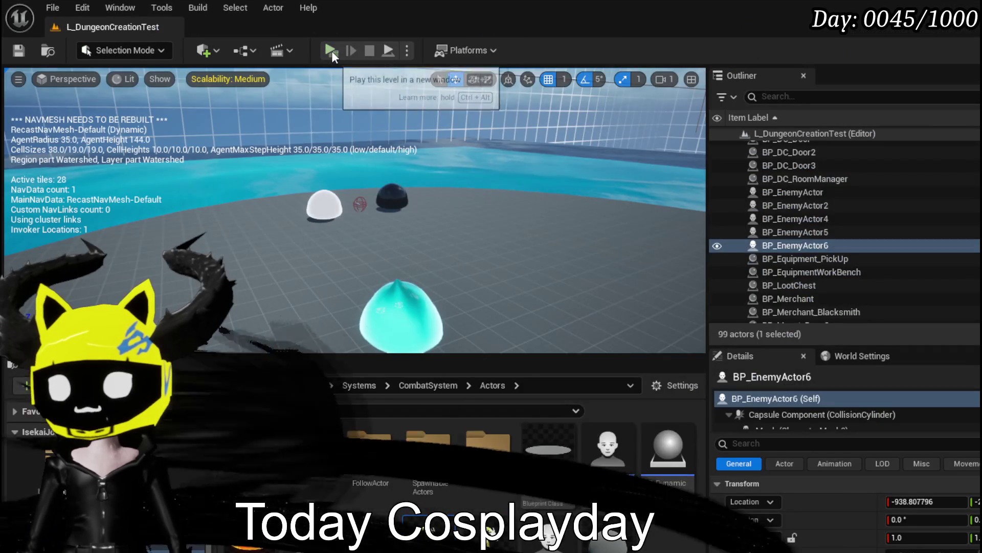
click(332, 51)
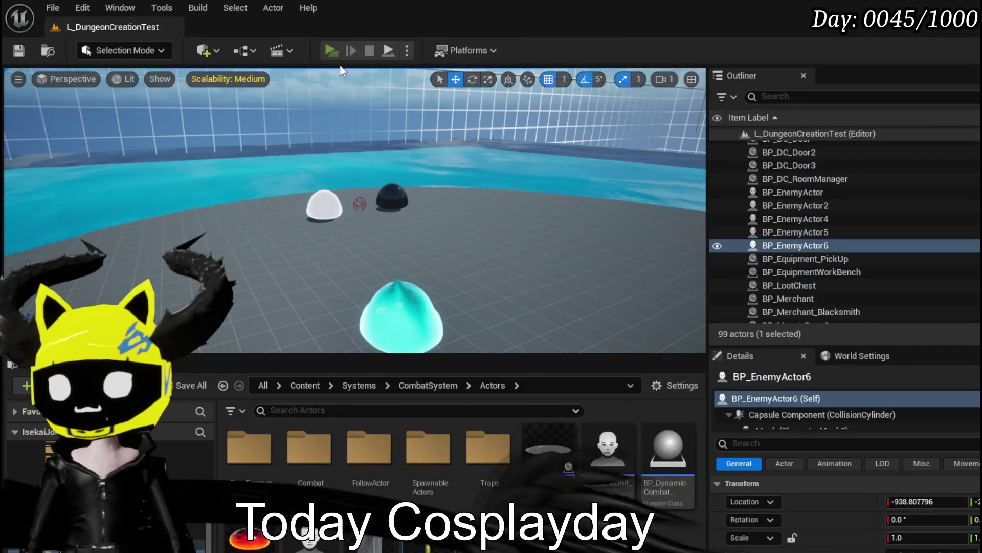
Walk to the red slime, bring up the ability menu, and open the BurnDebuff card for editing.
key(w)
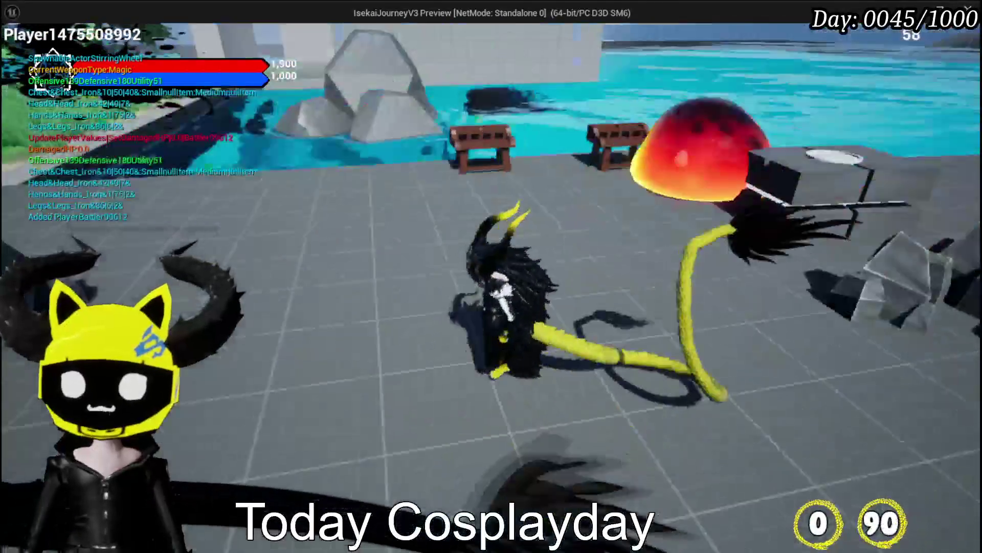
key(Tab)
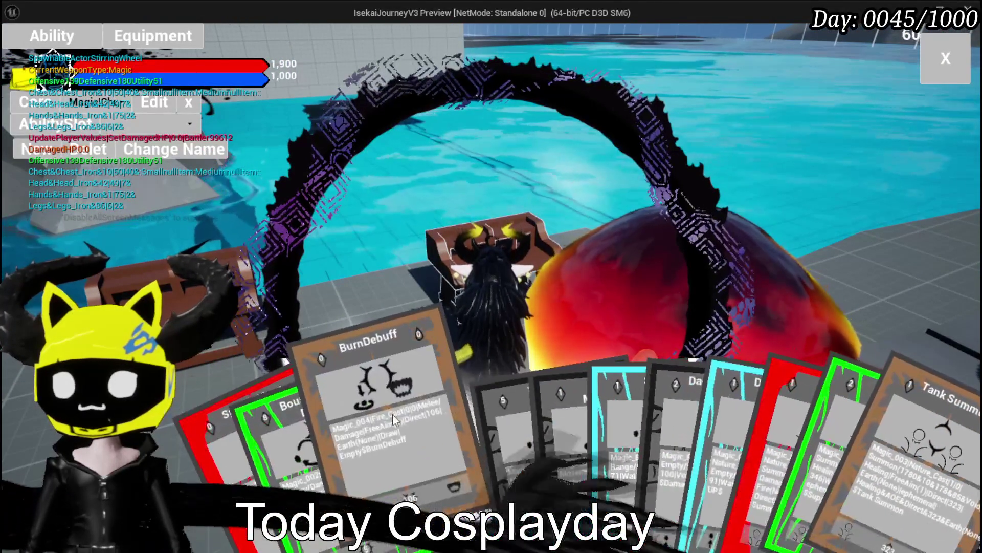
click(392, 414)
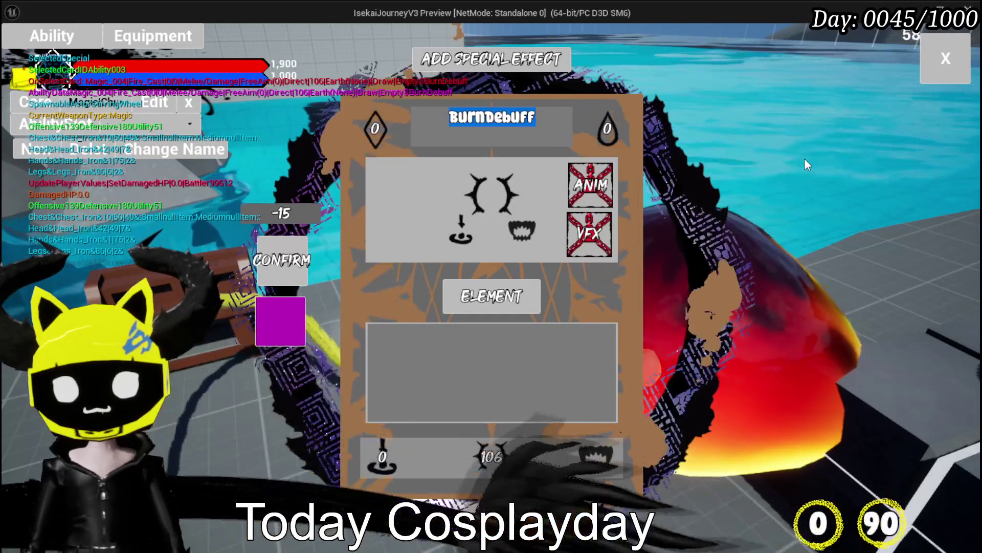
Rename the card to 'Melee AOE' and add the Replay special effect.
text(A)
key(BackSpace)
text(M)
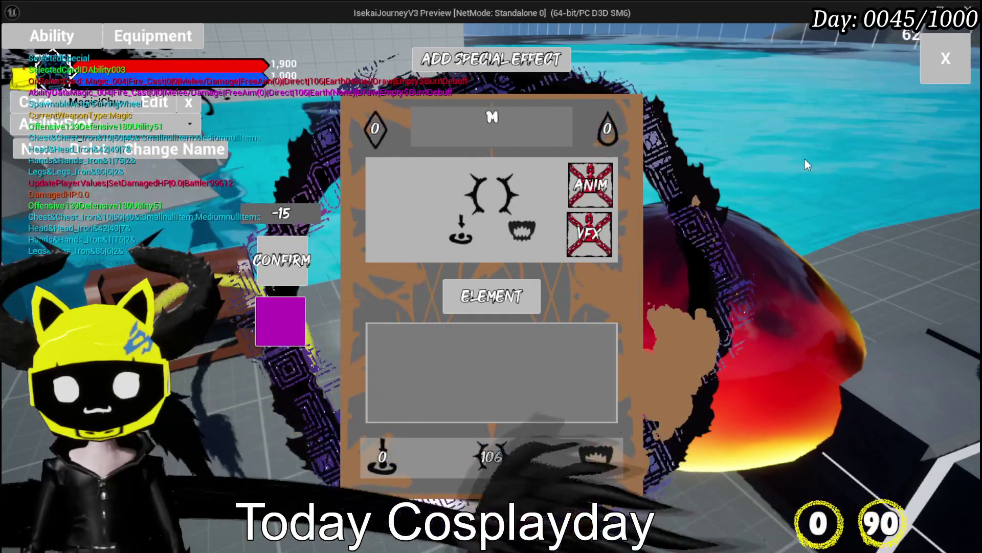
text(elee A)
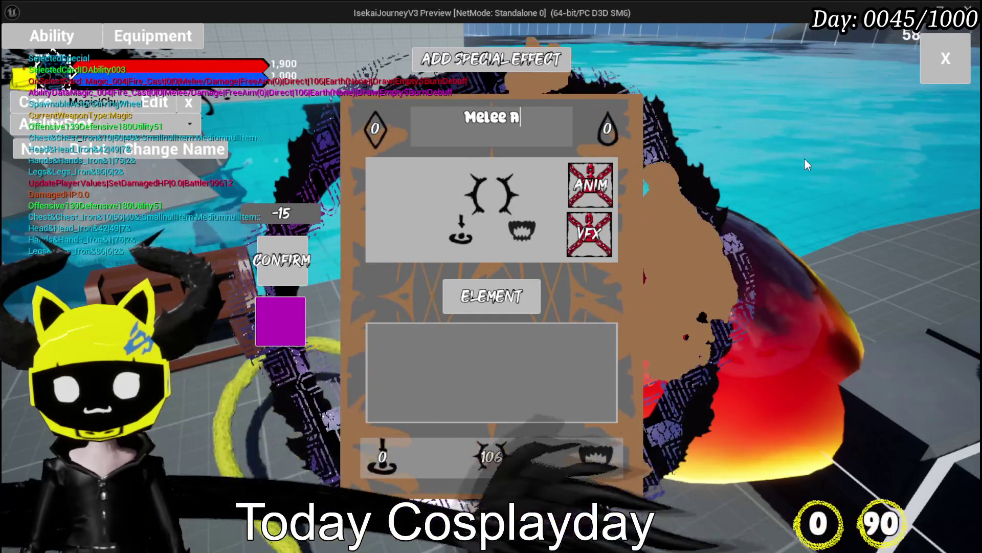
text(OE)
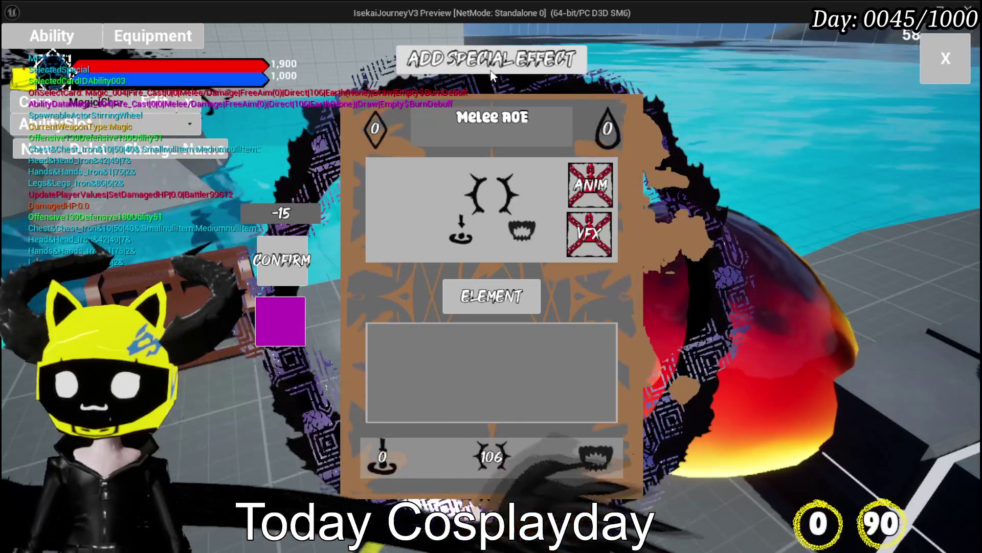
click(491, 74)
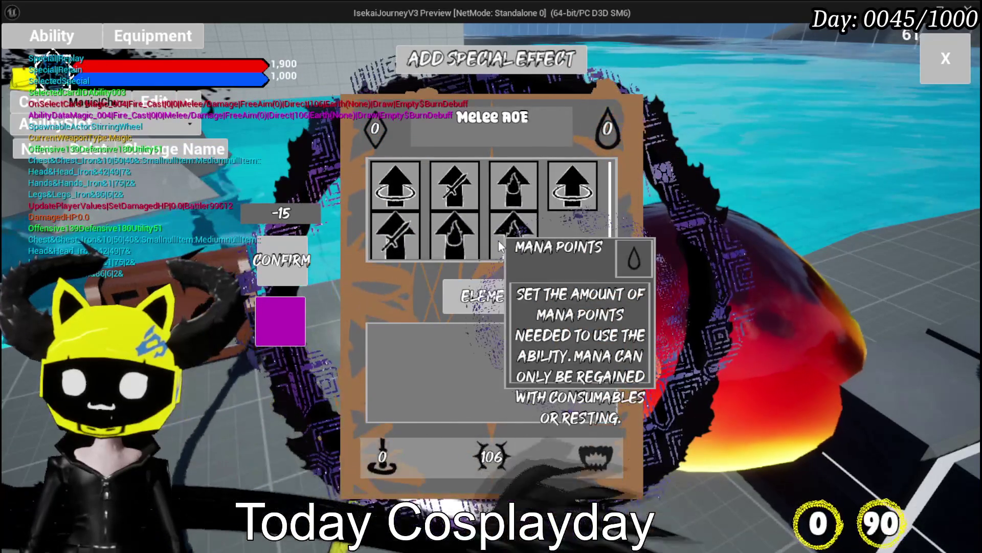
click(498, 241)
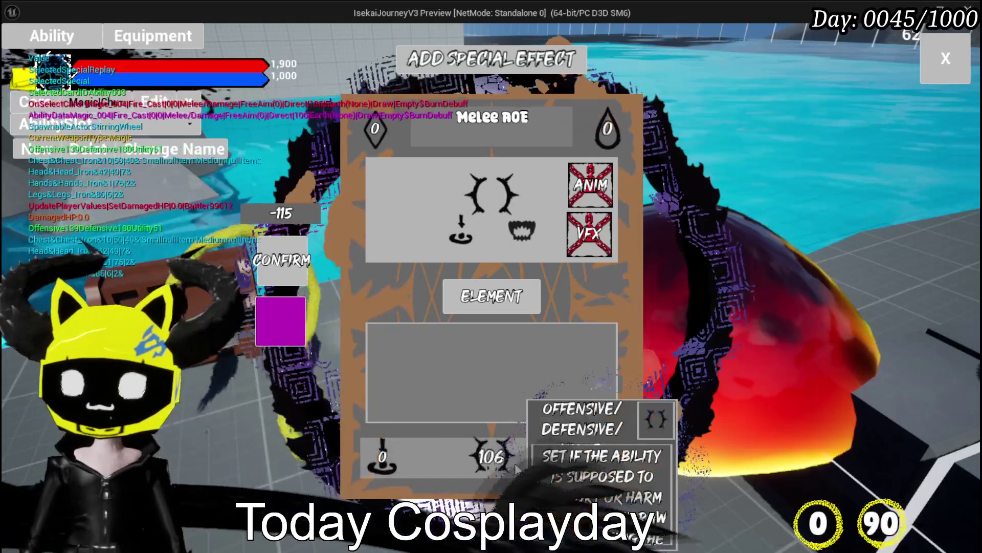
Edit the card's stat values, entering 20 and then 2050 in the fill field.
click(486, 474)
click(356, 341)
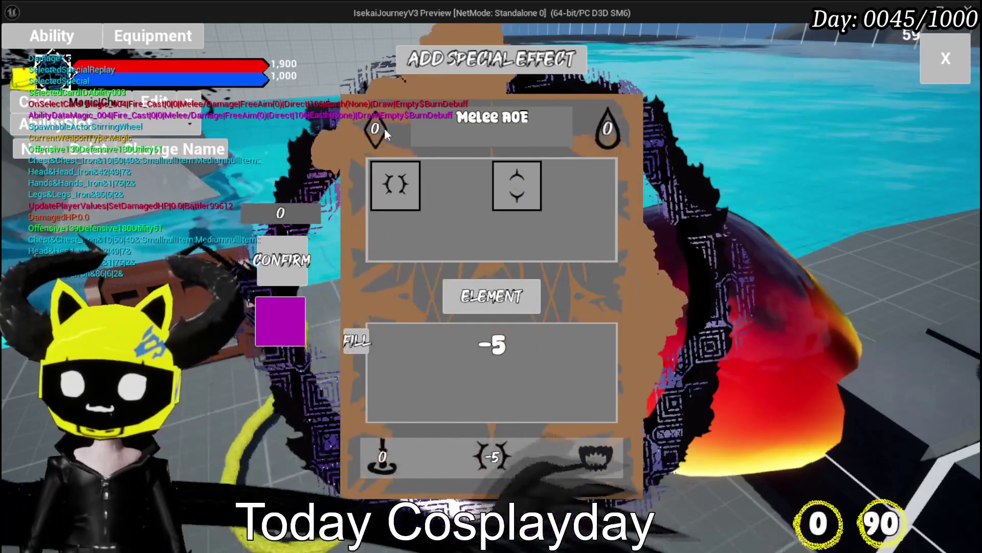
click(491, 358)
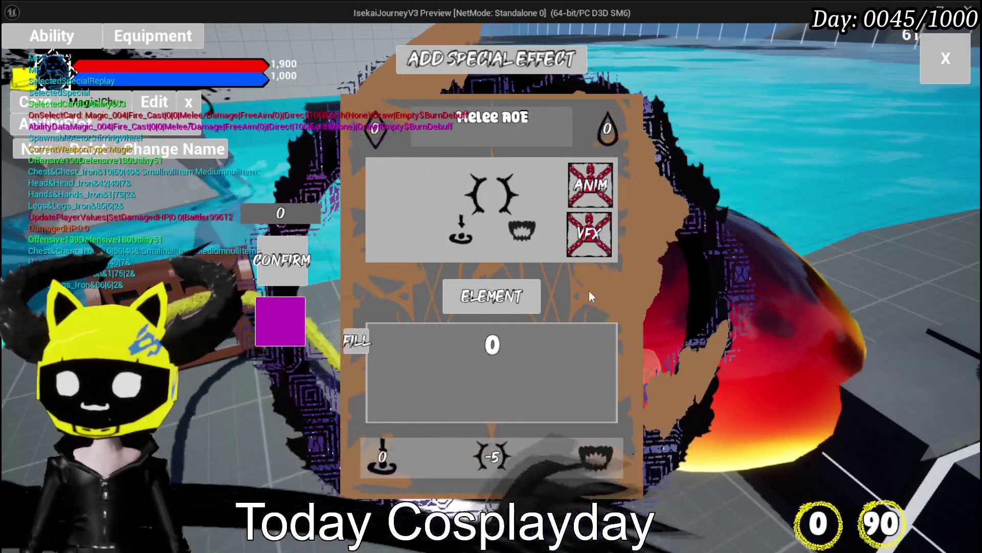
text(20)
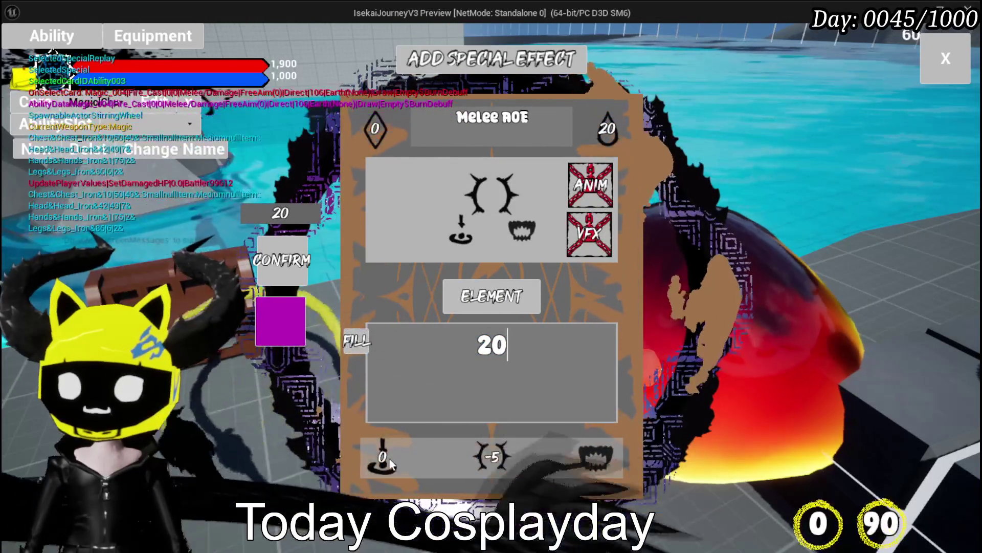
click(388, 457)
click(493, 344)
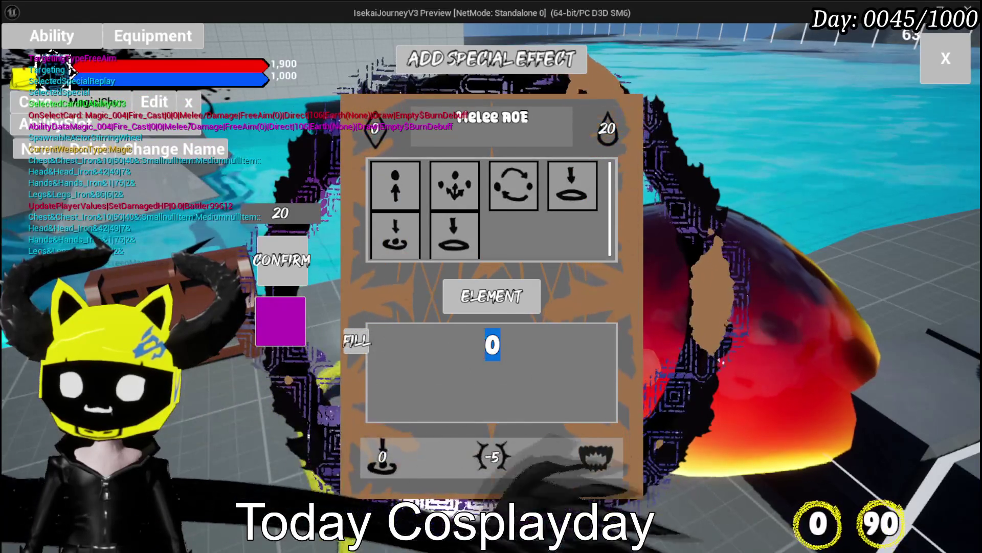
text(2)
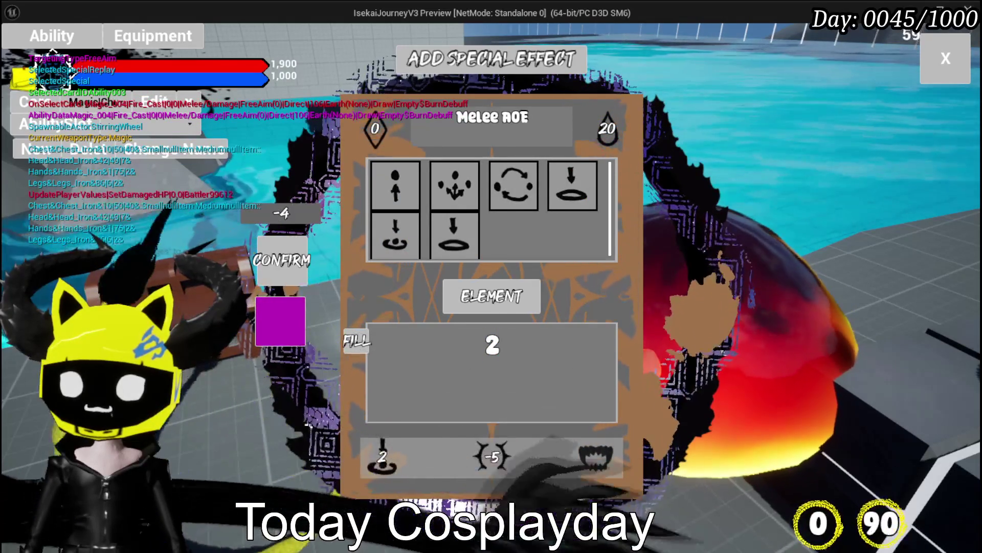
text(0)
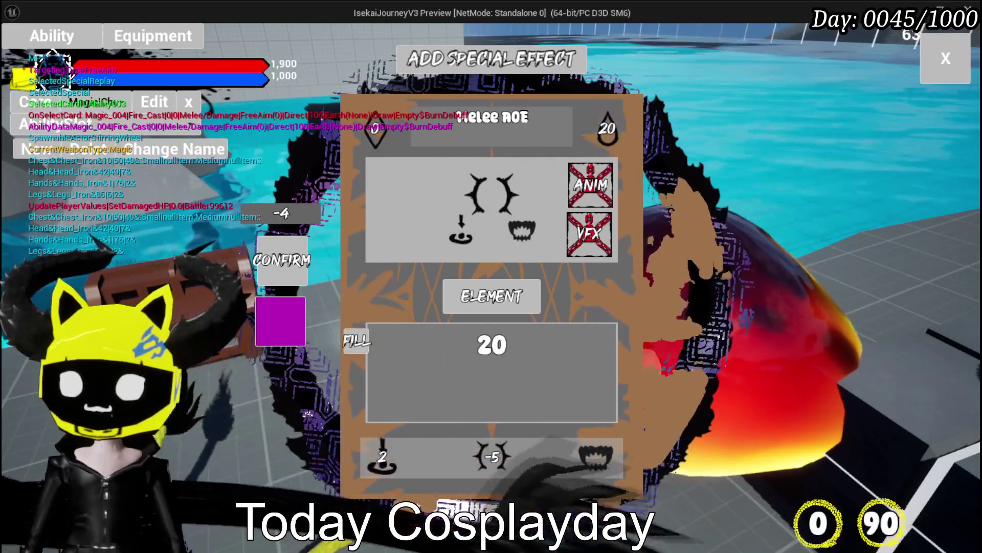
text(50)
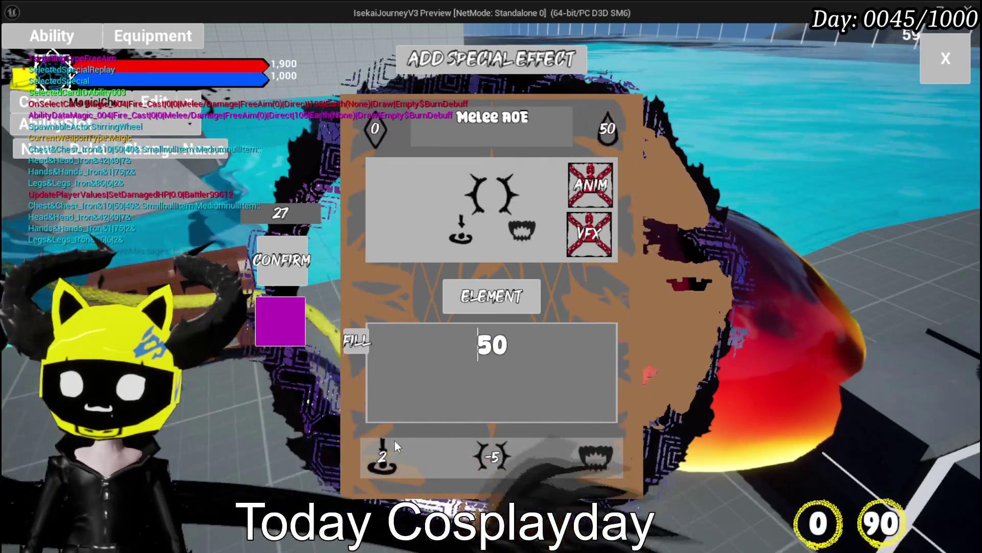
Enter 2 for the first effect and change the second effect value from -5 to 21.
click(381, 454)
text(2)
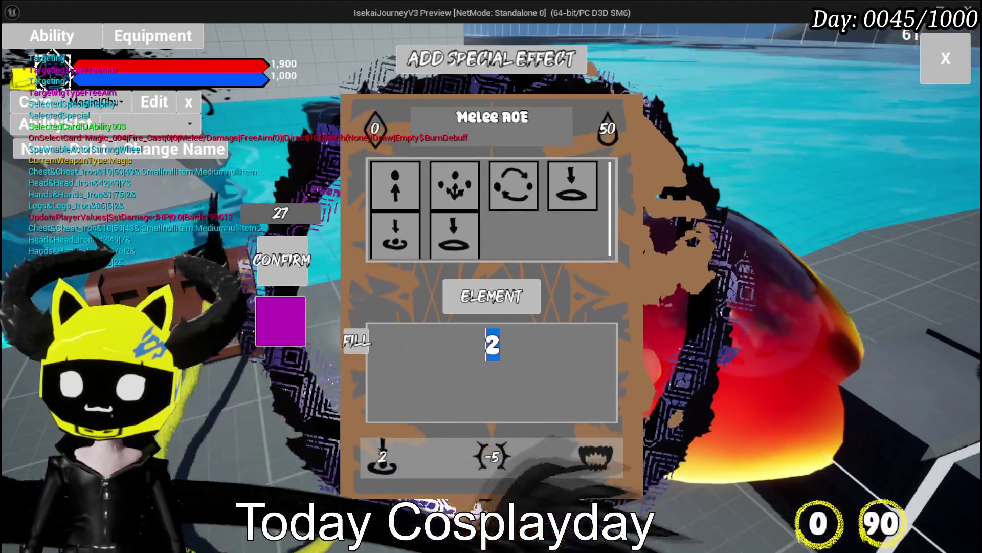
click(486, 454)
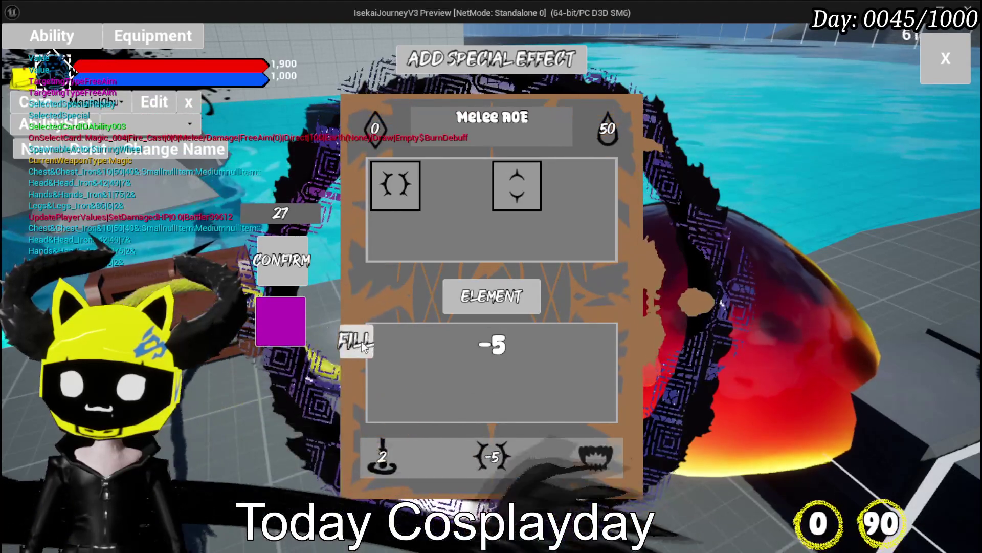
text(21)
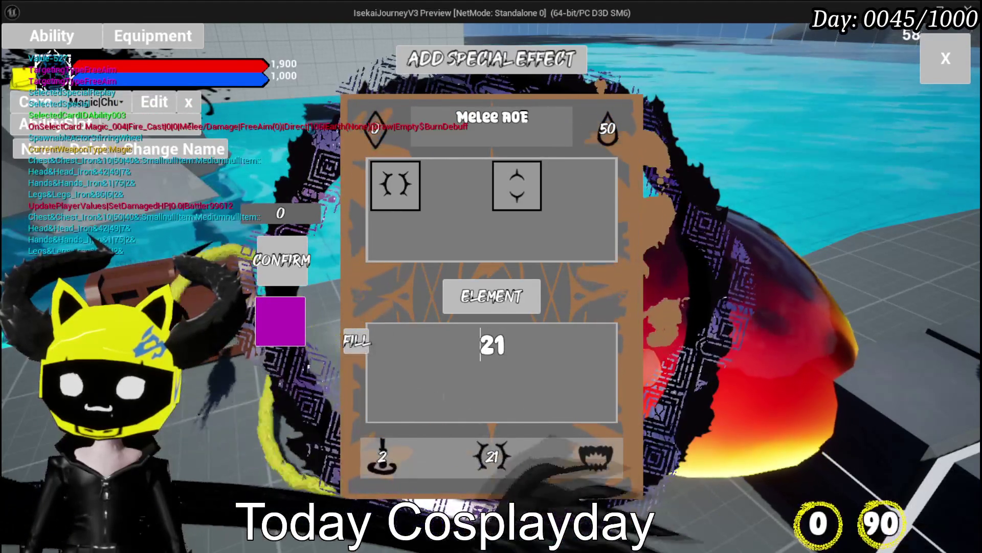
key(Return)
mouse_move(607, 130)
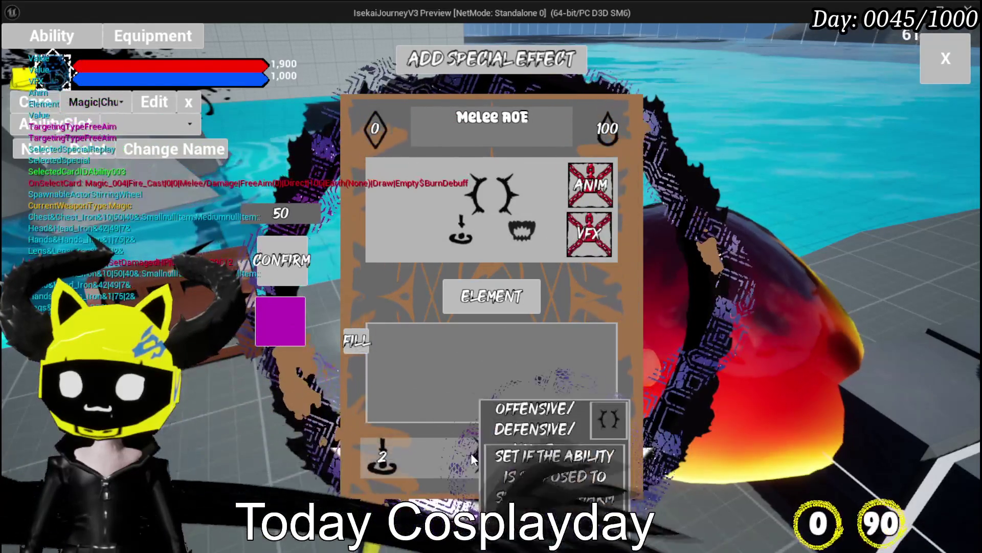
Confirm the card at 100 mana cost and value 69, then close the ability editor.
click(471, 453)
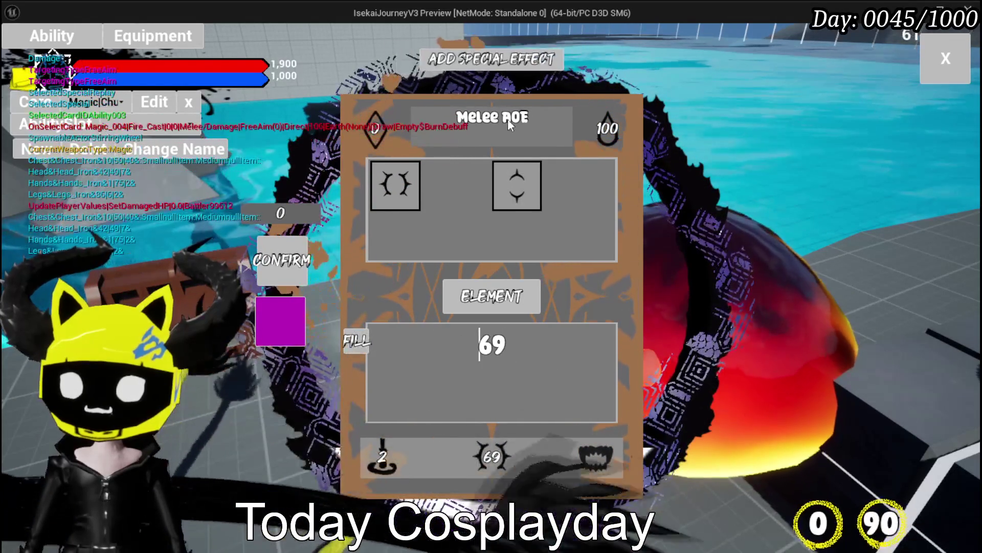
click(280, 270)
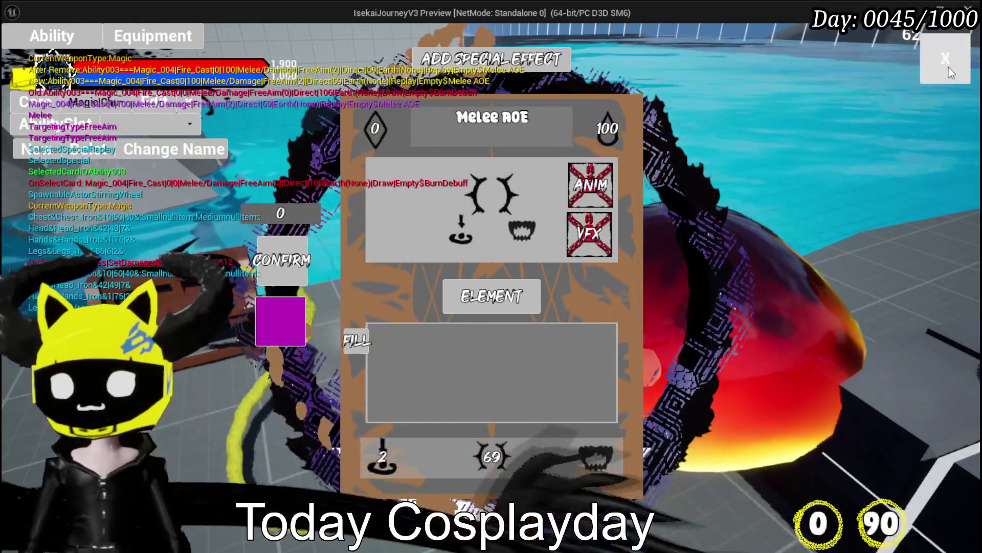
click(948, 67)
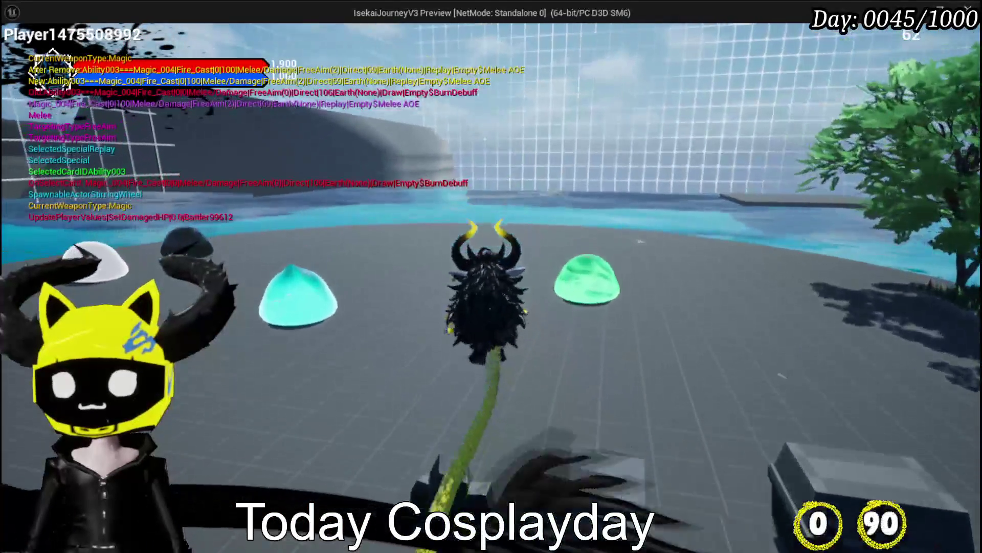
Save the game from the in-game settings menu, then close the menu.
key(Escape)
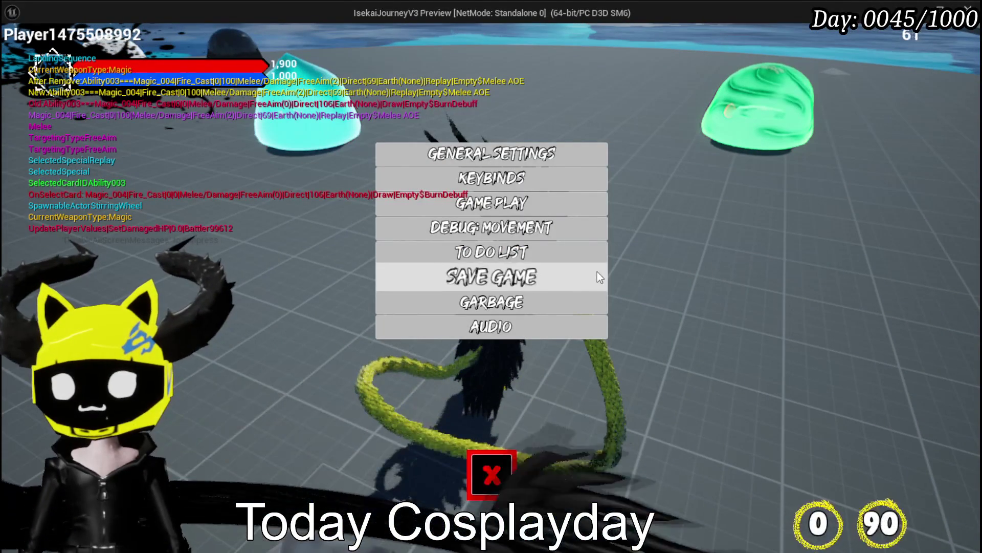
click(596, 272)
click(497, 466)
Advance to the cyan slime and play Melee AOE, Void Movement, then Melee AOE again.
key(w)
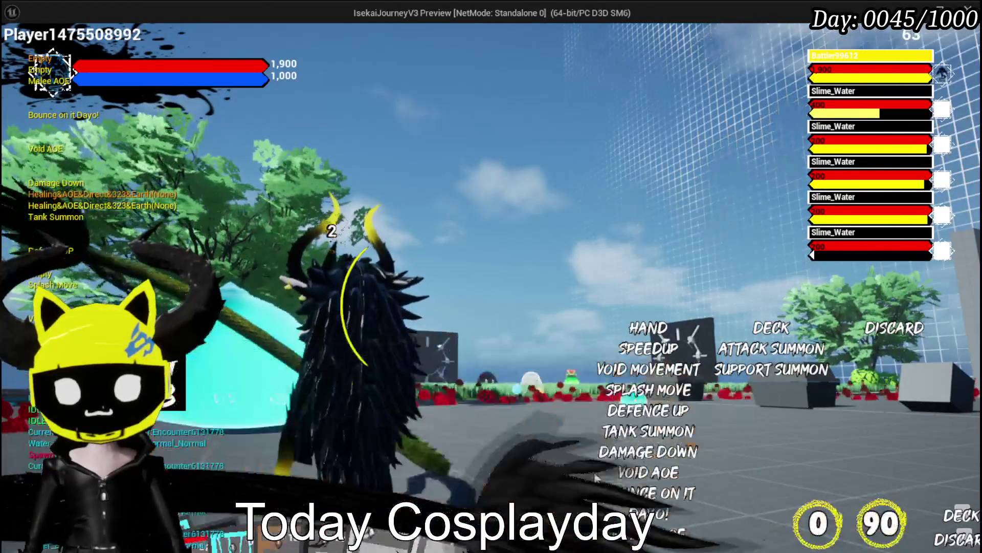
click(548, 501)
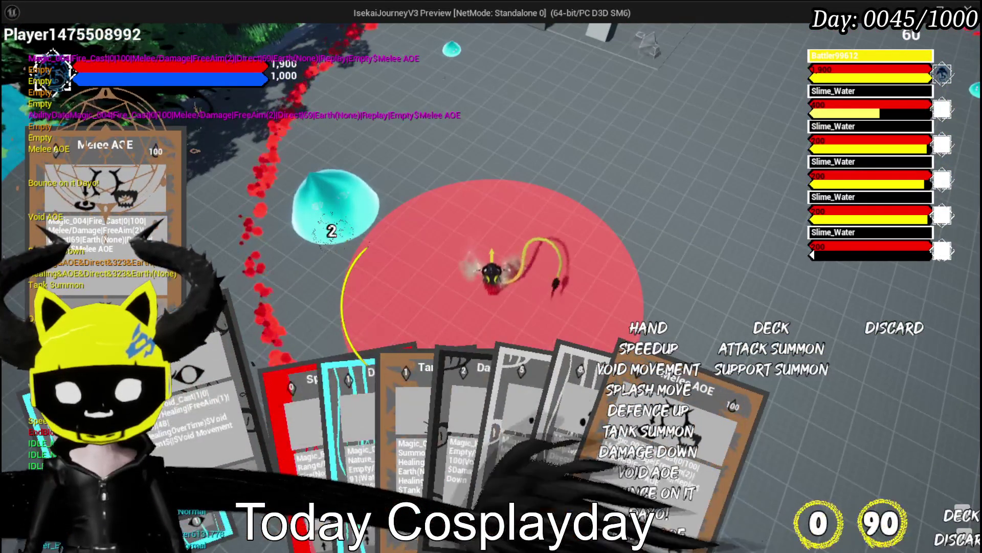
click(573, 315)
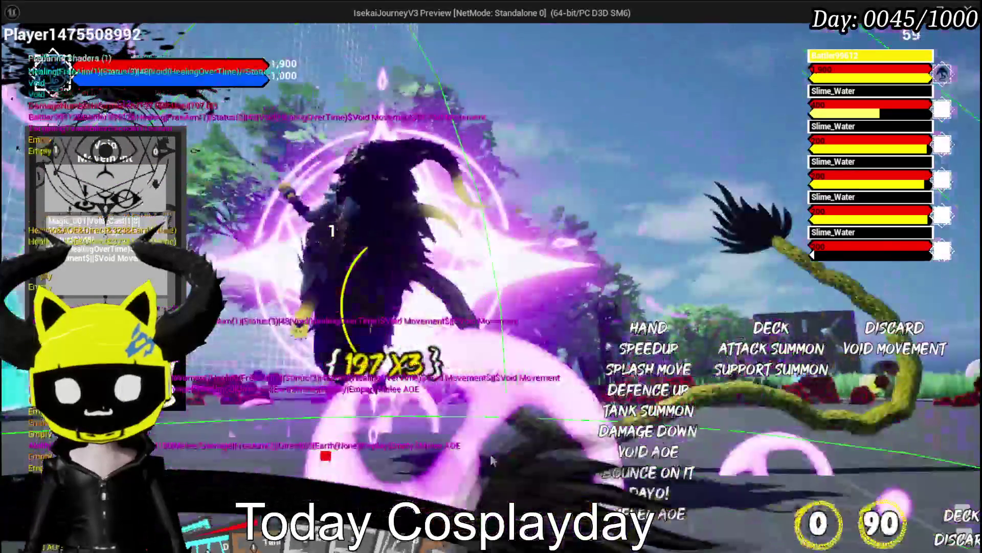
click(524, 417)
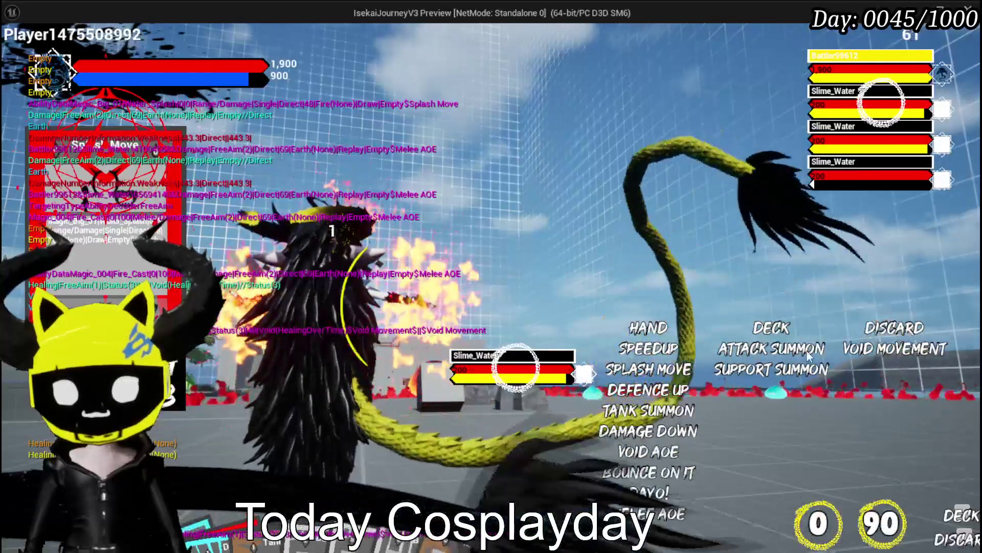
Target the third Slime_Water, cast Splash Move and Melee AOE, then stop the play session.
key(e)
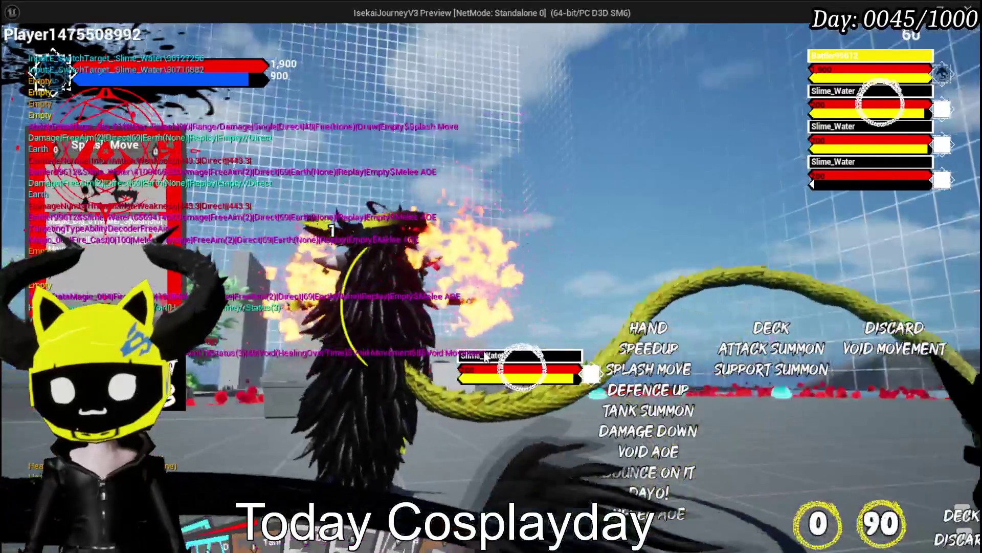
key(e)
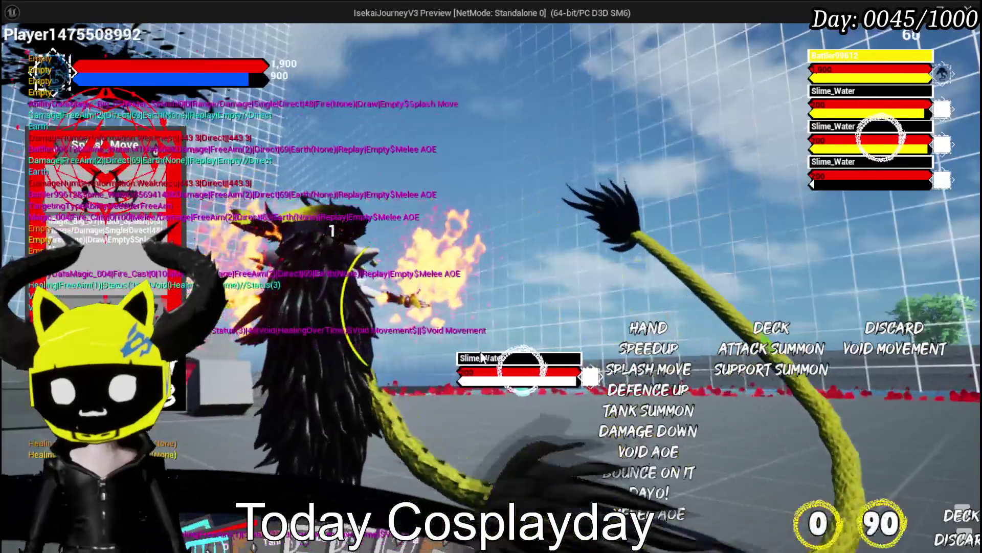
click(532, 373)
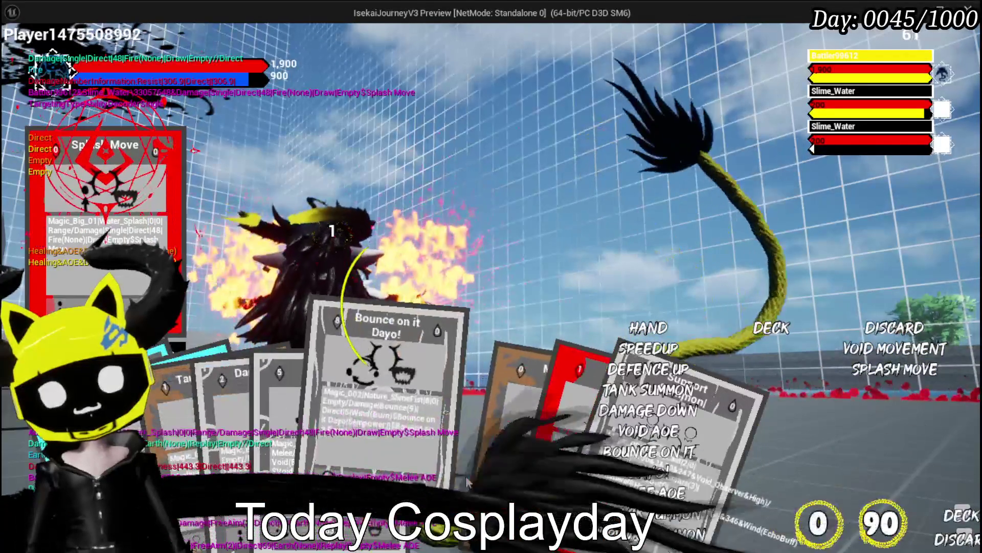
click(476, 471)
click(437, 321)
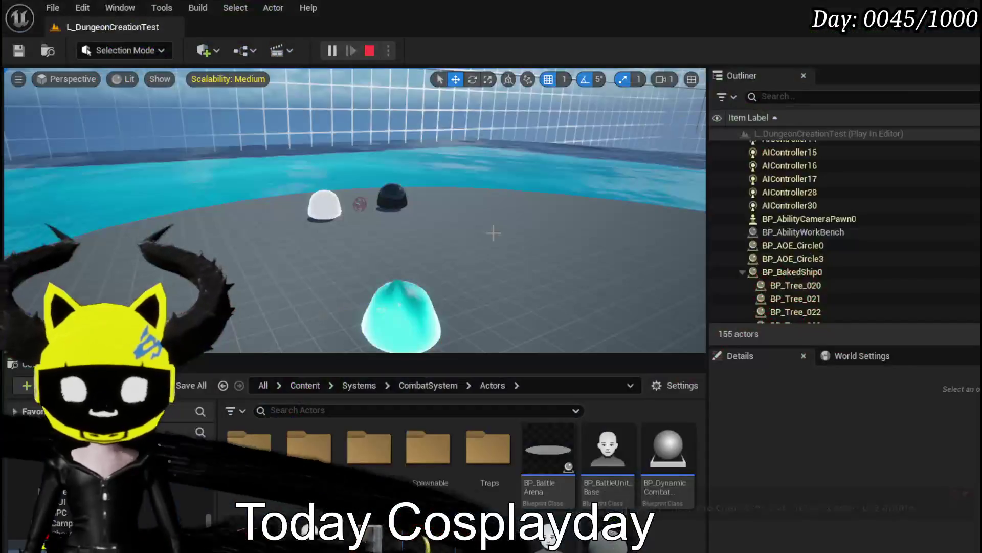
key(Escape)
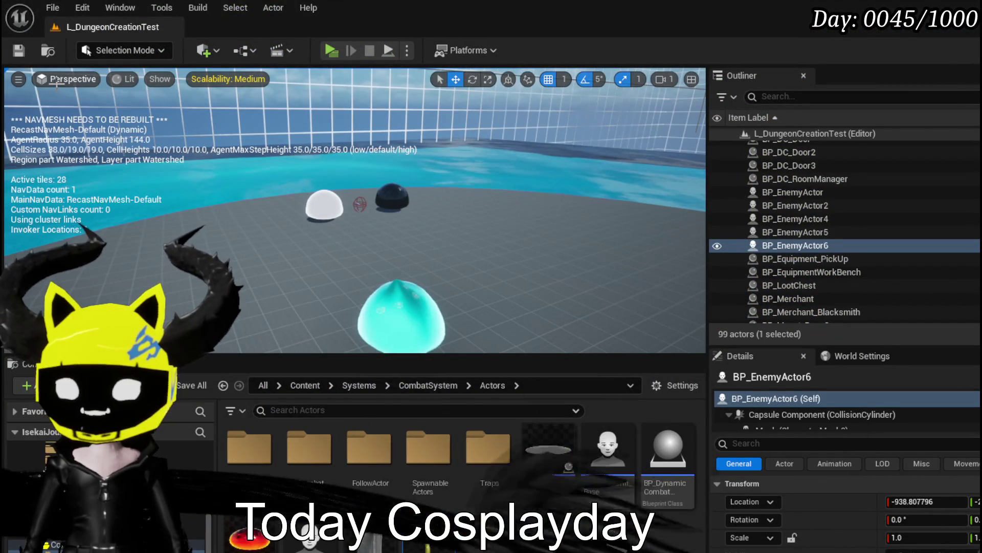
Save all assets and frame UpdateCards' Update Hand, Update Deck and Update Discard calls.
key(ctrl+s)
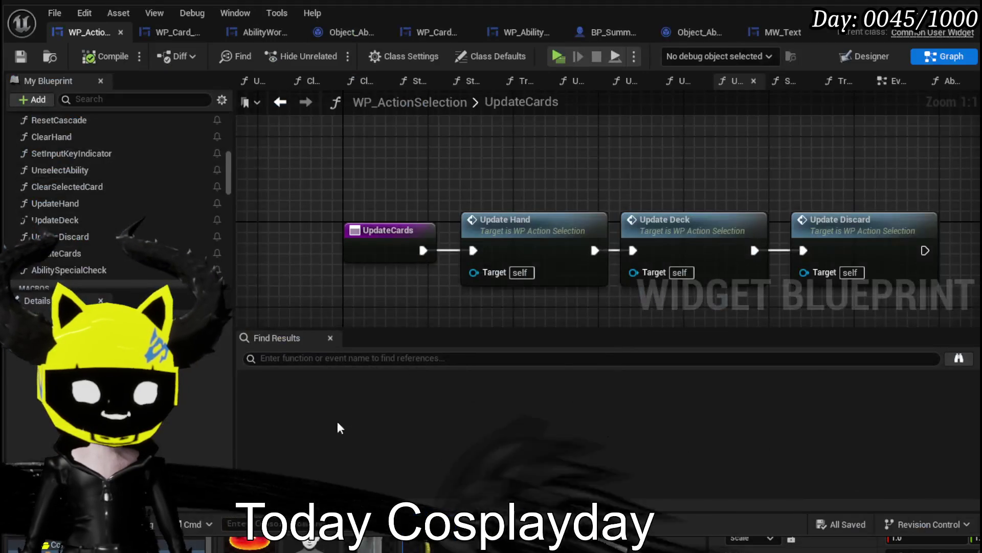
scroll(539, 195, down, 2)
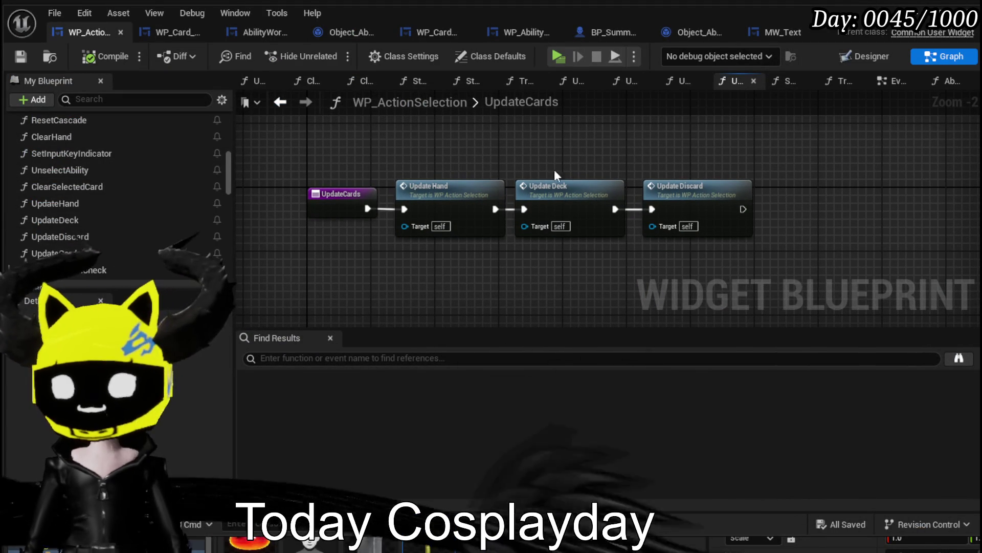
drag(573, 170, 508, 155)
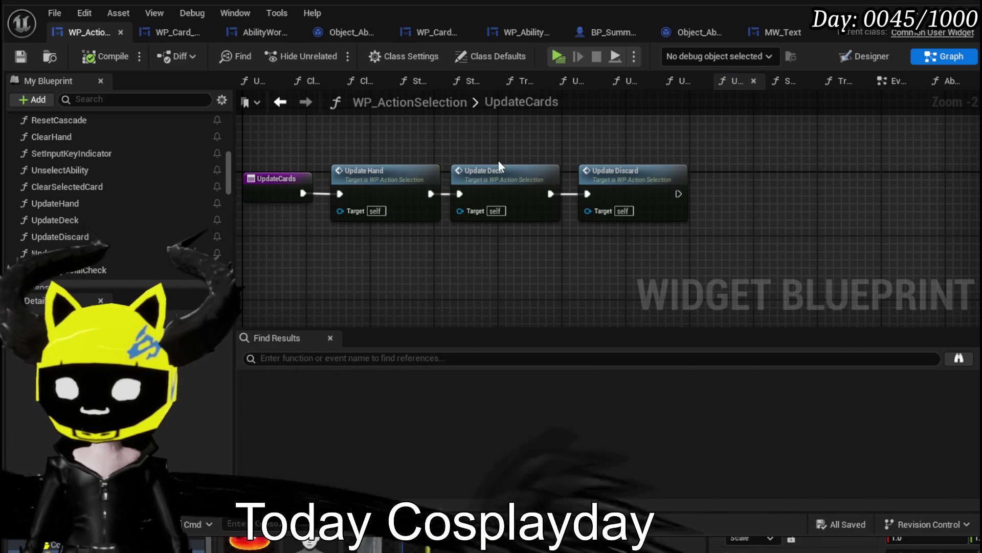
scroll(499, 161, up, 2)
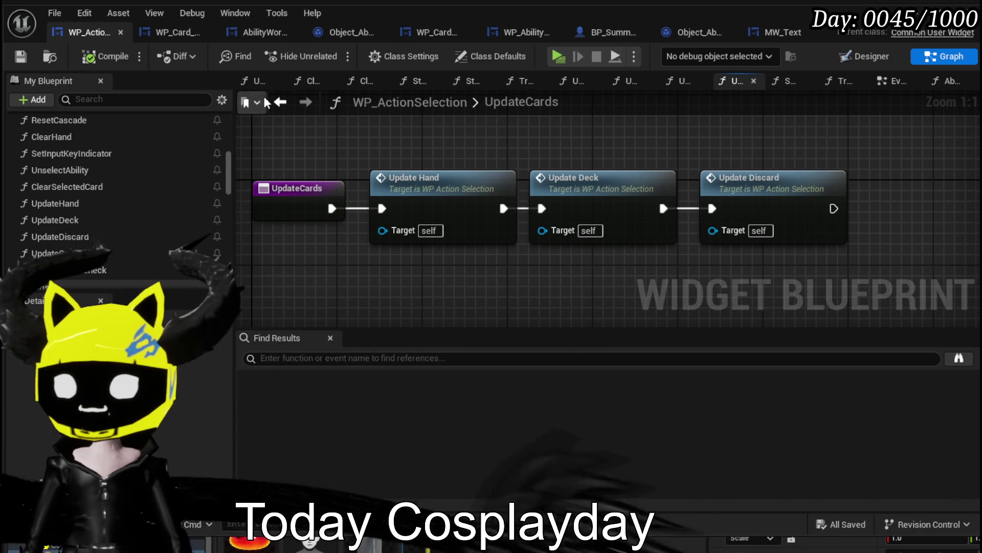
click(281, 102)
scroll(430, 195, down, 3)
scroll(437, 186, up, 3)
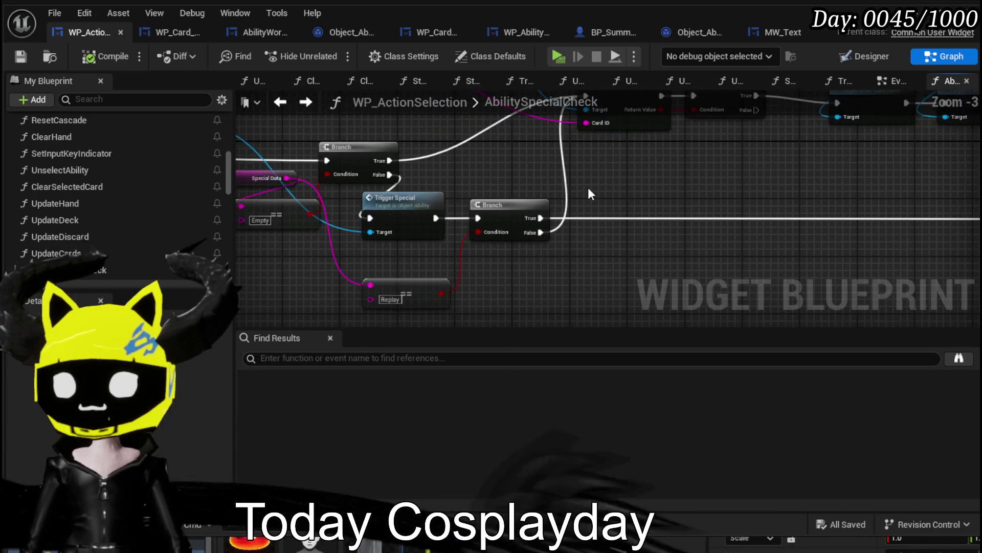
scroll(589, 193, down, 2)
scroll(566, 241, up, 2)
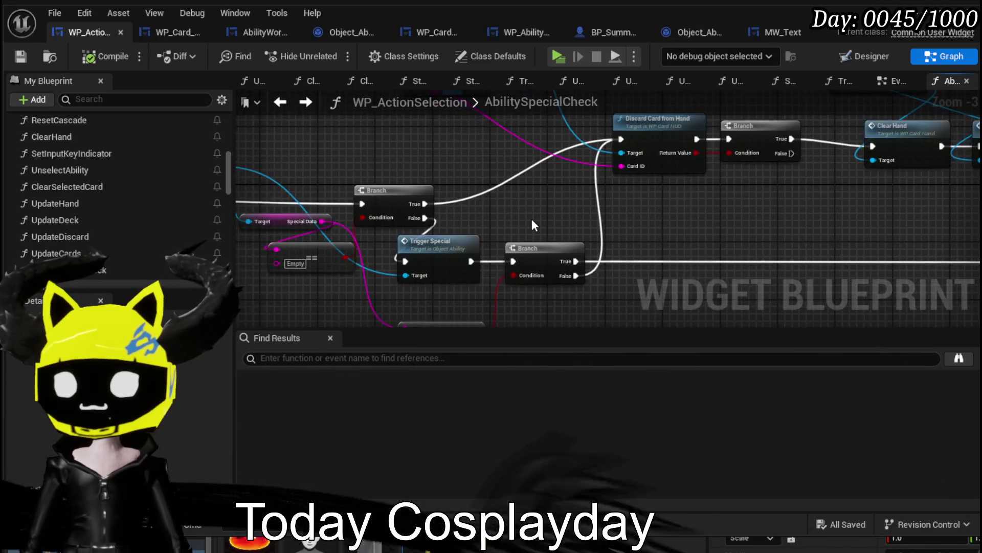
drag(532, 220, 663, 207)
drag(443, 176, 425, 211)
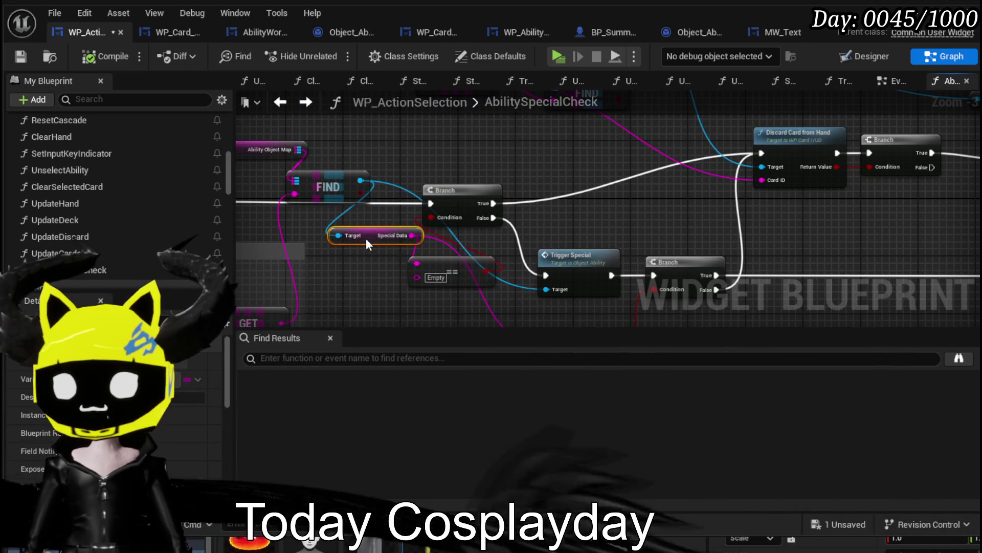
drag(452, 267, 459, 281)
mouse_move(624, 223)
mouse_down()
mouse_move(497, 204)
mouse_move(372, 243)
mouse_up()
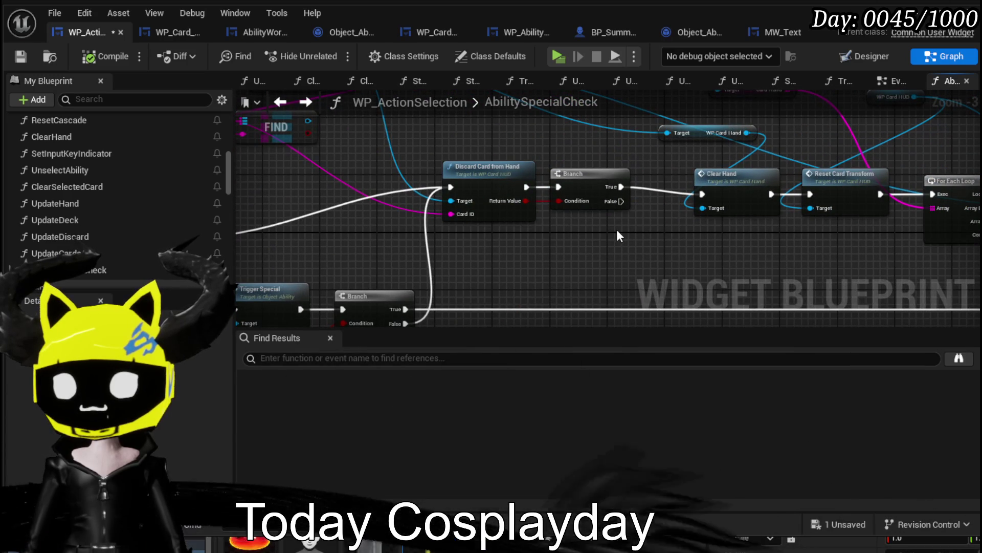
scroll(618, 235, down, 2)
drag(618, 234, 490, 221)
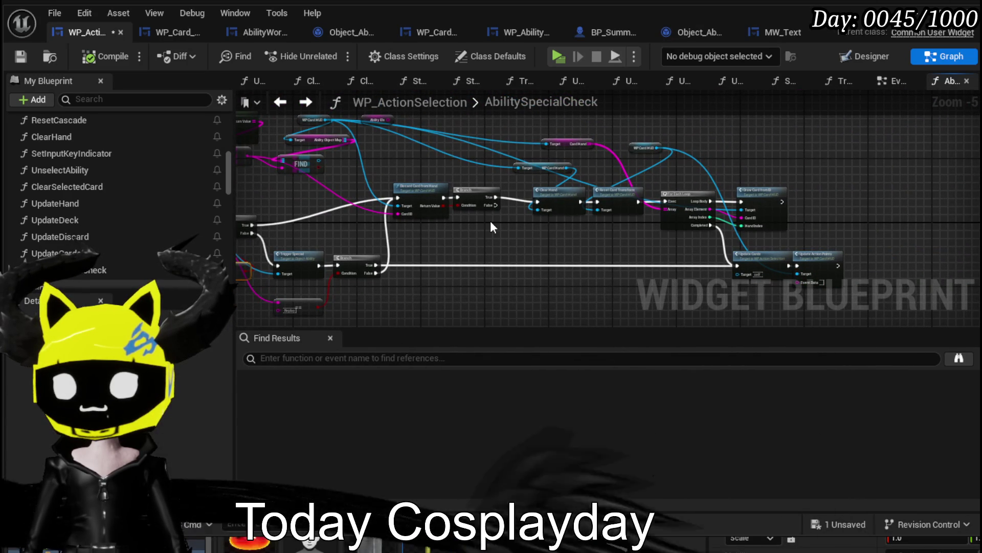
drag(490, 227, 596, 271)
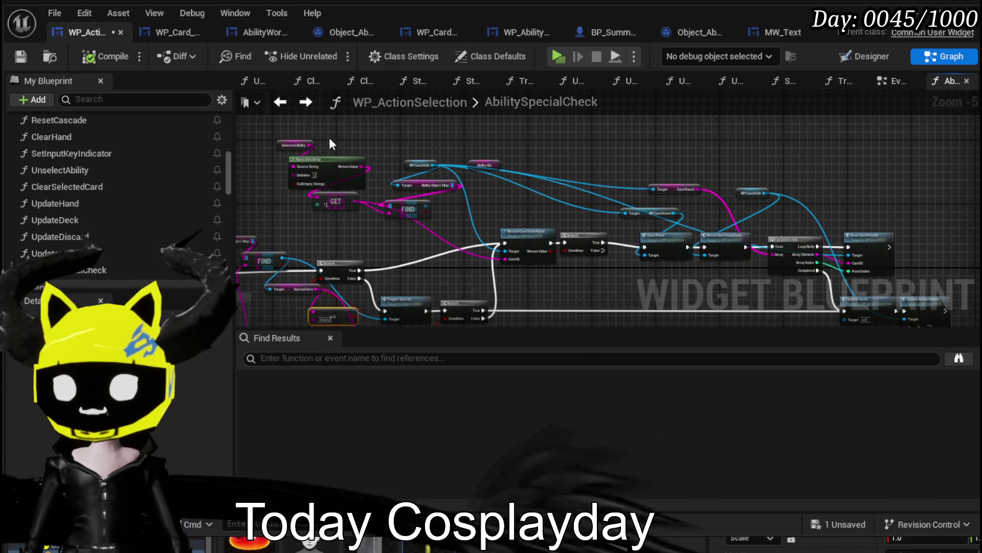
mouse_move(616, 294)
mouse_down()
mouse_move(591, 249)
mouse_move(397, 228)
mouse_up()
scroll(556, 293, up, 2)
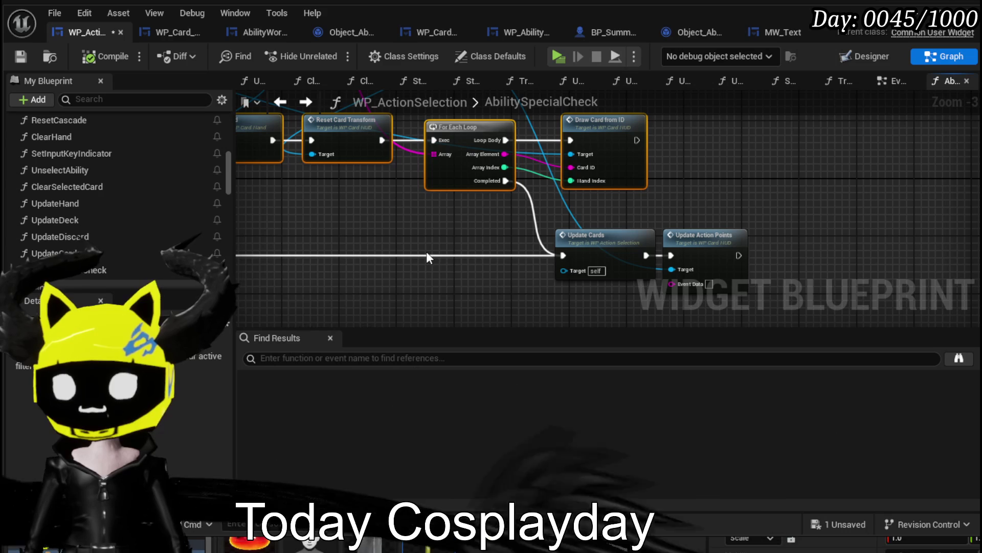
scroll(491, 281, down, 1)
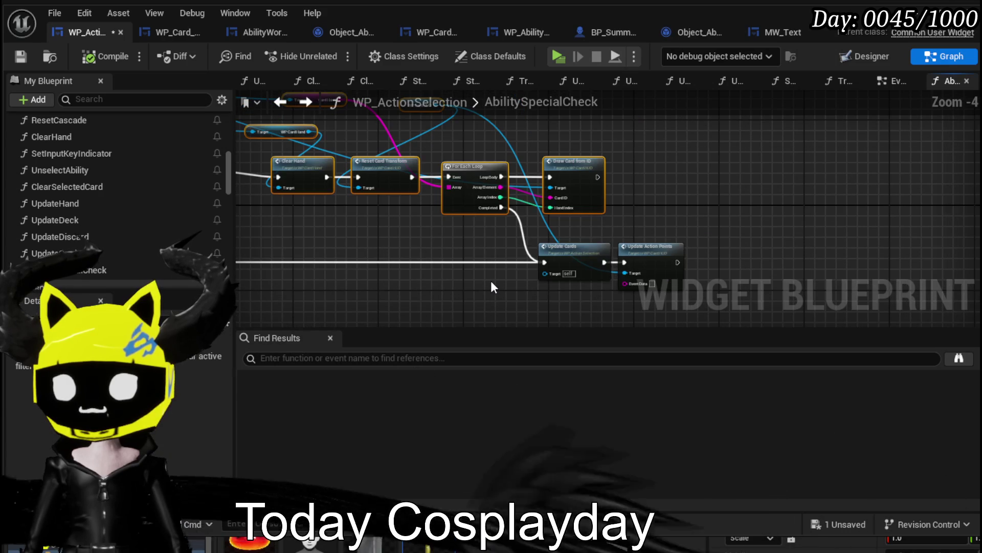
mouse_move(491, 282)
mouse_down()
mouse_move(497, 259)
mouse_move(802, 244)
mouse_up()
click(645, 240)
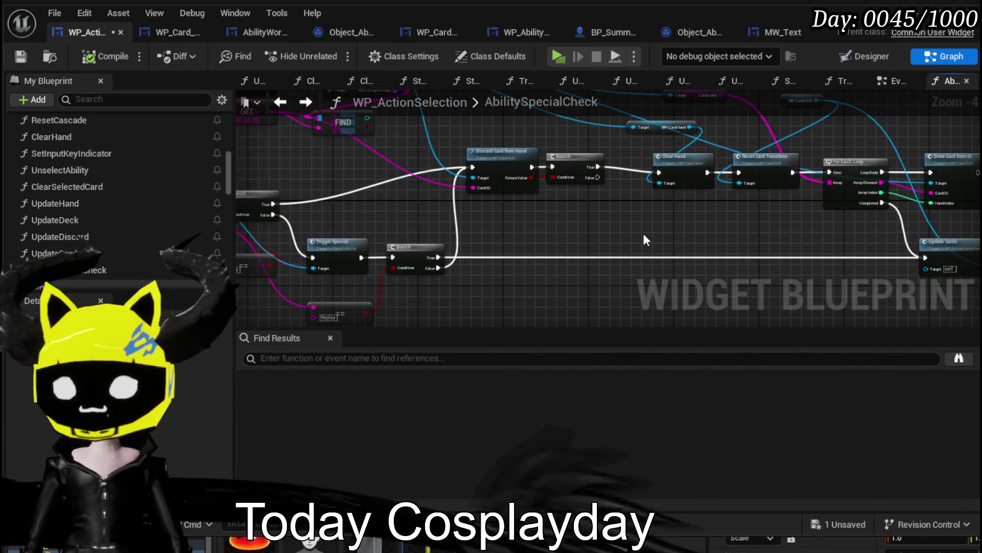
drag(643, 239, 874, 251)
drag(233, 253, 379, 206)
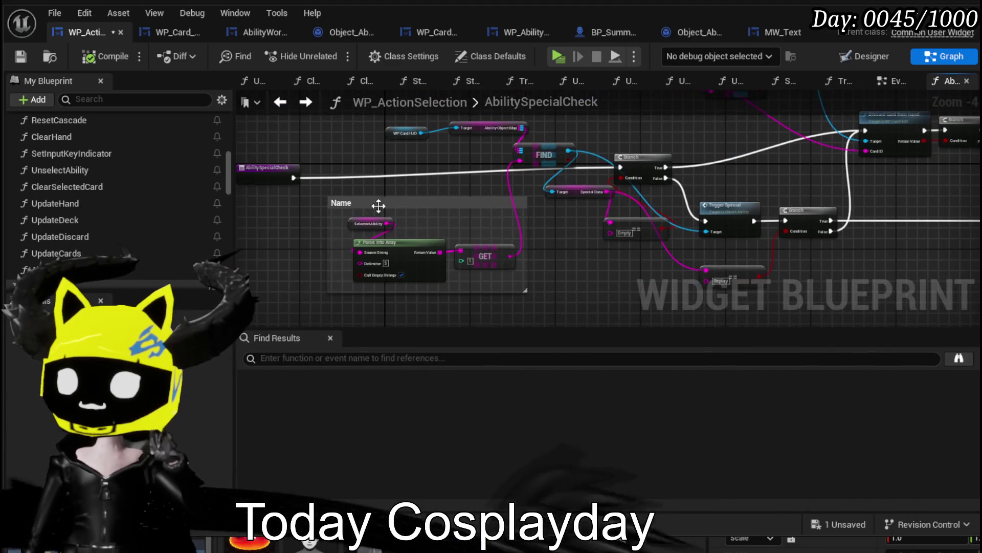
drag(510, 220, 308, 257)
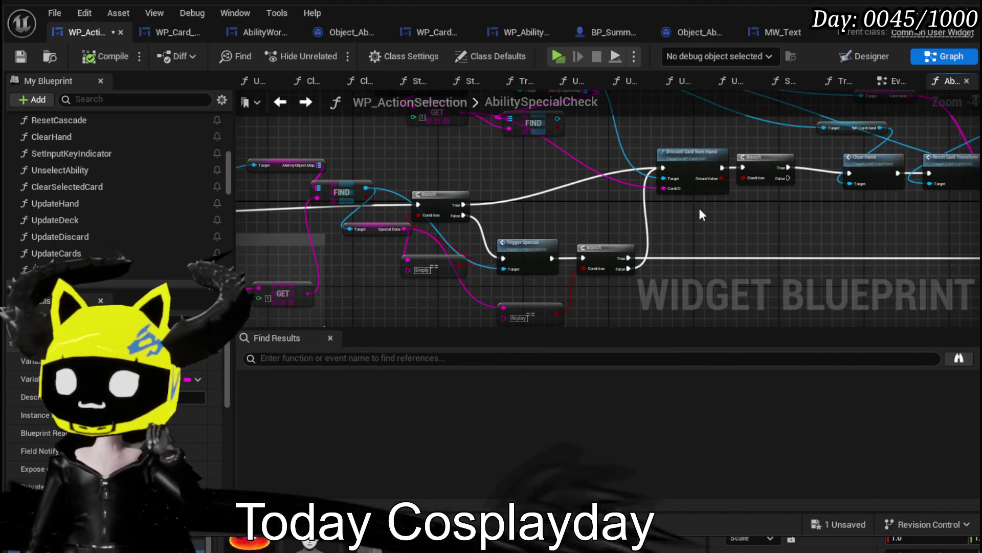
mouse_move(700, 210)
mouse_down()
mouse_move(508, 266)
mouse_move(450, 219)
mouse_up()
Open the DiscardCardFromHand function from its node and zoom in on its nodes.
double_click(443, 165)
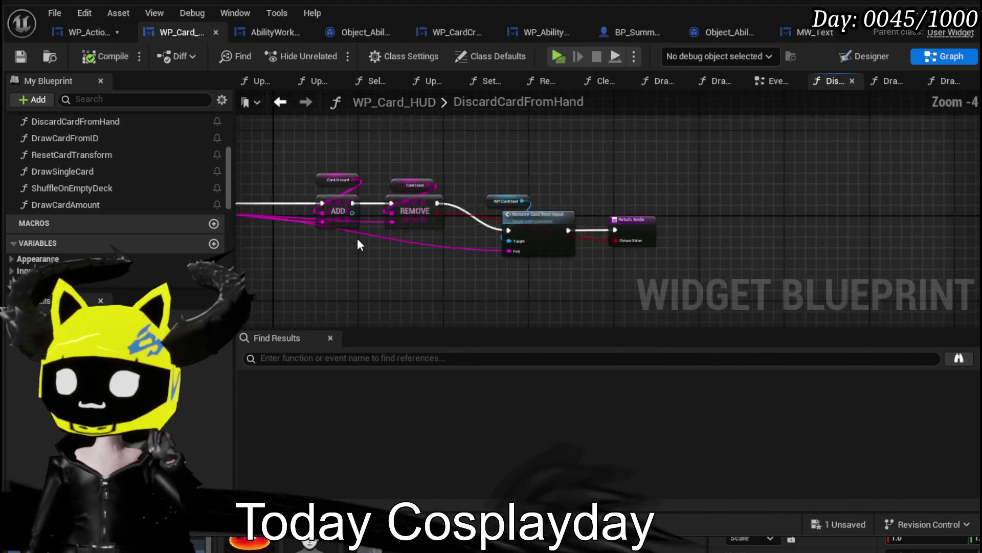
scroll(357, 239, up, 2)
drag(358, 239, 425, 246)
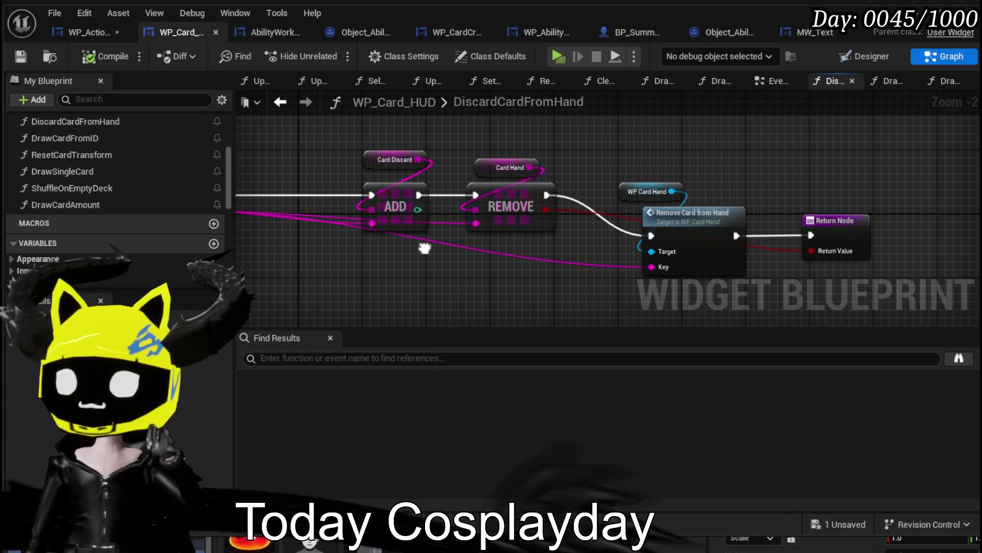
Return to WP_ActionSelection's AbilitySpecialCheck graph, save all, and frame its nodes.
click(279, 104)
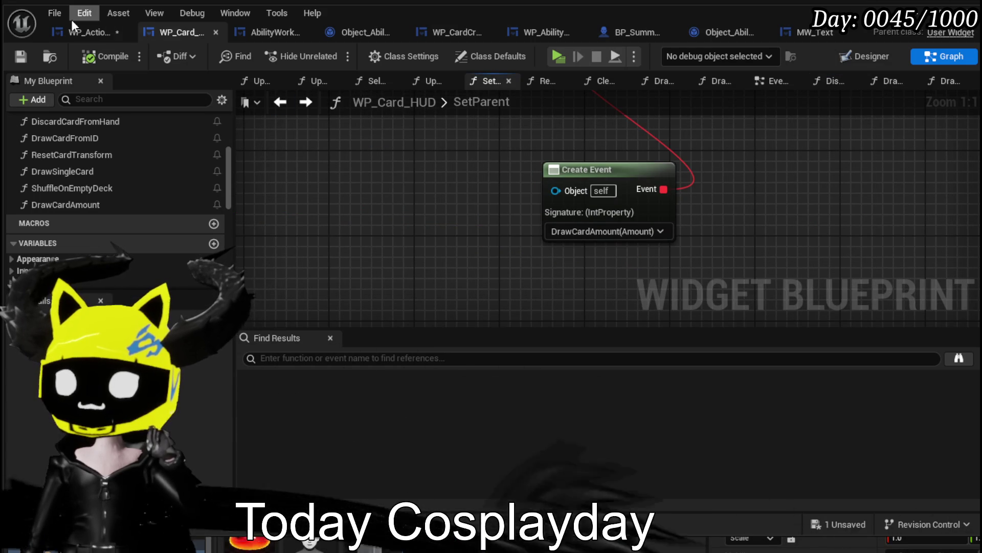
click(78, 30)
key(ctrl+s)
mouse_move(596, 266)
mouse_down()
mouse_move(499, 245)
mouse_move(486, 200)
mouse_up()
scroll(435, 164, down, 2)
drag(435, 163, 662, 180)
drag(389, 205, 508, 248)
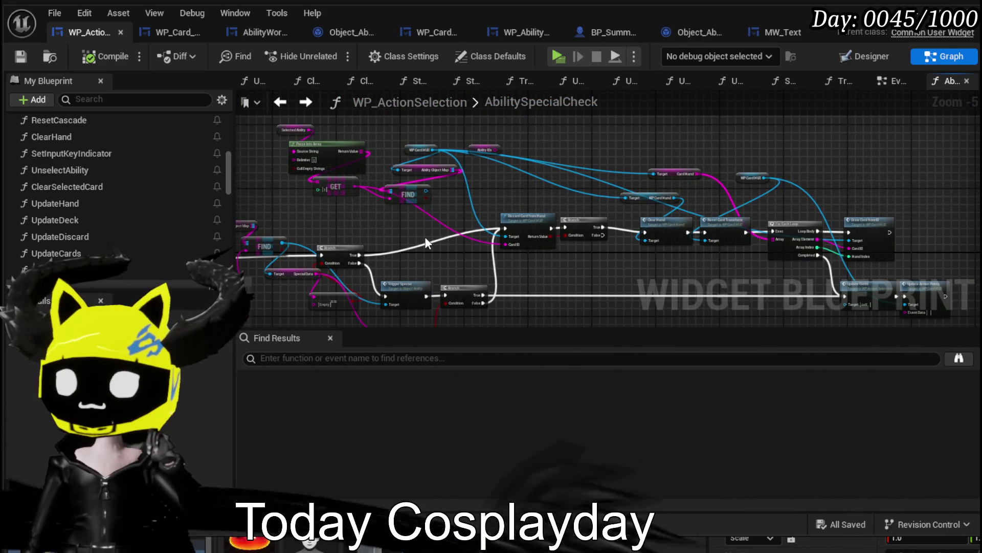
Add a reroute point on the exec wire and move the Parse/GET/FIND group and WP Card HUD node.
double_click(423, 242)
mouse_move(424, 242)
mouse_down()
mouse_move(389, 217)
mouse_move(387, 227)
mouse_up()
drag(462, 243, 432, 238)
drag(289, 188, 452, 113)
mouse_move(397, 189)
mouse_down()
mouse_move(397, 202)
mouse_move(447, 183)
mouse_up()
scroll(535, 192, up, 2)
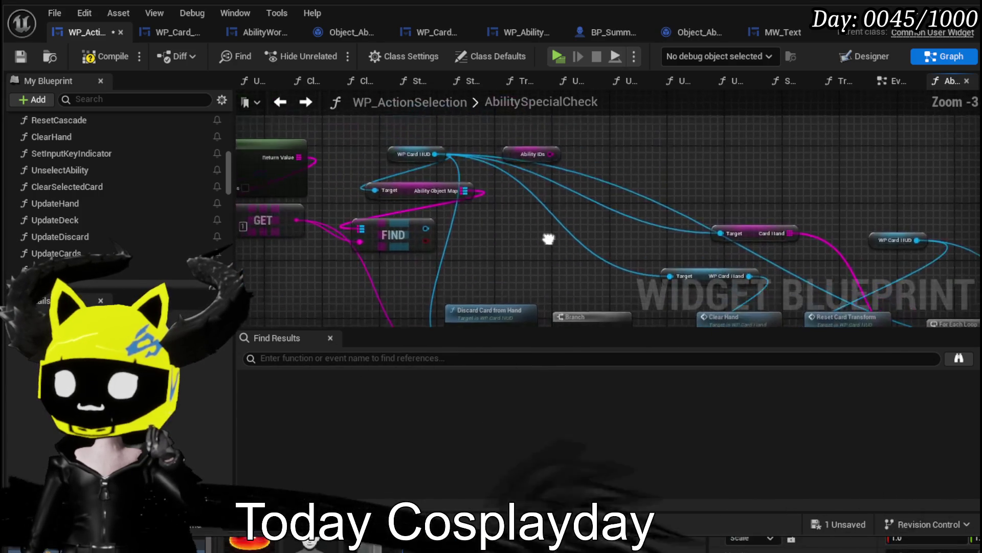
mouse_move(404, 153)
mouse_down()
mouse_move(363, 126)
mouse_move(379, 124)
mouse_move(409, 148)
mouse_up()
mouse_move(546, 236)
mouse_down()
mouse_move(515, 190)
mouse_move(529, 215)
mouse_move(512, 223)
mouse_move(527, 216)
mouse_up()
Delete the FIND, Ability Object Map and Ability IDs nodes.
click(450, 215)
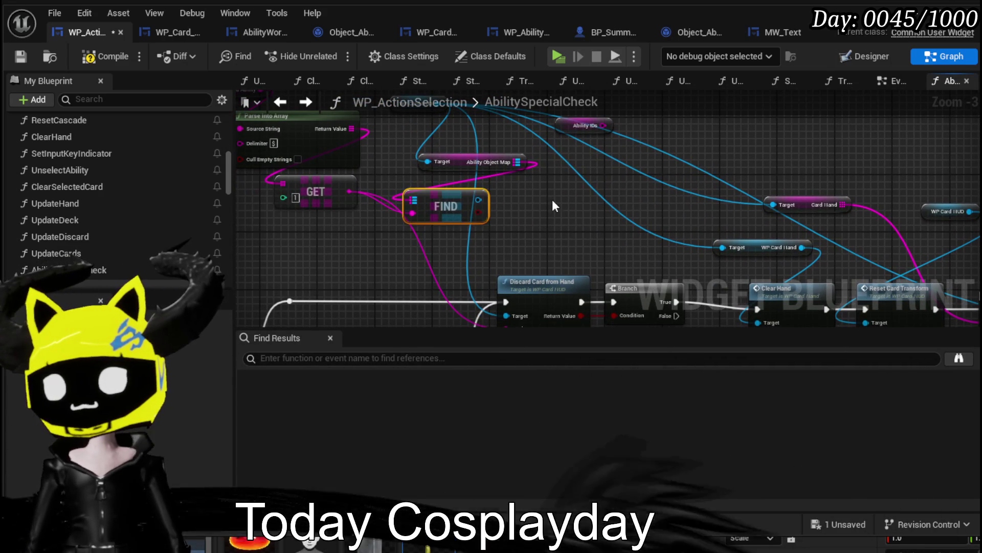
key(Delete)
click(519, 163)
key(Delete)
mouse_move(518, 164)
mouse_down()
mouse_move(511, 208)
mouse_move(557, 176)
mouse_up()
key(Delete)
scroll(554, 168, down, 2)
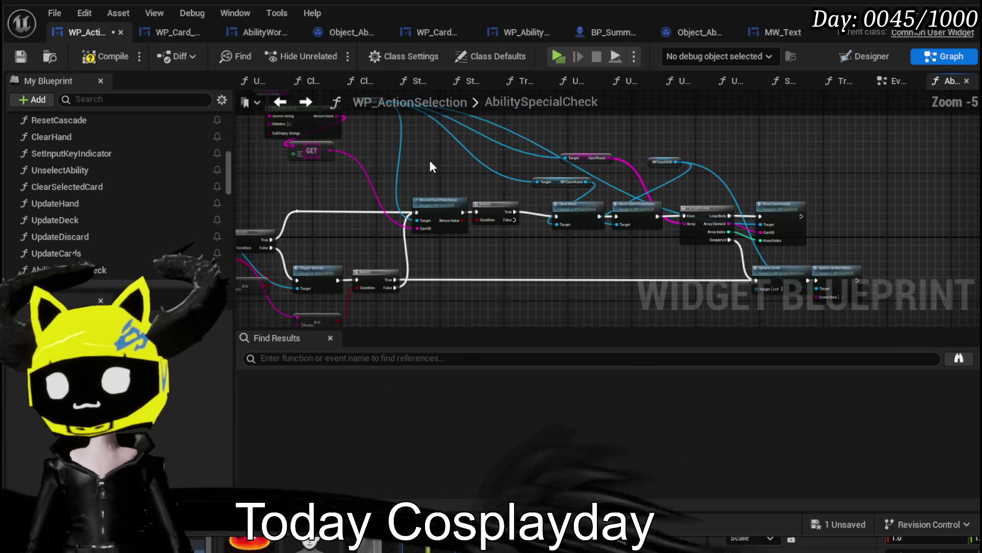
Shift the Clear Hand through Draw Card nodes and the Card Hand getter to the left.
drag(802, 206, 800, 207)
drag(793, 207, 774, 207)
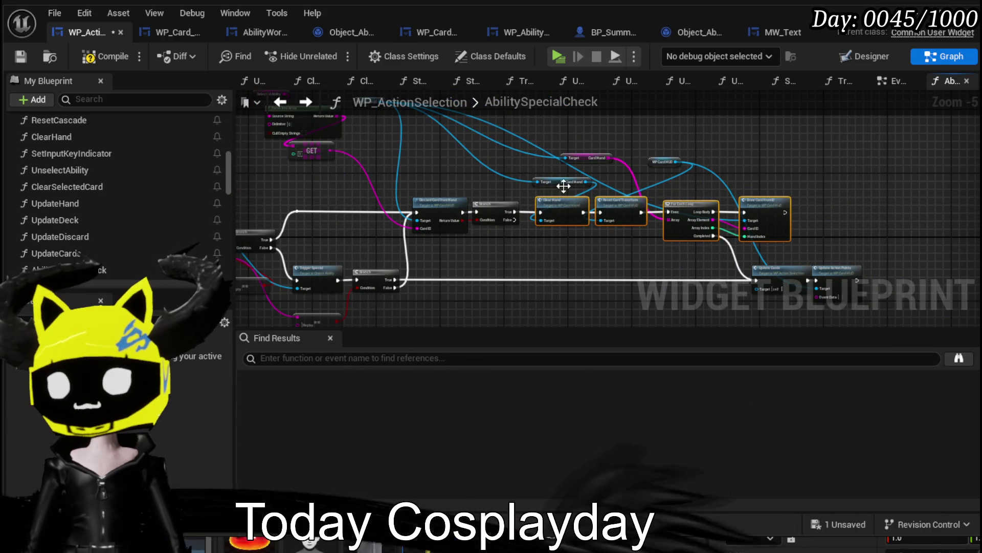
drag(590, 160, 511, 151)
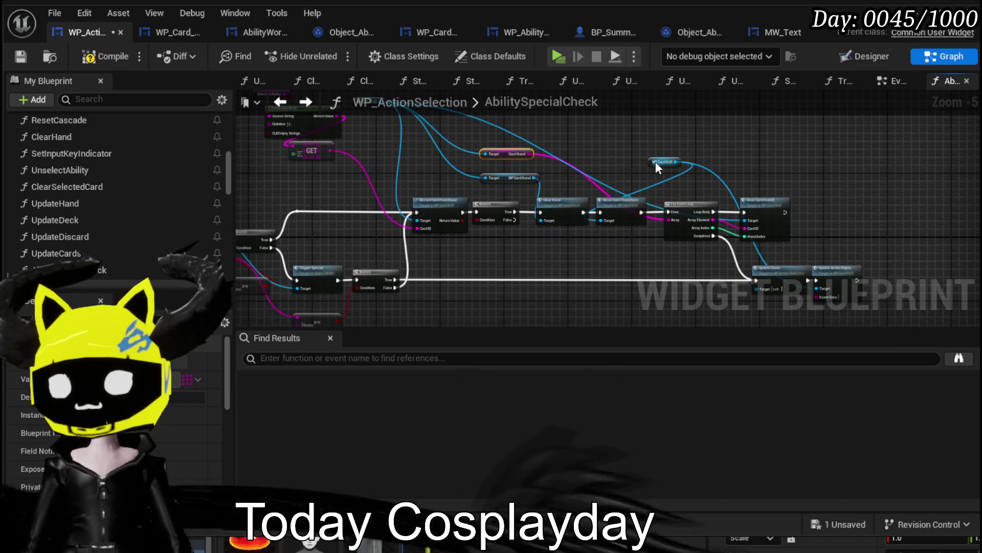
scroll(581, 153, up, 2)
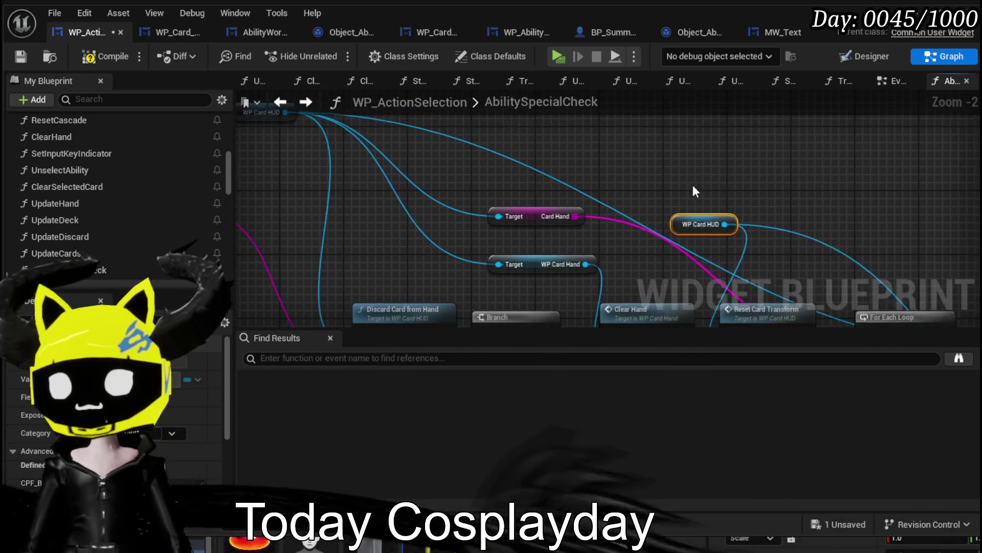
scroll(395, 154, up, 1)
drag(407, 134, 464, 206)
scroll(413, 199, down, 1)
drag(389, 152, 403, 178)
Bring the loop and Update Cards nodes into view and open the UpdateCards function.
scroll(343, 179, down, 3)
scroll(344, 179, up, 3)
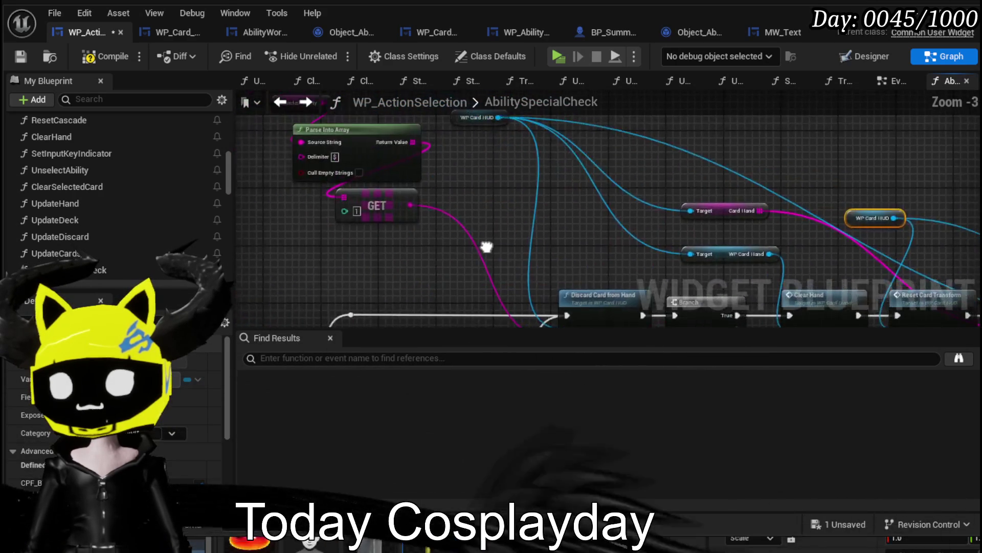
scroll(490, 245, down, 1)
mouse_move(737, 328)
mouse_down()
mouse_move(563, 230)
mouse_move(378, 157)
mouse_move(475, 213)
mouse_move(433, 208)
mouse_up()
scroll(430, 209, up, 2)
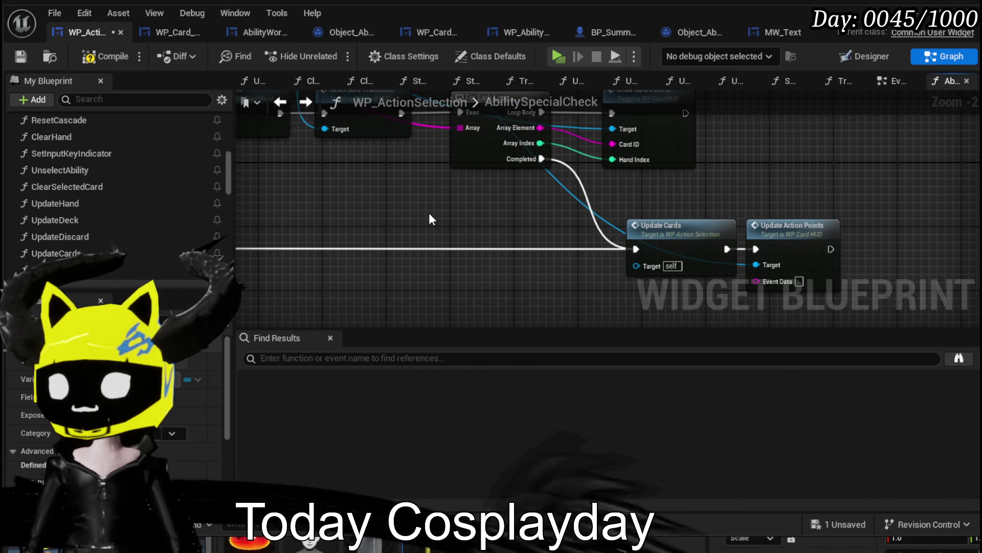
double_click(676, 223)
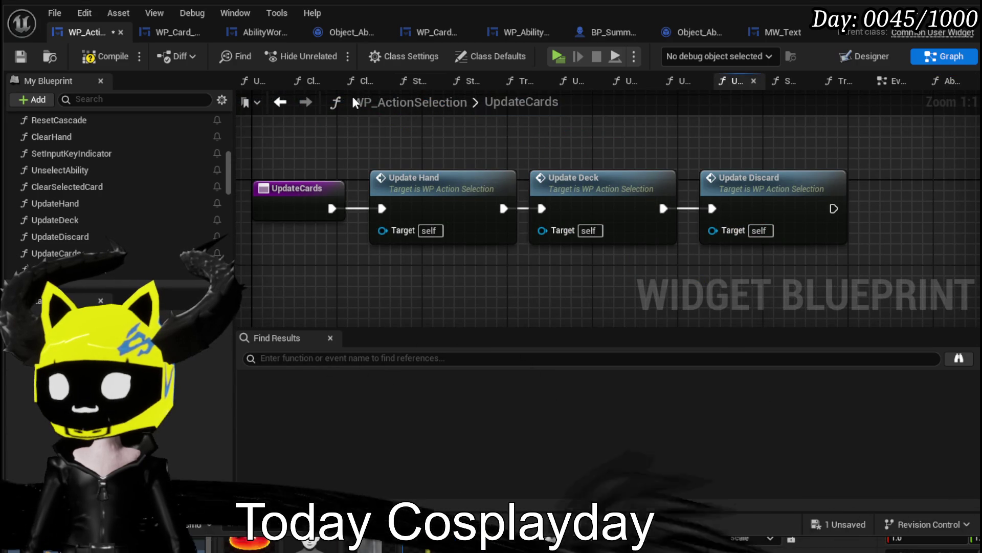
In AbilitySpecialCheck, drive Update Action Points from the loop's Completed output instead of Update Cards.
click(291, 100)
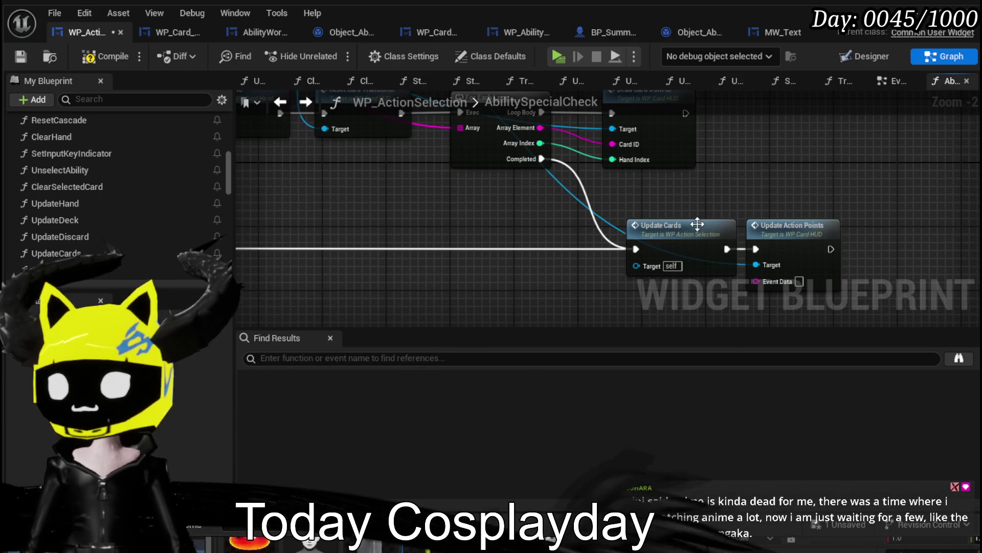
mouse_move(787, 225)
mouse_down()
mouse_move(549, 185)
mouse_move(517, 209)
mouse_up()
alt+click(716, 248)
drag(675, 226, 729, 272)
drag(539, 188, 636, 187)
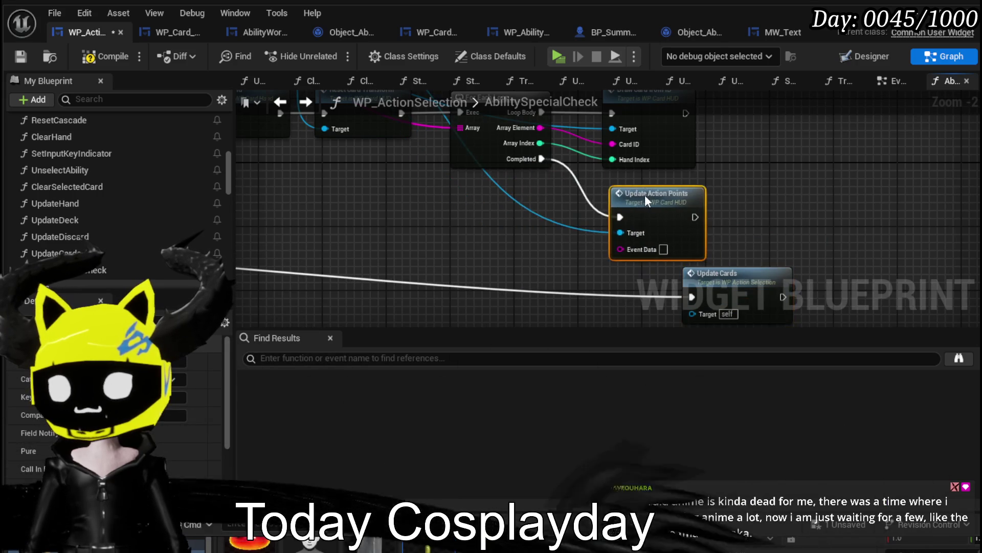
Select and centre the Discard Card chain, then compile and save WP_ActionSelection.
scroll(637, 188, down, 3)
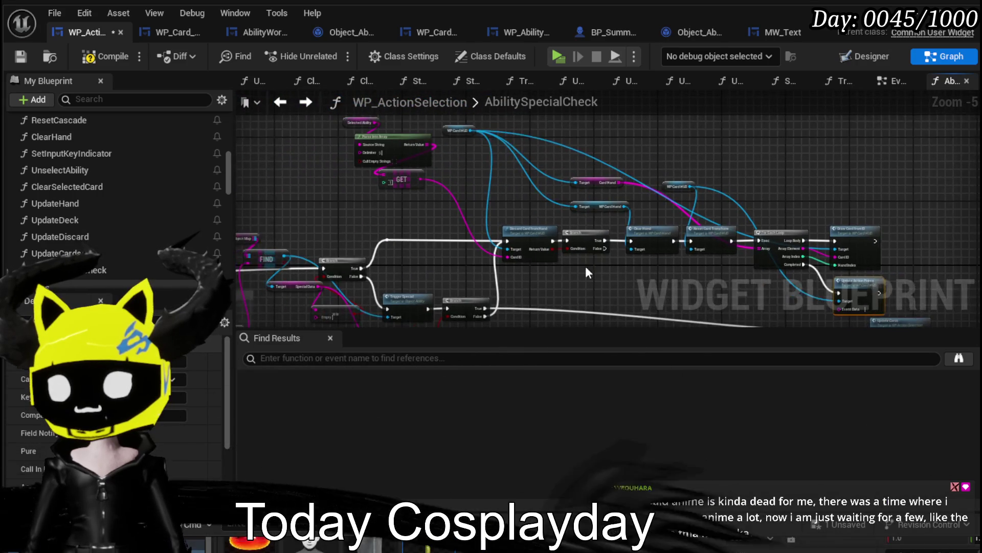
drag(585, 266, 542, 261)
mouse_move(406, 258)
mouse_down()
mouse_move(535, 235)
mouse_move(715, 157)
mouse_up()
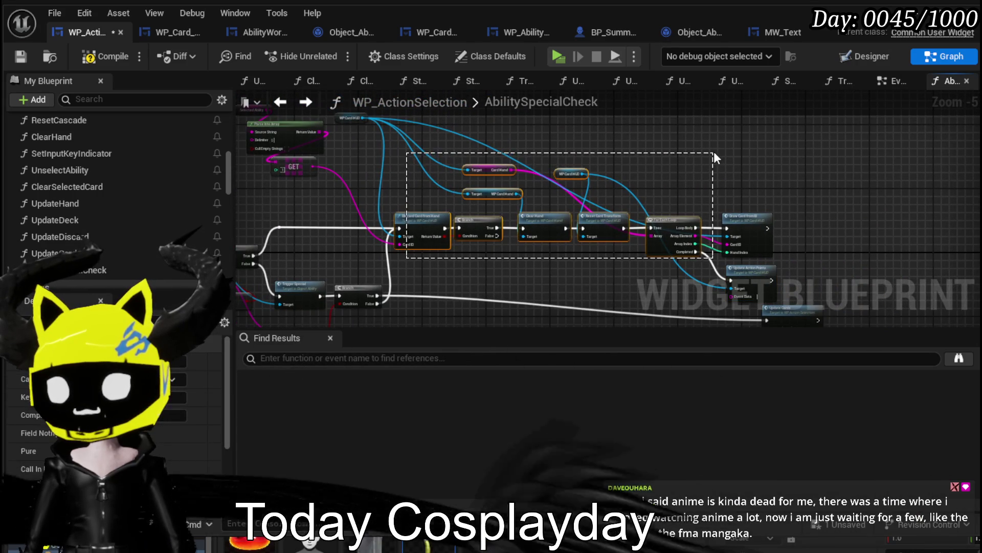
scroll(426, 220, up, 3)
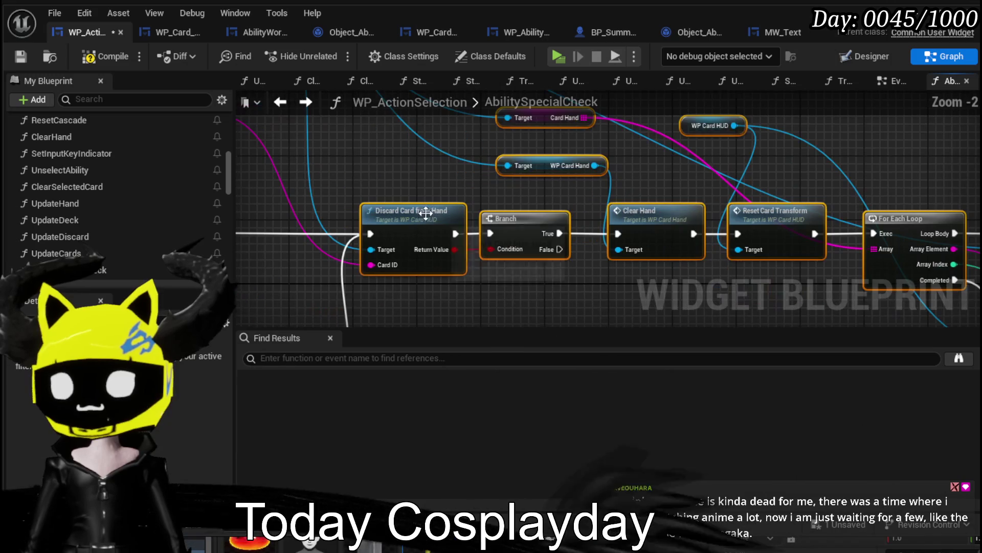
mouse_move(413, 164)
mouse_down()
mouse_move(369, 209)
mouse_move(389, 217)
mouse_up()
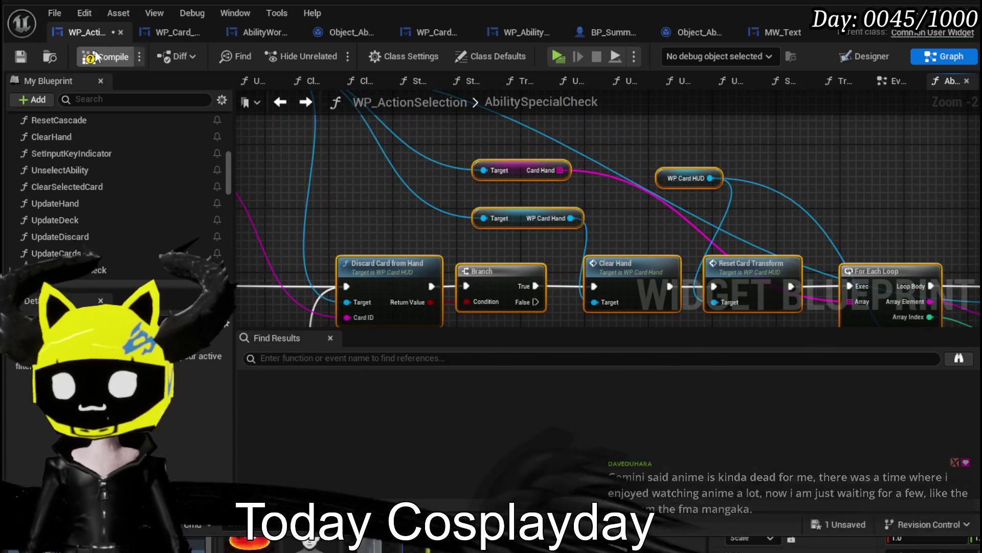
click(21, 56)
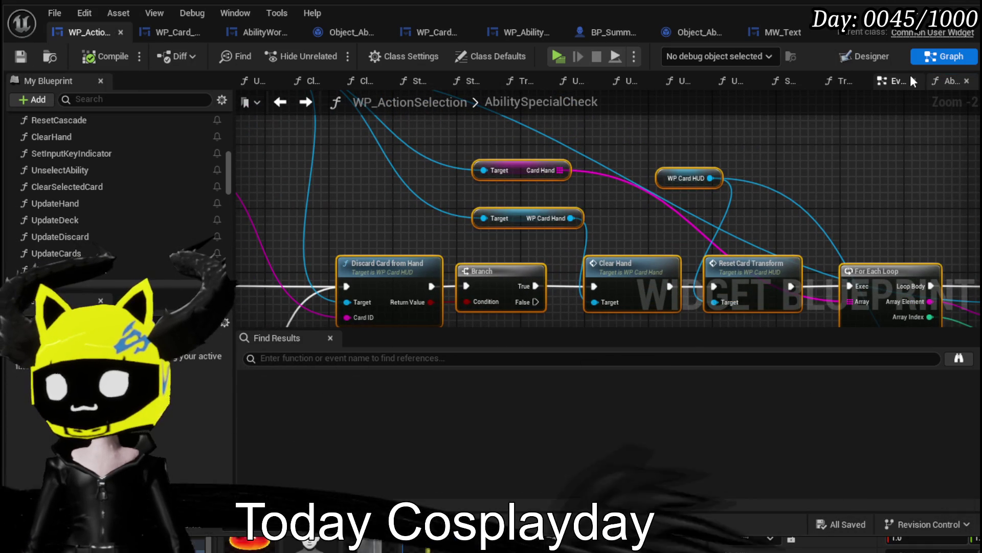
click(895, 83)
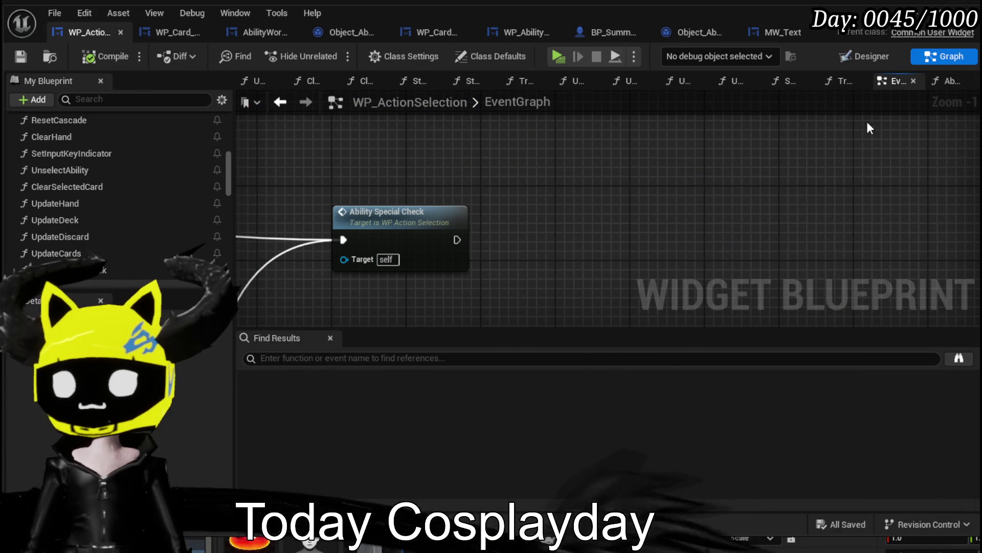
click(948, 82)
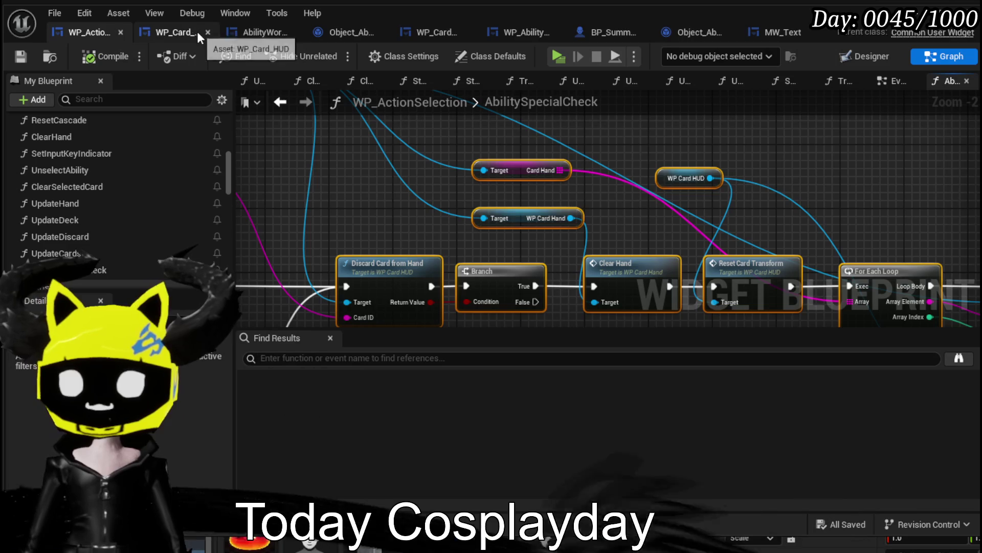
Add a new function named PlayAndDiscardCard to WP_Card_HUD.
click(170, 32)
scroll(126, 170, up, 10)
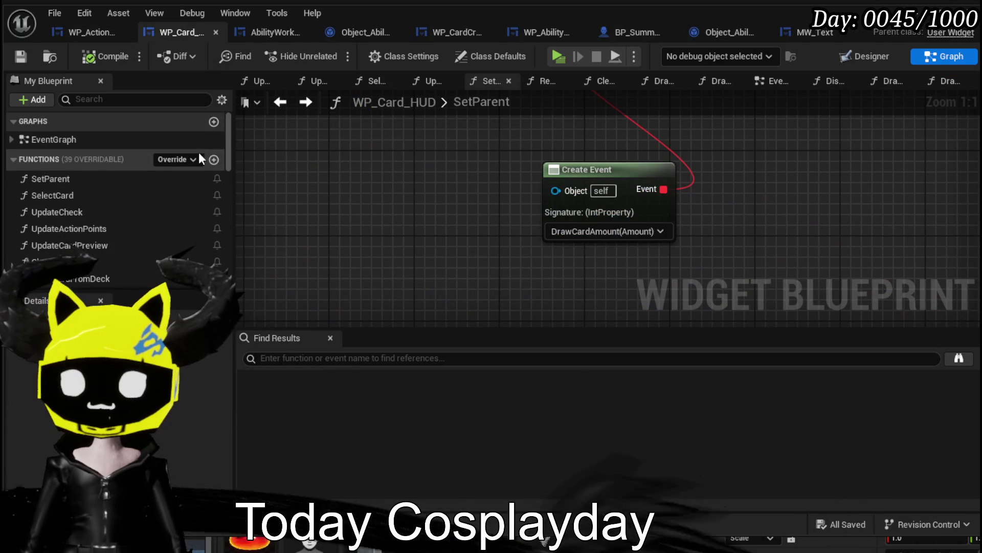
click(214, 158)
text(D)
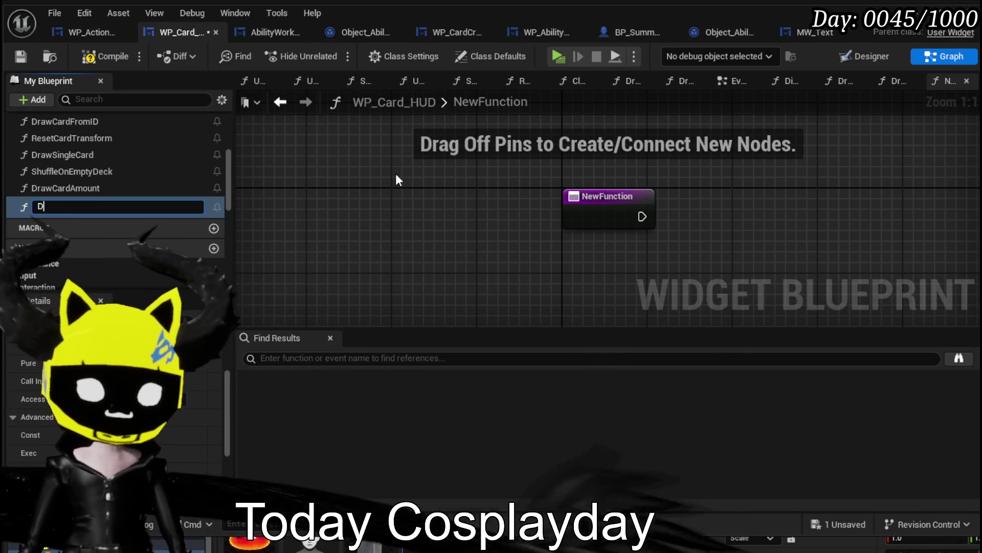
key(BackSpace)
text(Pl)
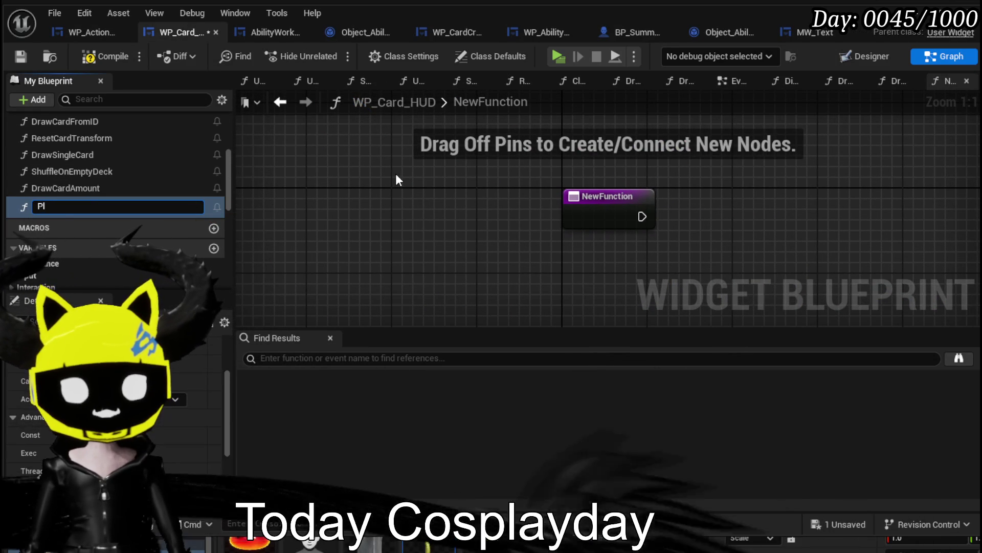
text(ayAnd)
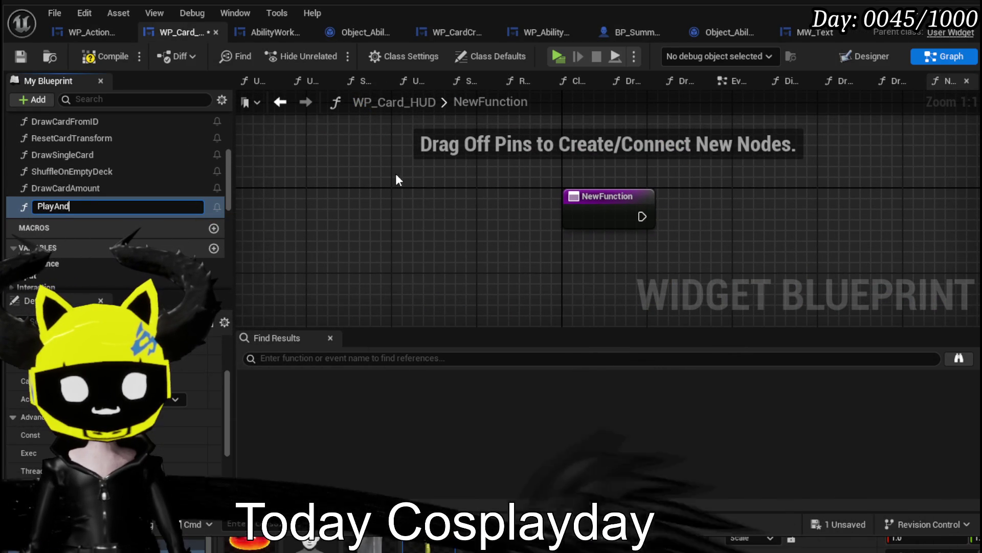
text(DiscardC)
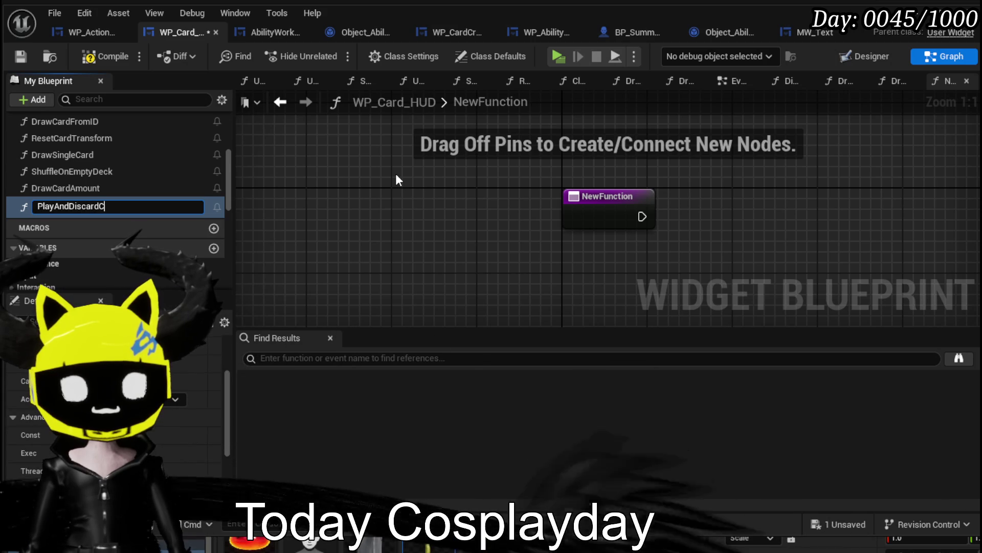
key(Return)
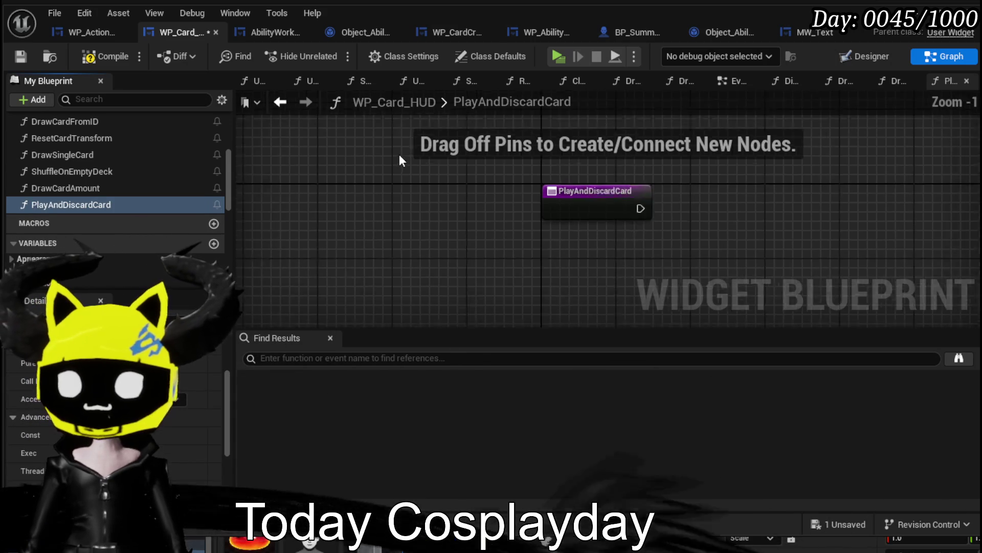
Paste the copied discard-and-redraw chain and add a Card ID input to the entry node.
scroll(399, 154, down, 4)
key(ctrl+v)
mouse_move(414, 204)
mouse_down()
mouse_move(435, 177)
mouse_move(429, 195)
mouse_up()
scroll(384, 169, up, 3)
mouse_move(338, 154)
mouse_down()
mouse_move(309, 164)
mouse_move(313, 185)
mouse_up()
scroll(615, 247, down, 1)
mouse_move(637, 221)
mouse_down()
mouse_move(551, 256)
mouse_move(517, 248)
mouse_move(483, 213)
mouse_up()
right_click(445, 235)
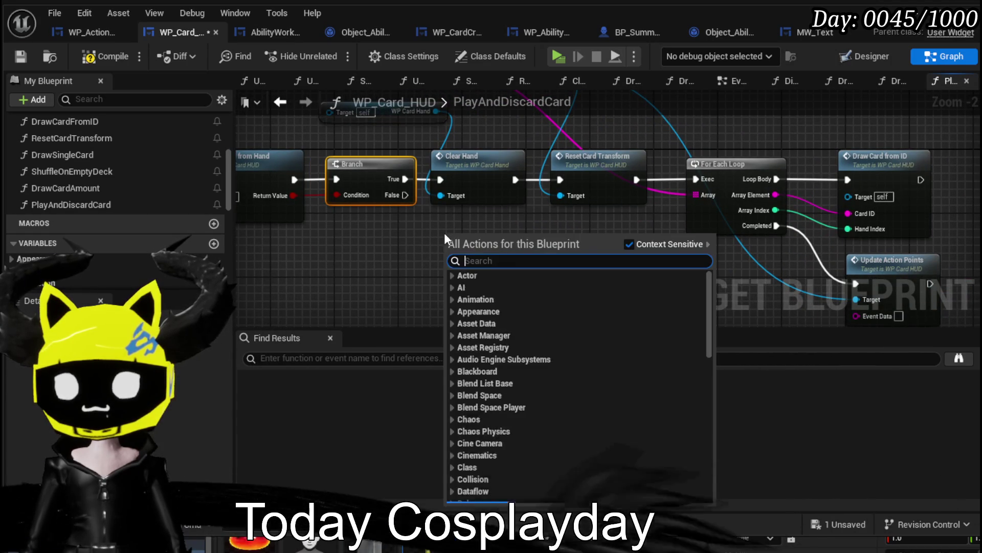
Replace the old Clear Hand with a self-targeted Clear Hand wired from Branch True.
text(clear)
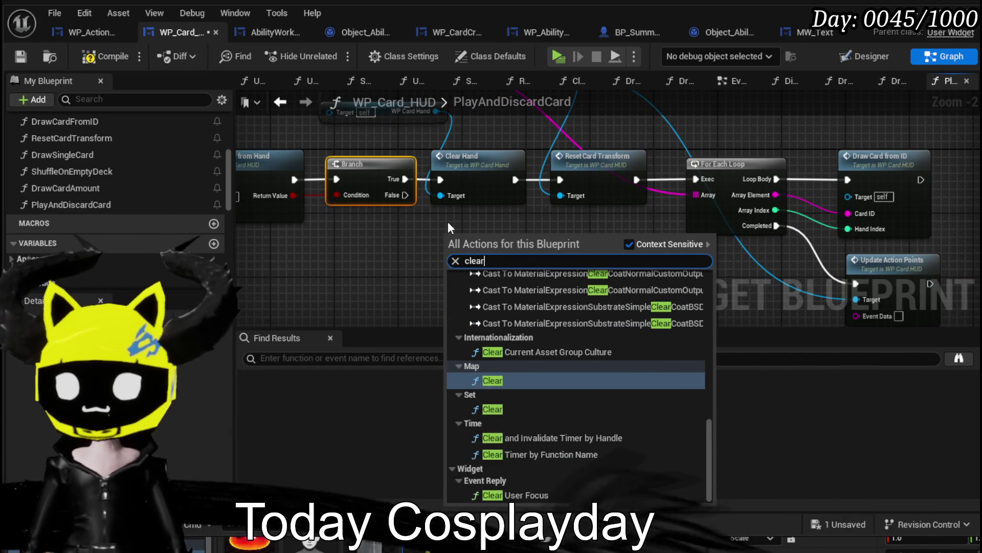
text( han)
click(501, 290)
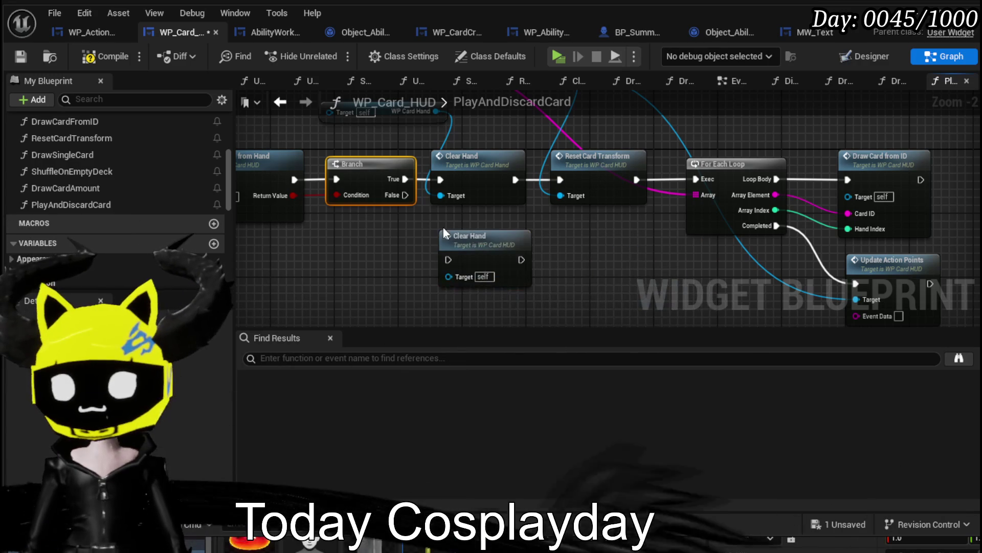
drag(404, 179, 448, 259)
drag(483, 258, 484, 164)
click(471, 160)
key(Delete)
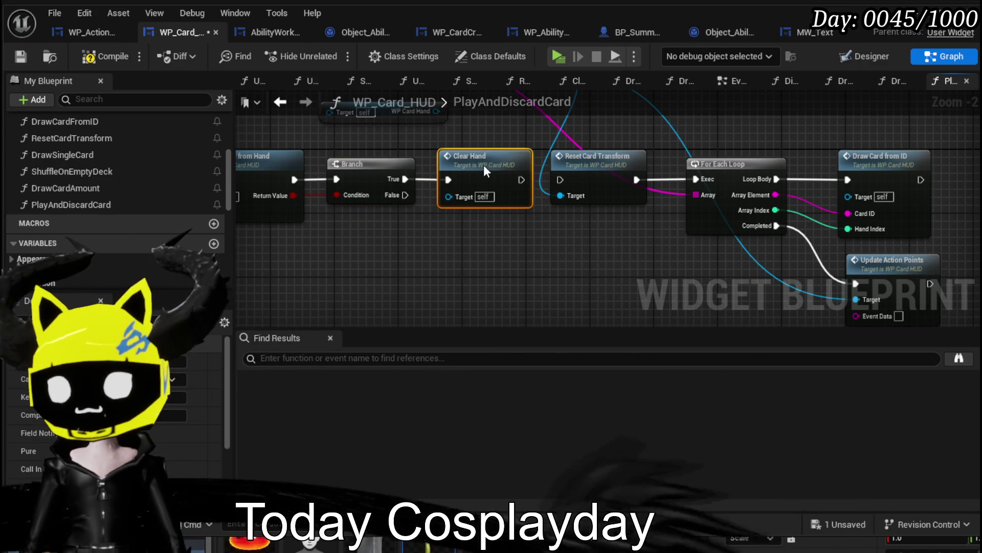
Add a self-targeted Reset Card Transform node and make Update Action Points target self.
right_click(557, 236)
text(Rese)
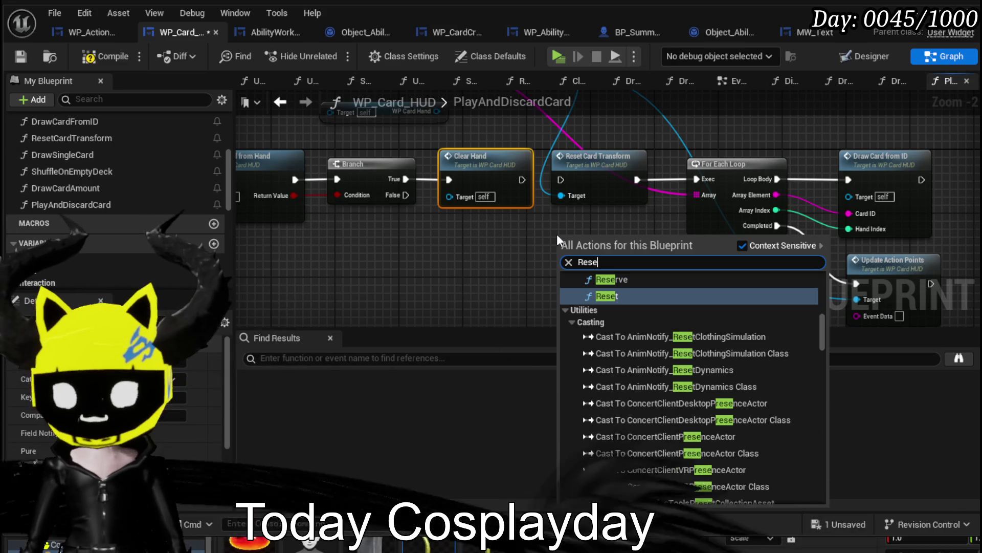
text(t)
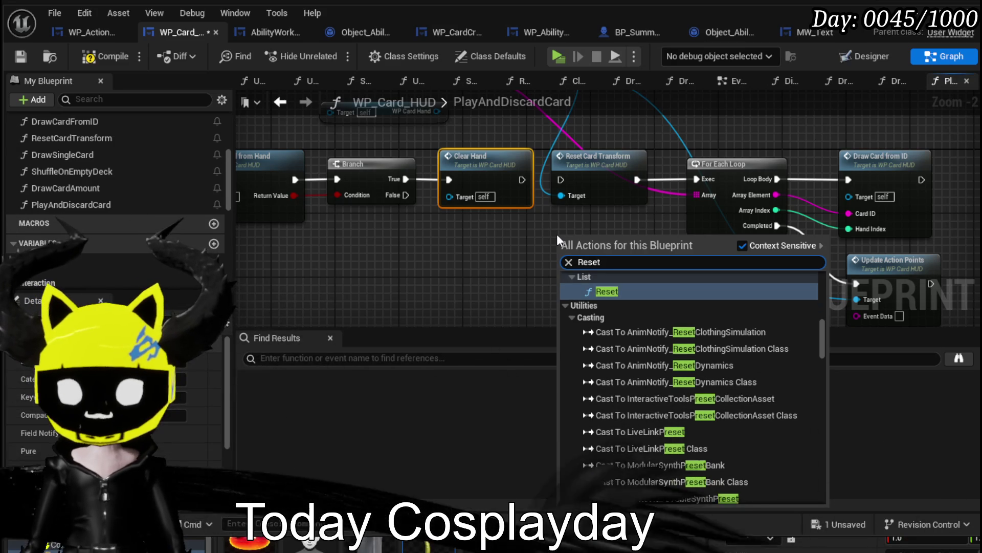
scroll(719, 321, up, 2)
scroll(714, 320, up, 10)
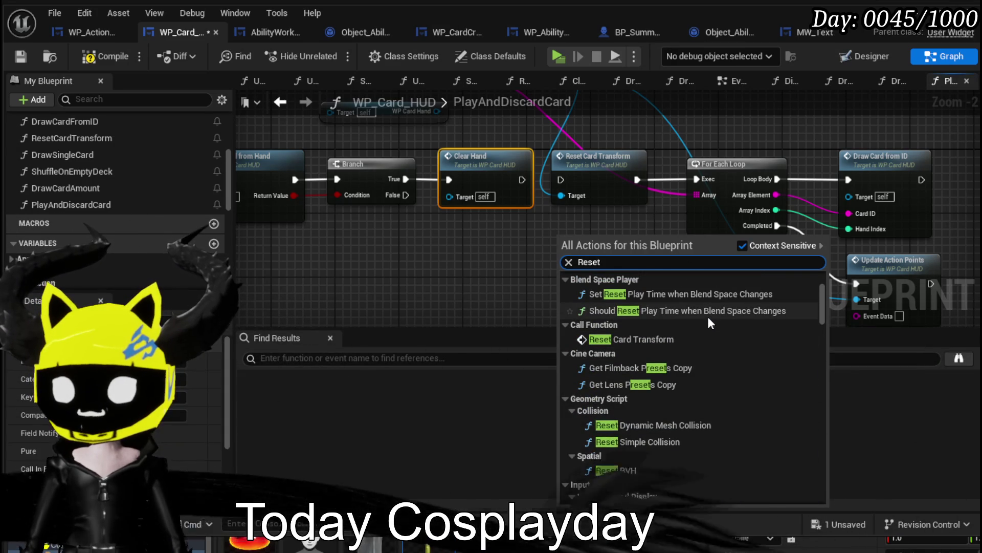
click(631, 340)
mouse_move(600, 246)
mouse_down()
mouse_move(576, 259)
mouse_move(467, 255)
mouse_move(435, 290)
mouse_move(432, 220)
mouse_move(446, 309)
mouse_move(431, 250)
mouse_up()
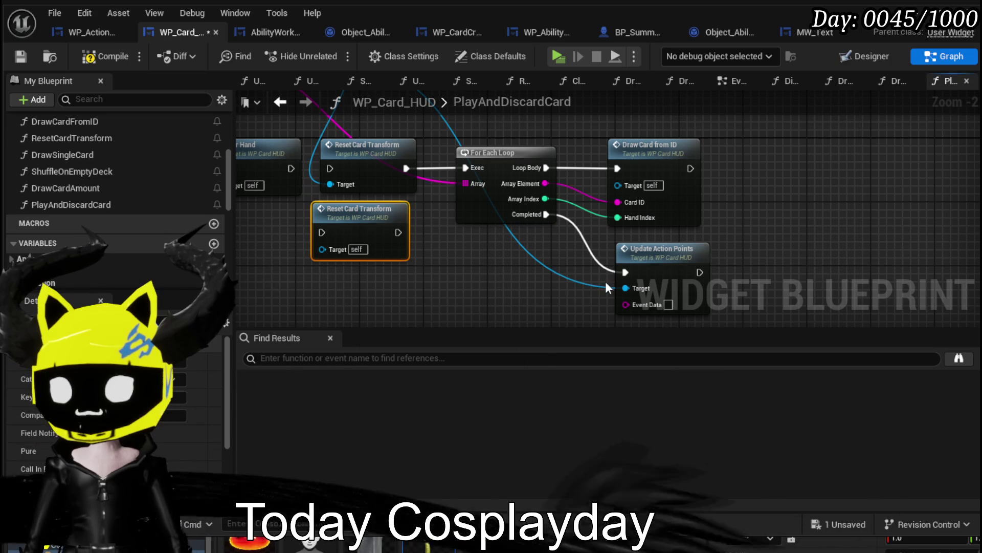
alt+click(625, 287)
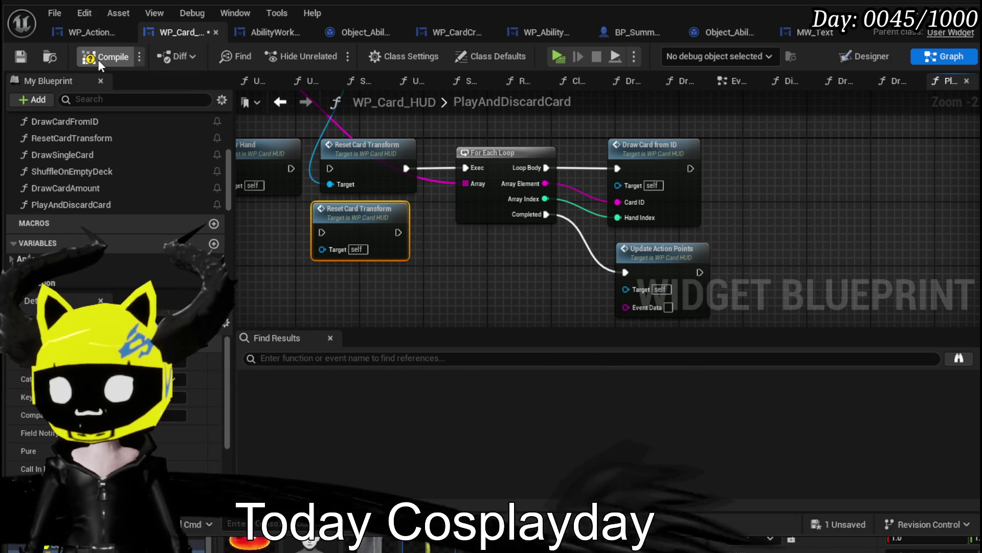
Wire Clear Hand into the new Reset Card Transform and on to the For Each Loop.
click(98, 60)
drag(391, 201, 524, 285)
mouse_move(426, 252)
mouse_down()
mouse_move(465, 309)
mouse_move(462, 290)
mouse_up()
drag(503, 209, 502, 145)
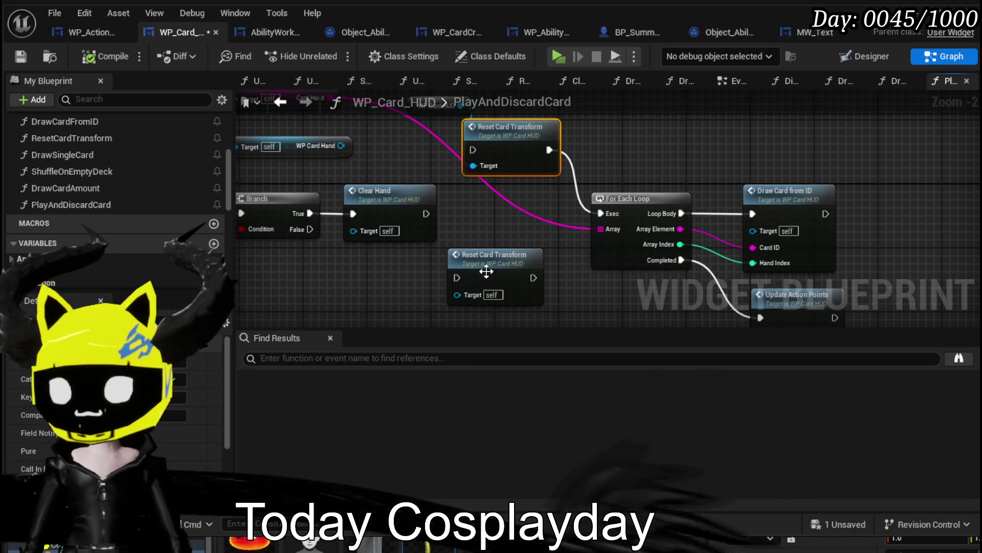
drag(495, 274, 495, 210)
drag(429, 215, 463, 217)
drag(541, 214, 611, 216)
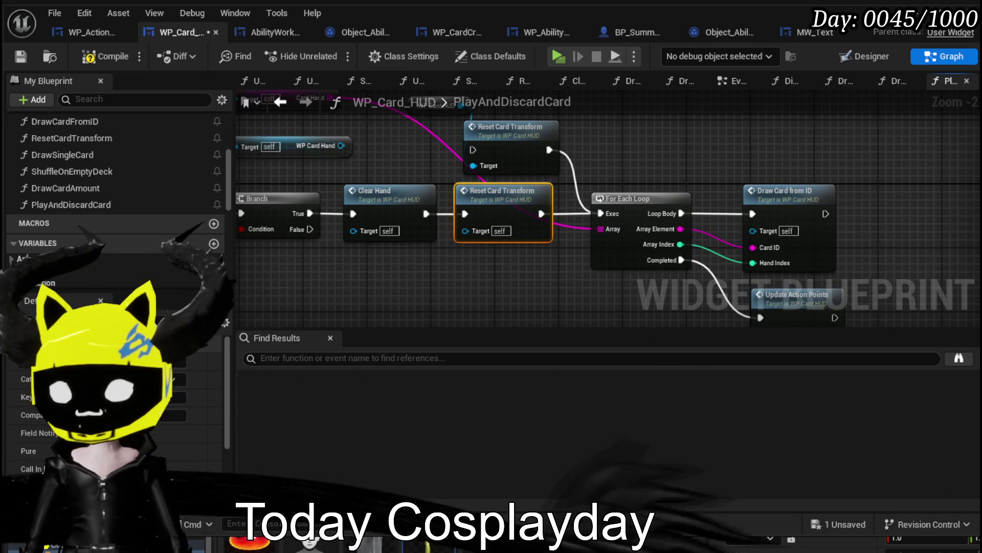
Delete the old Reset Card Transform and HUD getter nodes, then compile.
scroll(627, 204, down, 2)
drag(527, 151, 593, 205)
key(Delete)
mouse_move(473, 202)
mouse_down()
mouse_move(429, 142)
mouse_move(570, 149)
mouse_move(456, 169)
mouse_up()
key(Delete)
scroll(633, 239, up, 1)
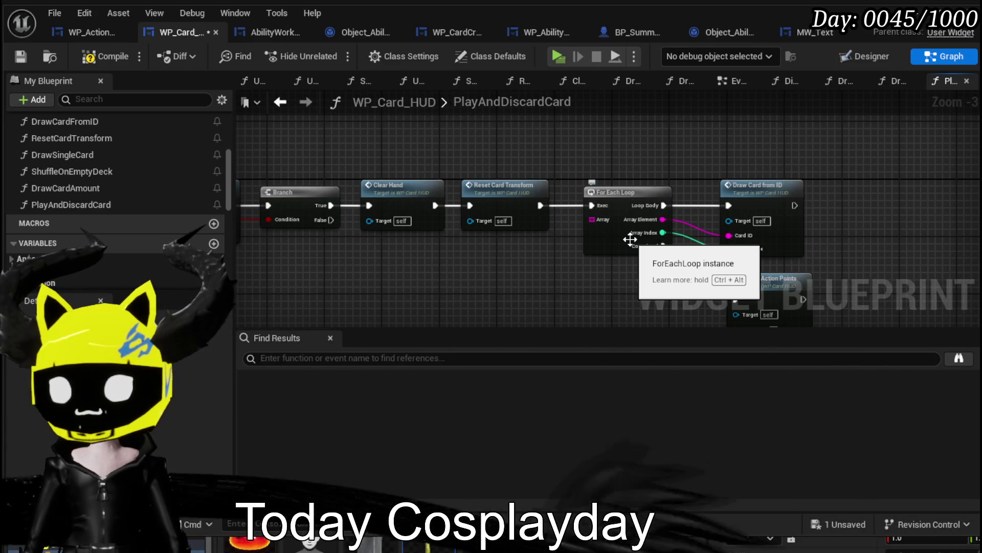
drag(474, 143, 648, 162)
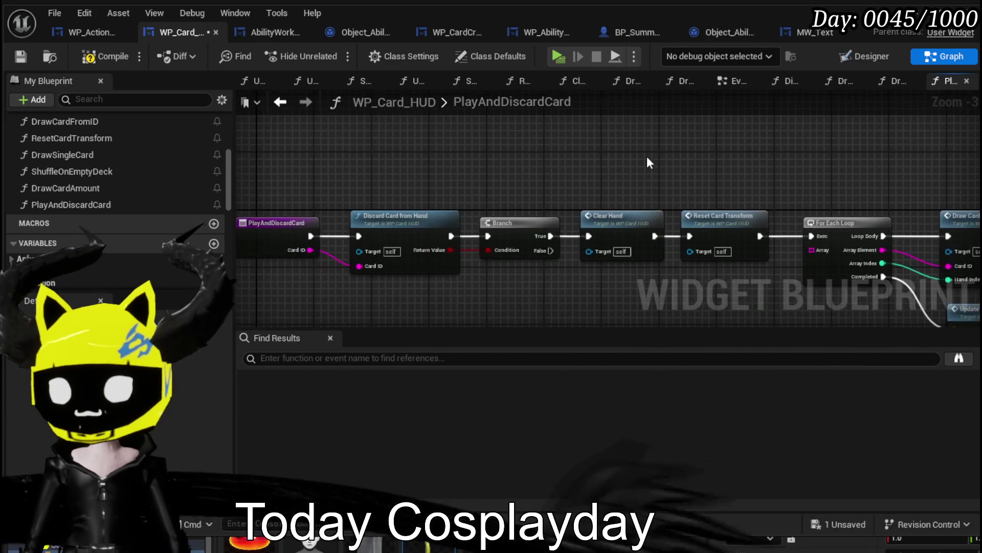
click(103, 56)
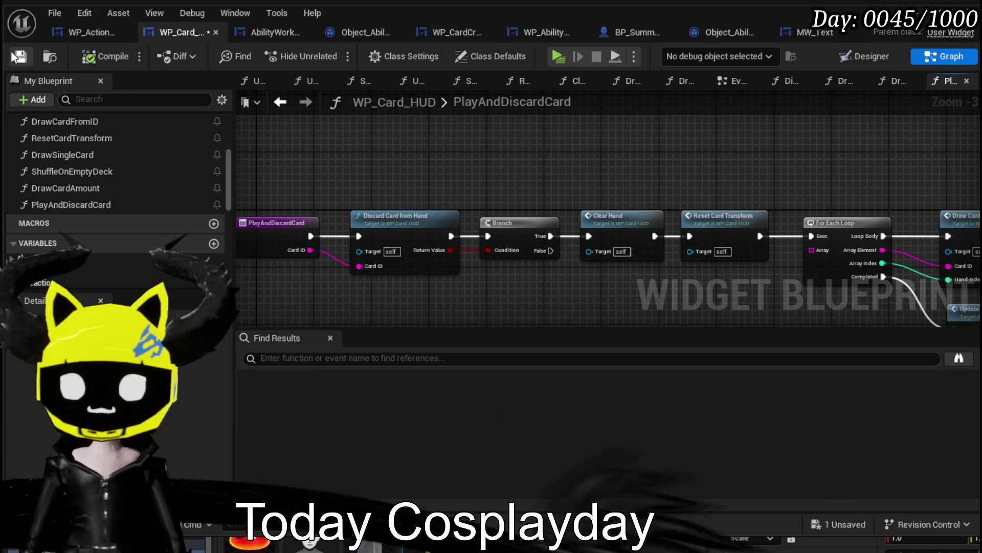
Feed a CardHand getter into the For Each Loop's array and save WP_Card_HUD.
click(64, 30)
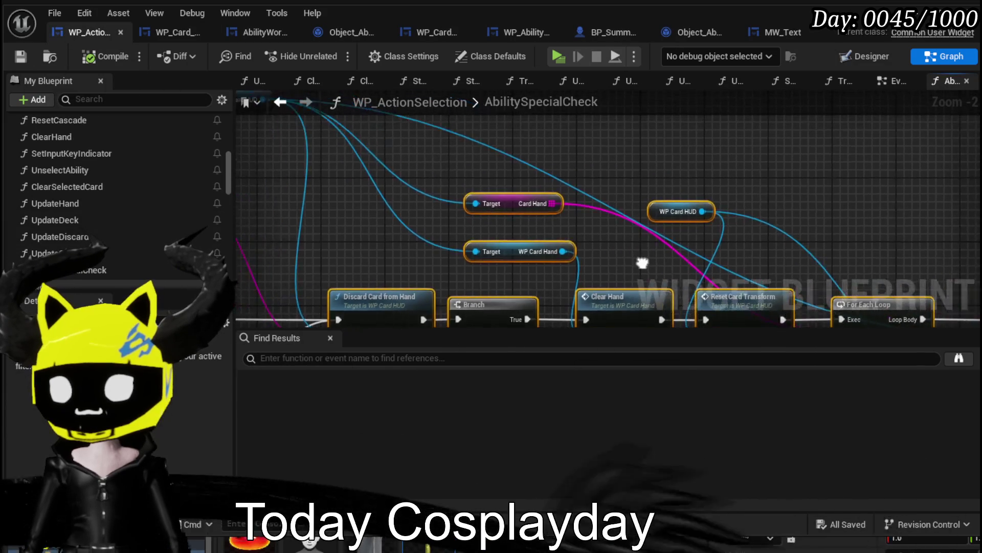
click(156, 33)
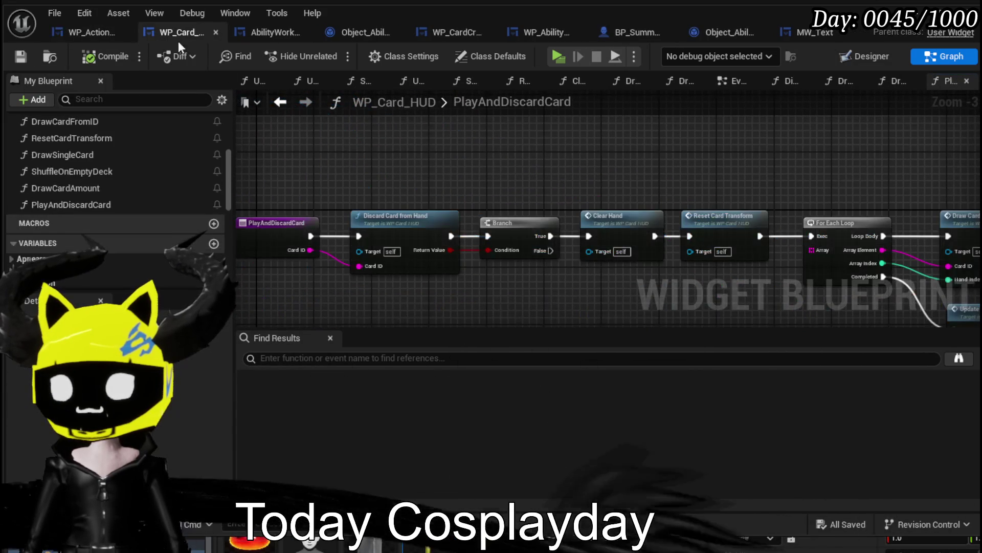
scroll(87, 185, down, 5)
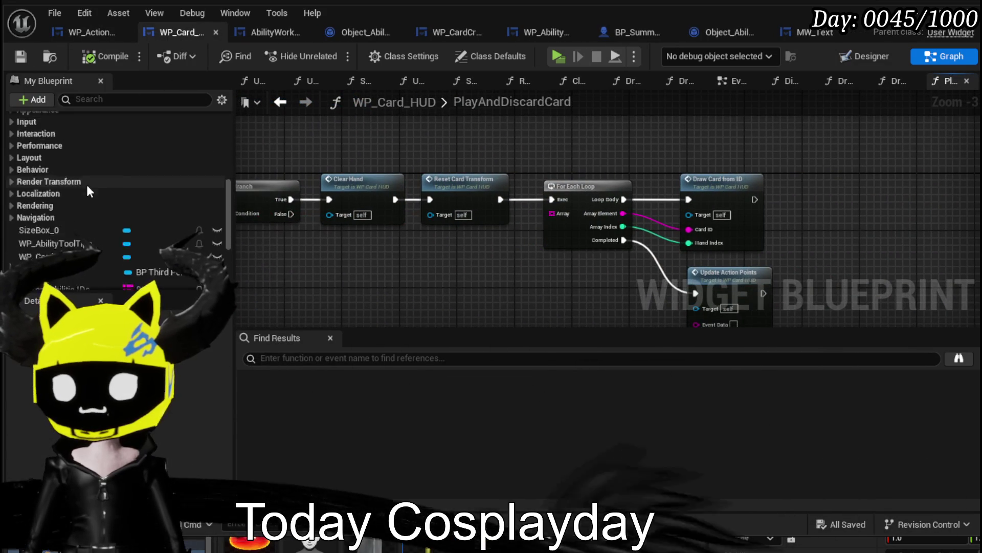
scroll(123, 207, down, 4)
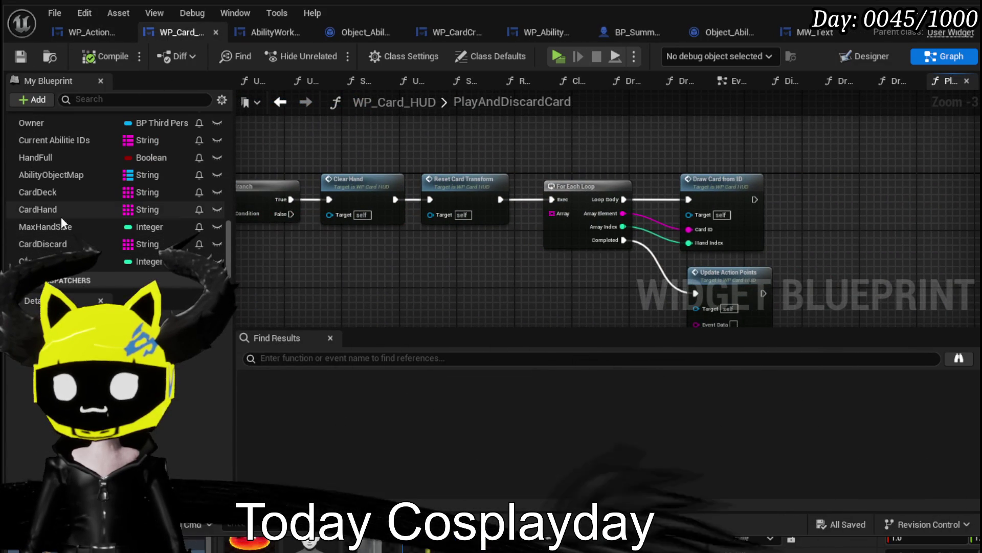
drag(60, 211, 530, 261)
mouse_move(465, 238)
mouse_down()
mouse_move(511, 261)
mouse_move(542, 231)
mouse_up()
click(512, 268)
drag(489, 247, 567, 170)
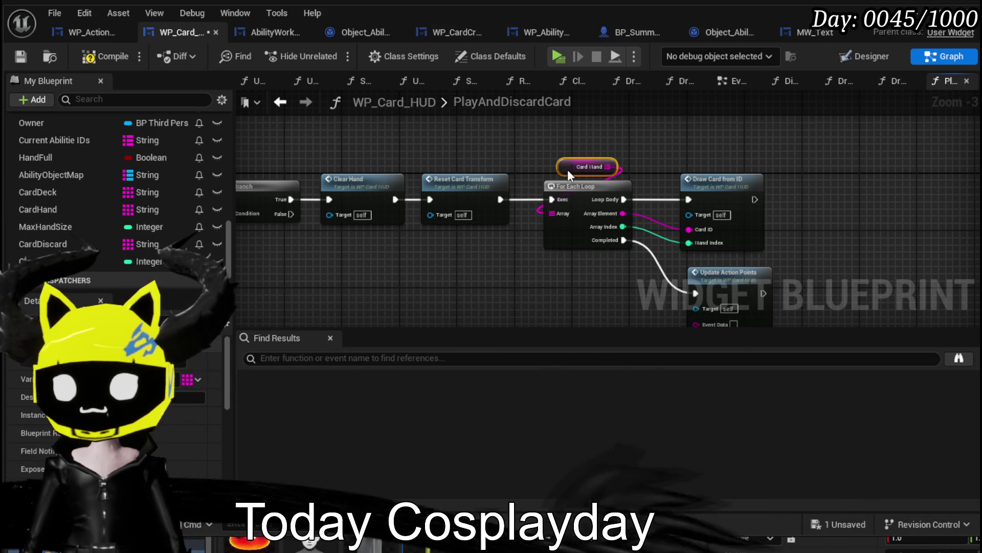
scroll(464, 143, down, 1)
drag(465, 143, 716, 170)
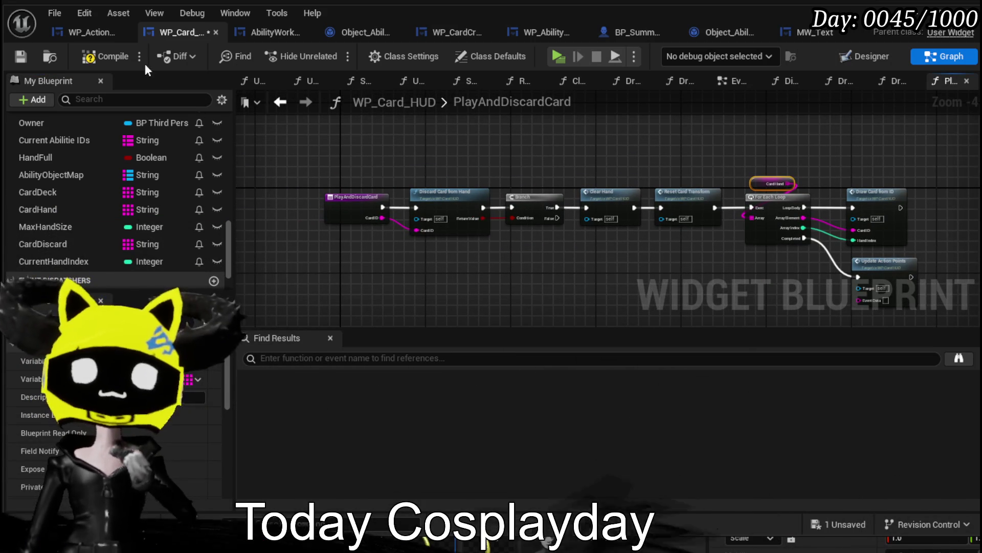
click(20, 57)
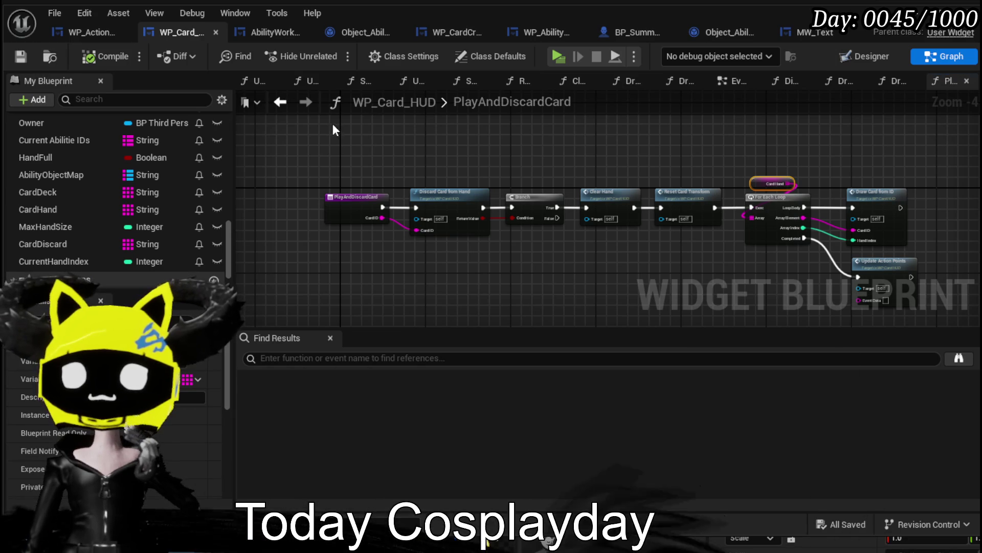
Add a Play and Discard Card call on the WP Card HUD reference in AbilitySpecialCheck.
click(76, 32)
mouse_move(289, 120)
mouse_down()
mouse_move(390, 149)
mouse_move(467, 154)
mouse_move(475, 204)
mouse_up()
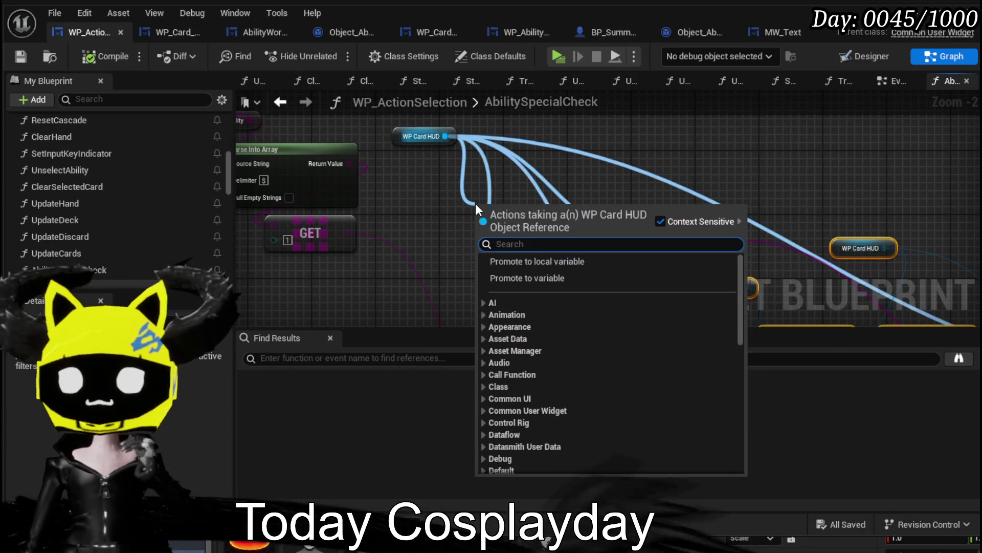
text(Play)
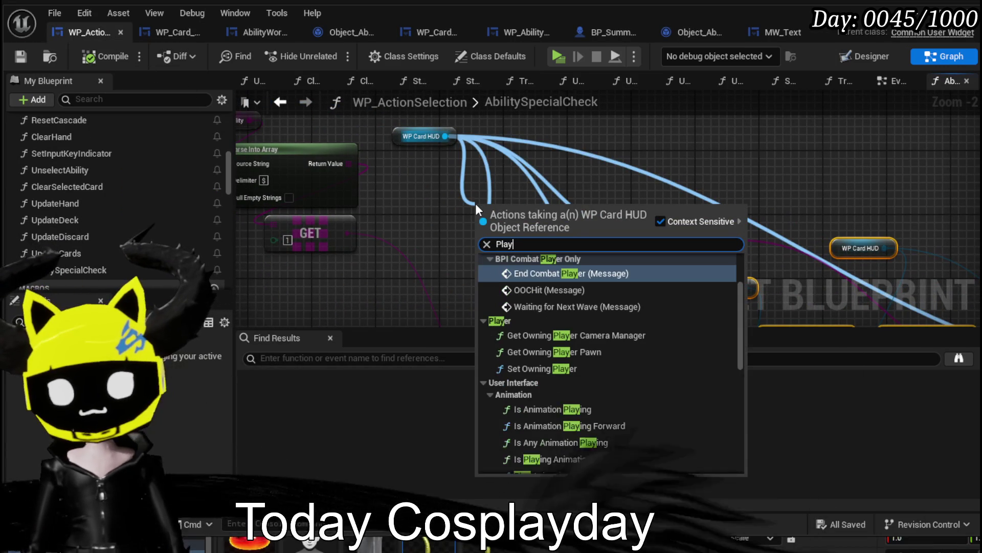
text(Car)
key(BackSpace)
key(BackSpace)
key(BackSpace)
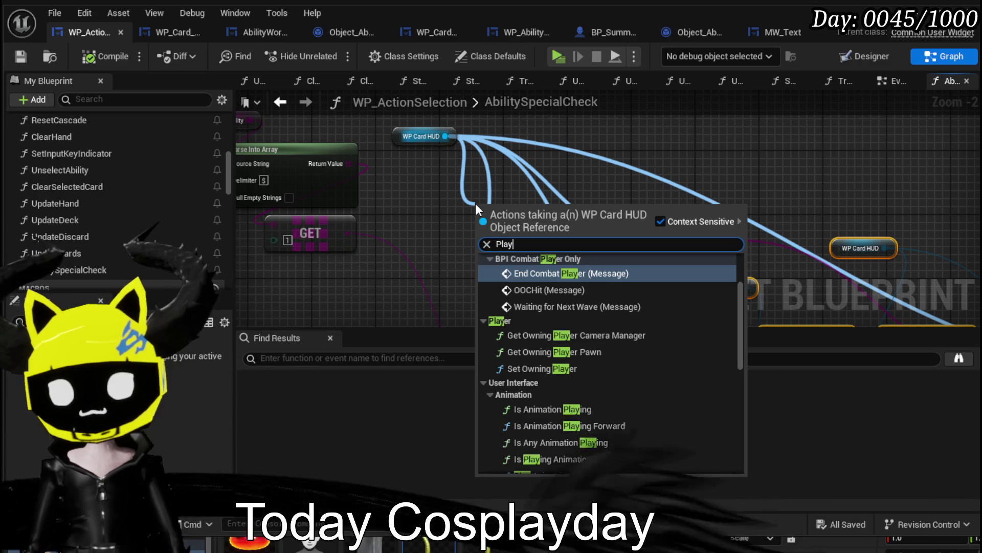
text(And)
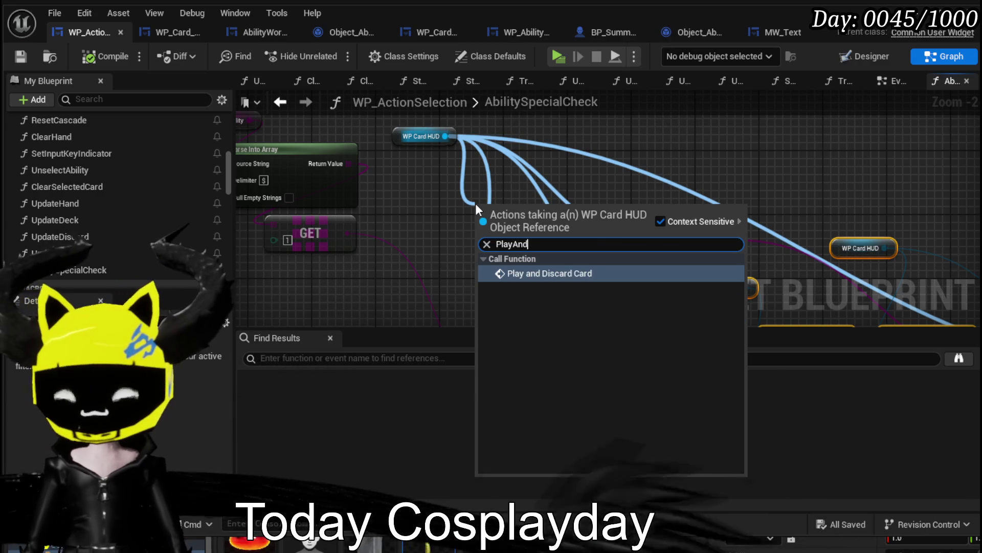
click(541, 273)
Place Play and Discard Card above Trigger Special, then compile and save WP_ActionSelection.
scroll(514, 209, down, 2)
mouse_move(515, 209)
mouse_down()
mouse_move(624, 149)
mouse_move(523, 262)
mouse_up()
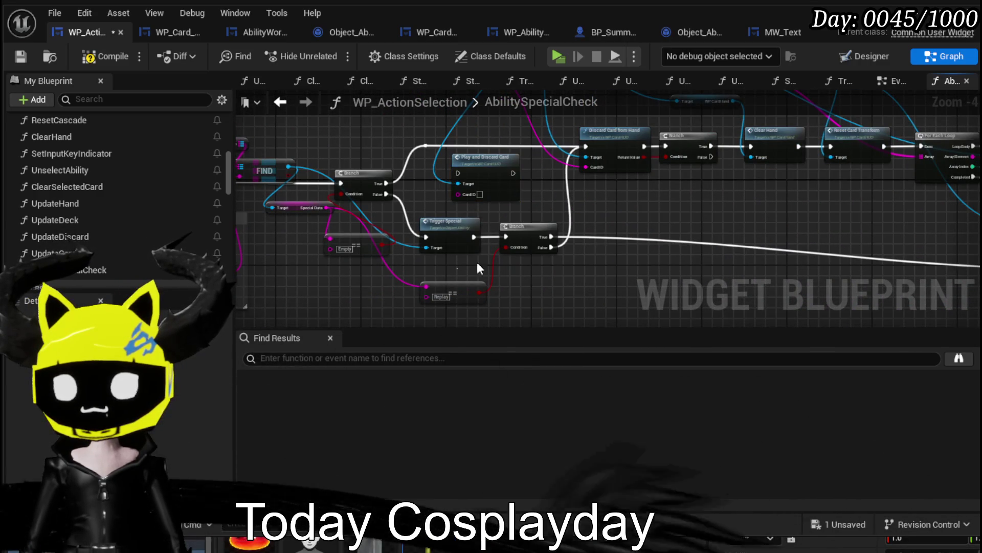
drag(543, 237, 601, 242)
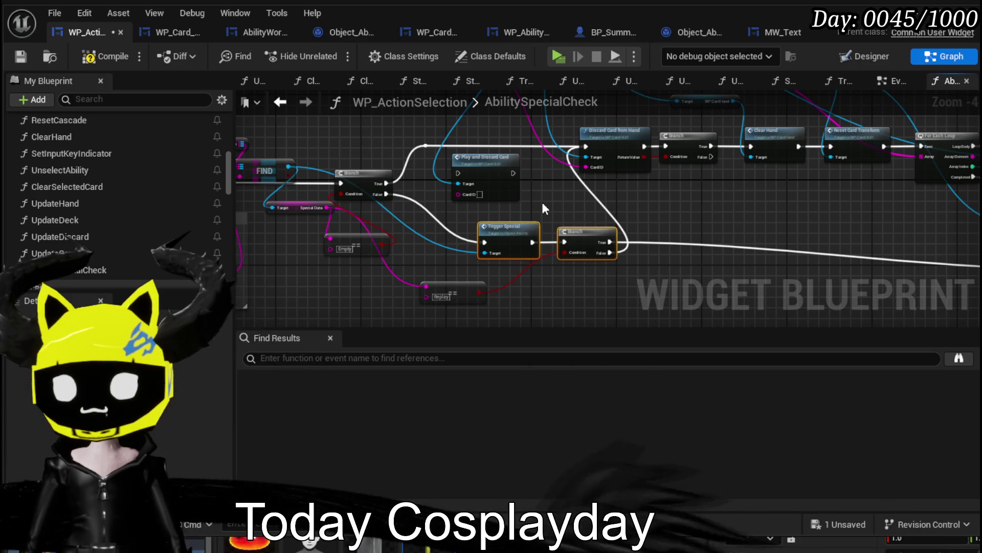
drag(453, 195, 460, 205)
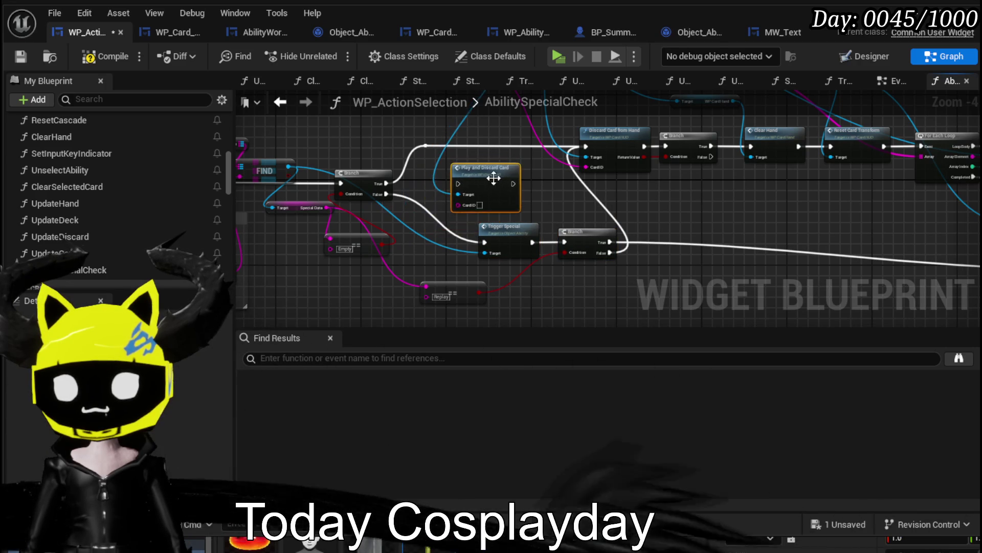
drag(501, 248, 577, 138)
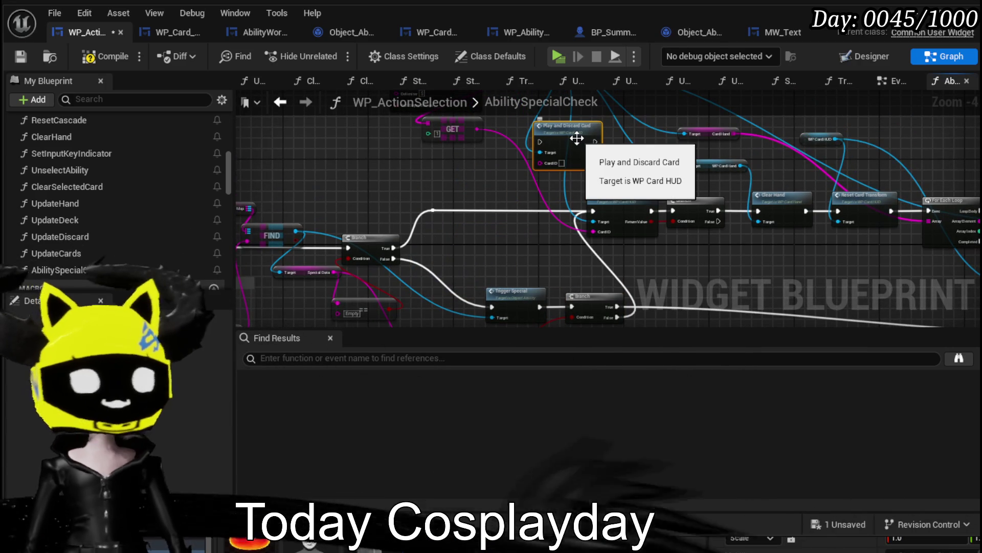
scroll(486, 228, up, 3)
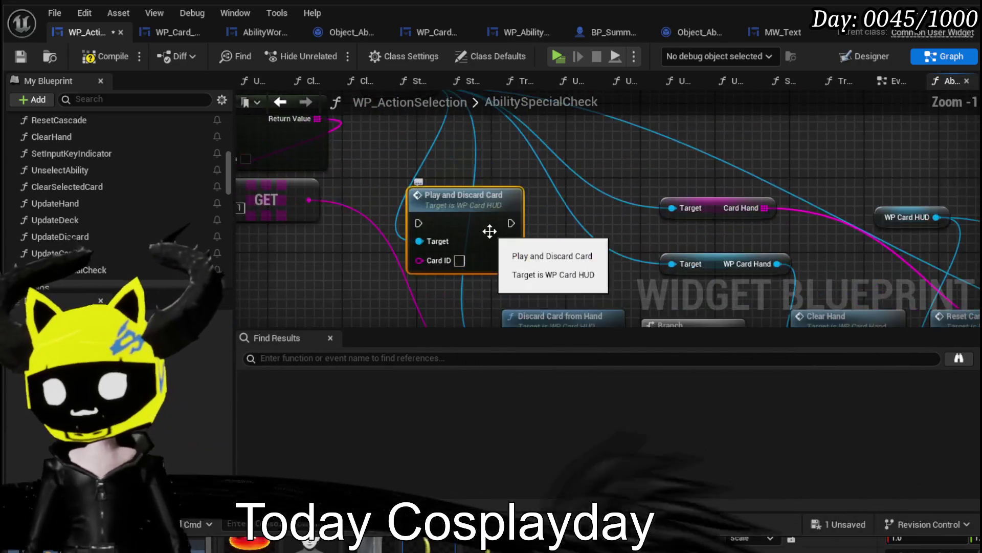
drag(569, 234, 597, 188)
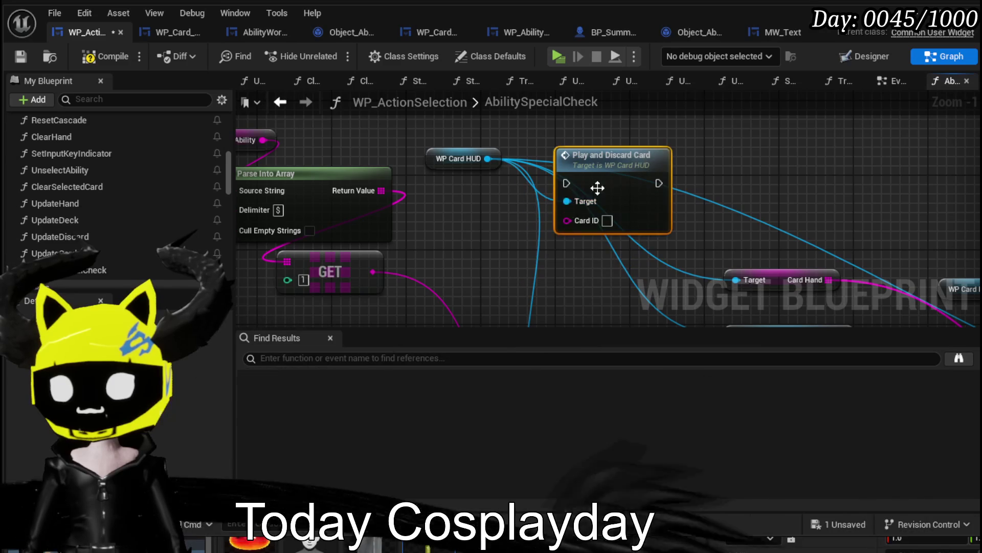
click(100, 58)
key(ctrl+s)
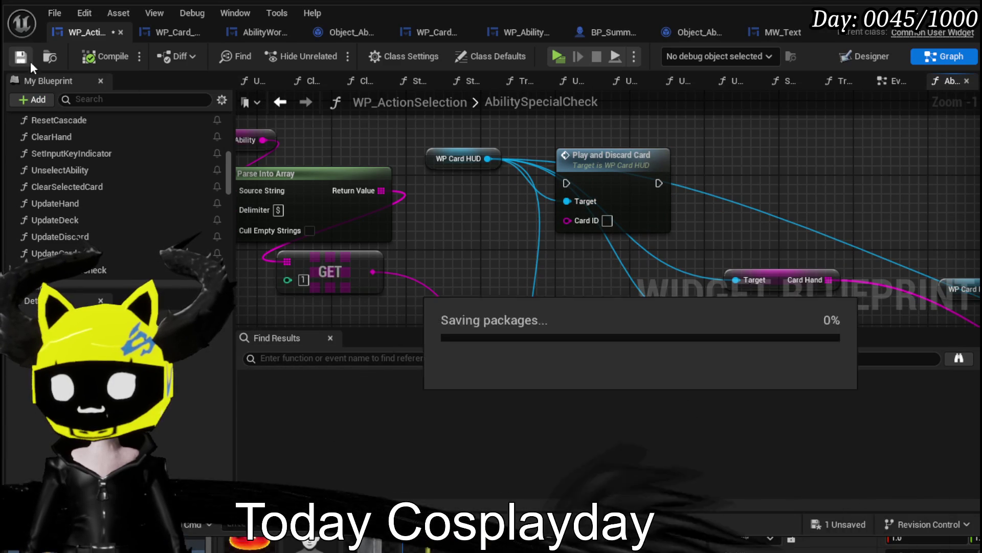
click(161, 36)
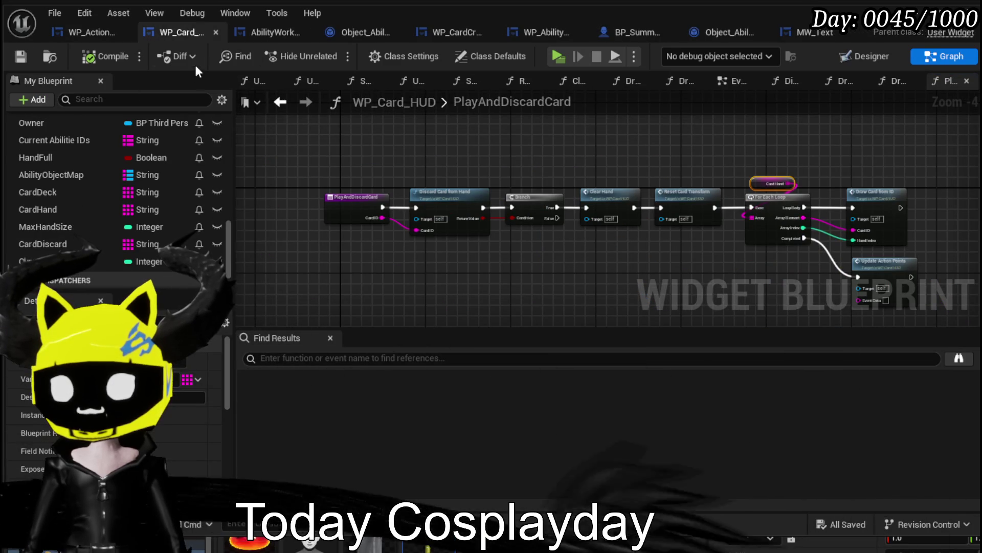
Look over the NumberChangeBus graph in the AbilityWorkBench blueprint.
click(250, 32)
scroll(448, 209, down, 5)
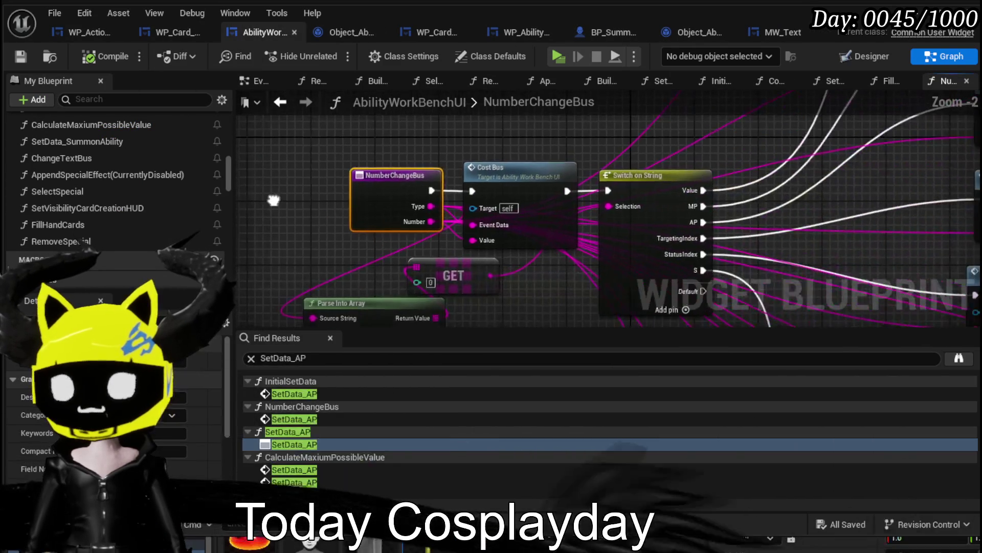
drag(267, 220, 341, 183)
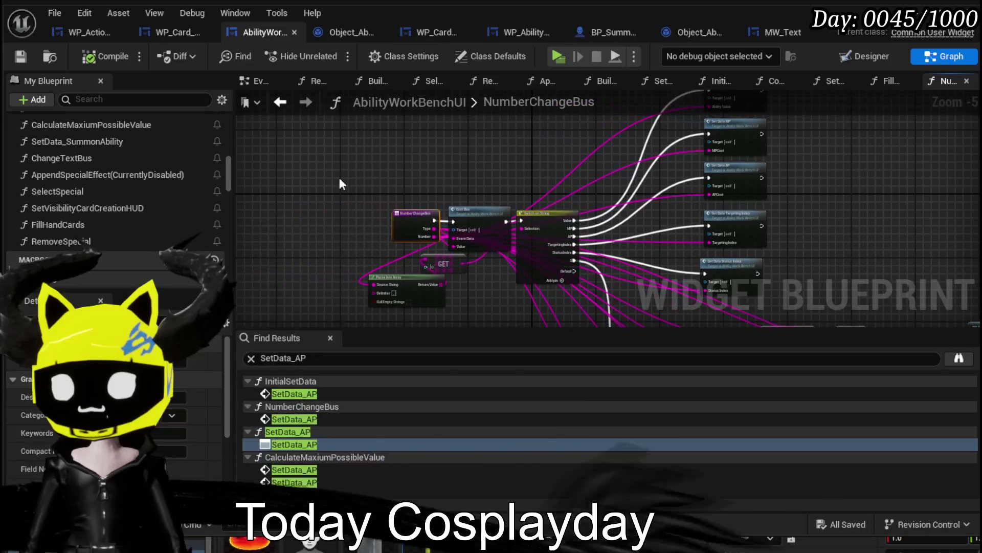
Open Object_Ability's SetData function via BindEvent and frame the parsed outputs.
click(684, 34)
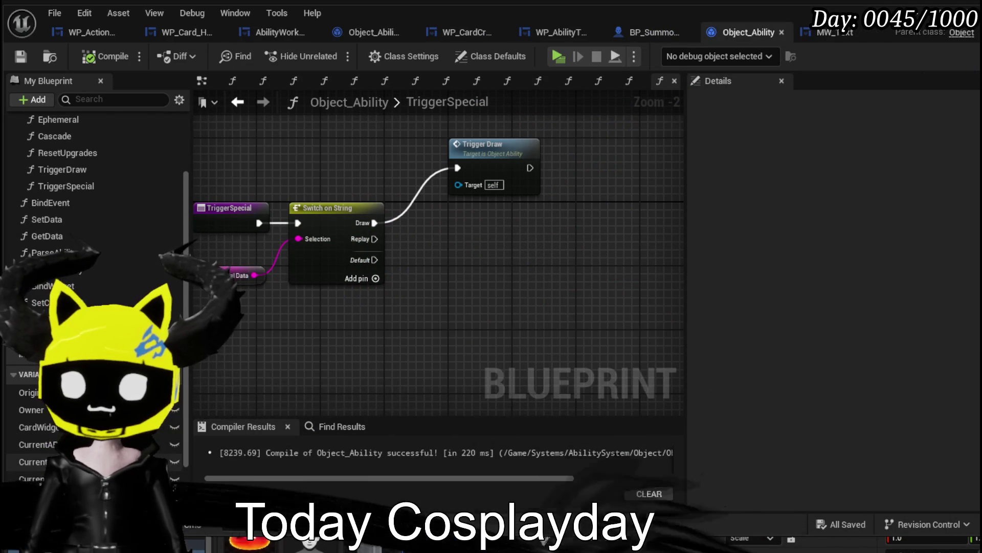
double_click(70, 243)
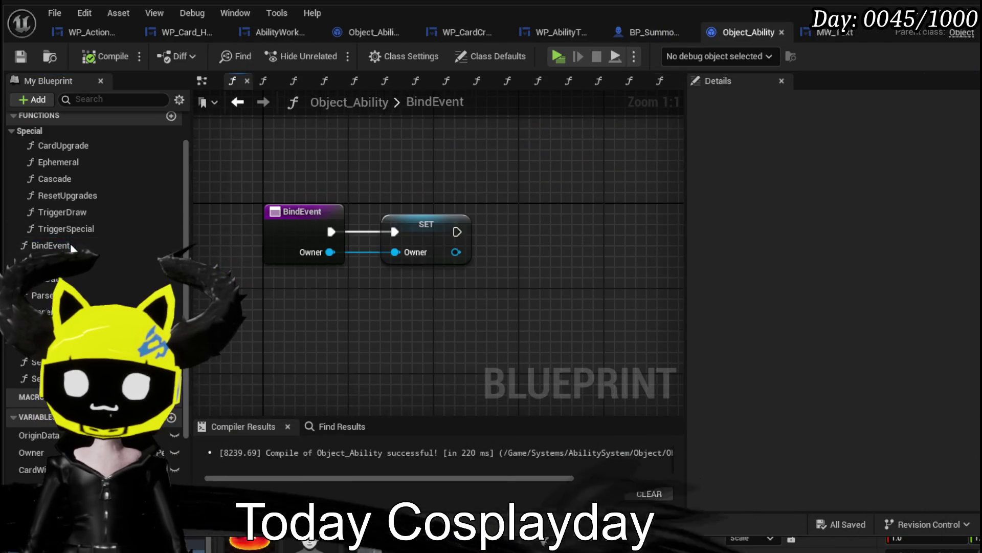
double_click(51, 262)
scroll(263, 343, up, 4)
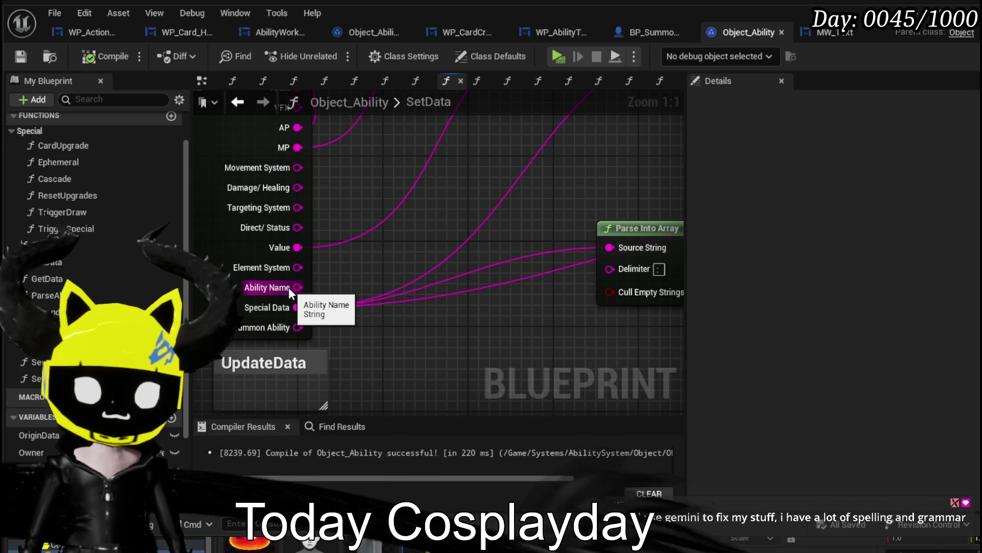
drag(298, 282, 249, 291)
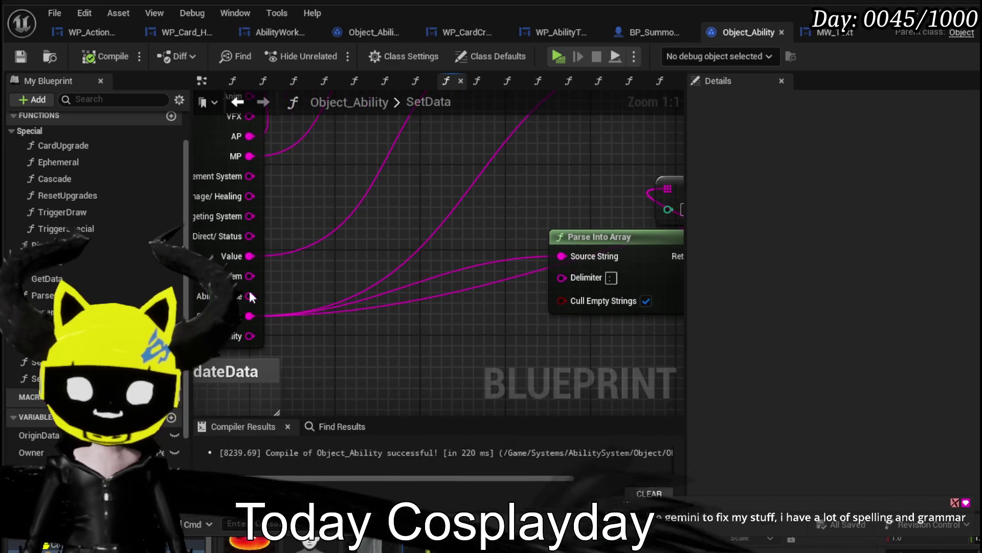
drag(313, 276, 366, 262)
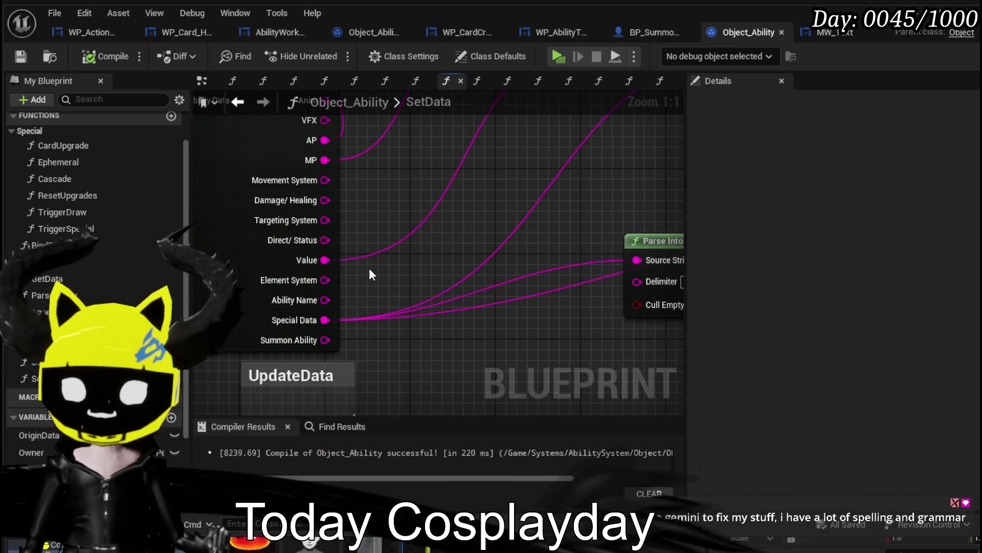
Browse the string actions available from the Ability Name output, then dismiss the list.
mouse_move(325, 300)
mouse_down()
mouse_move(651, 226)
mouse_move(829, 118)
mouse_move(458, 201)
mouse_move(437, 37)
mouse_move(408, 185)
mouse_up()
scroll(459, 201, down, 3)
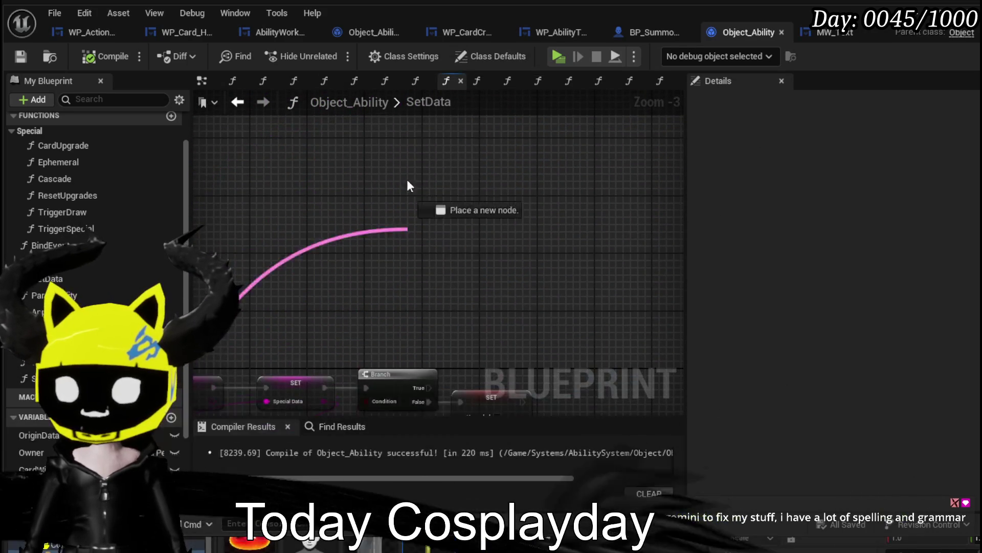
drag(419, 275, 416, 277)
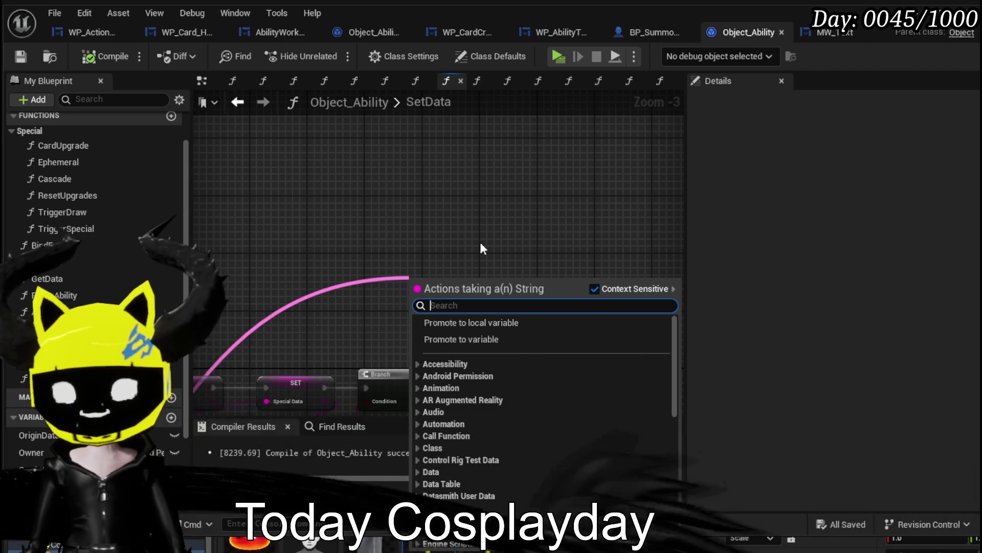
click(475, 222)
scroll(321, 235, up, 2)
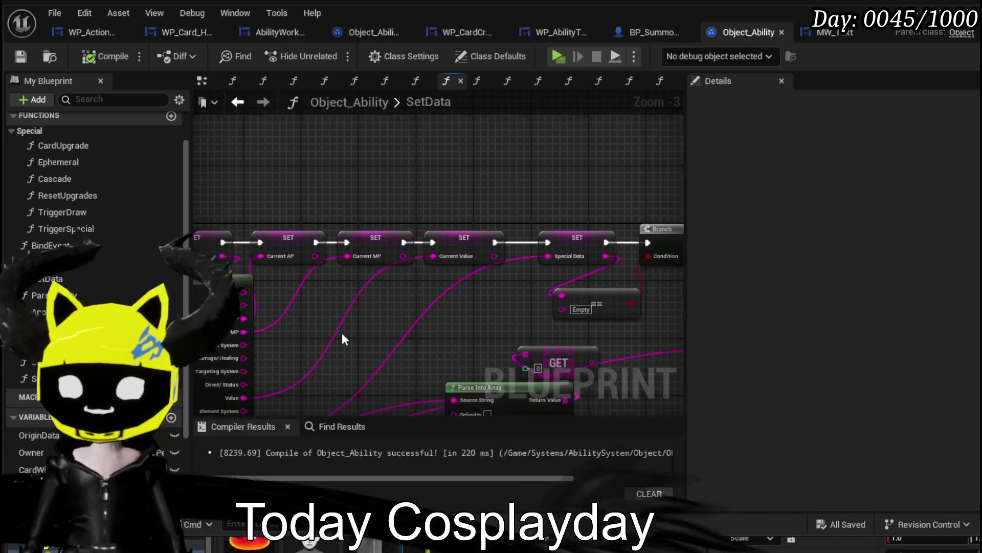
Promote Ability Name to a new variable and delete the Print String node.
right_click(310, 365)
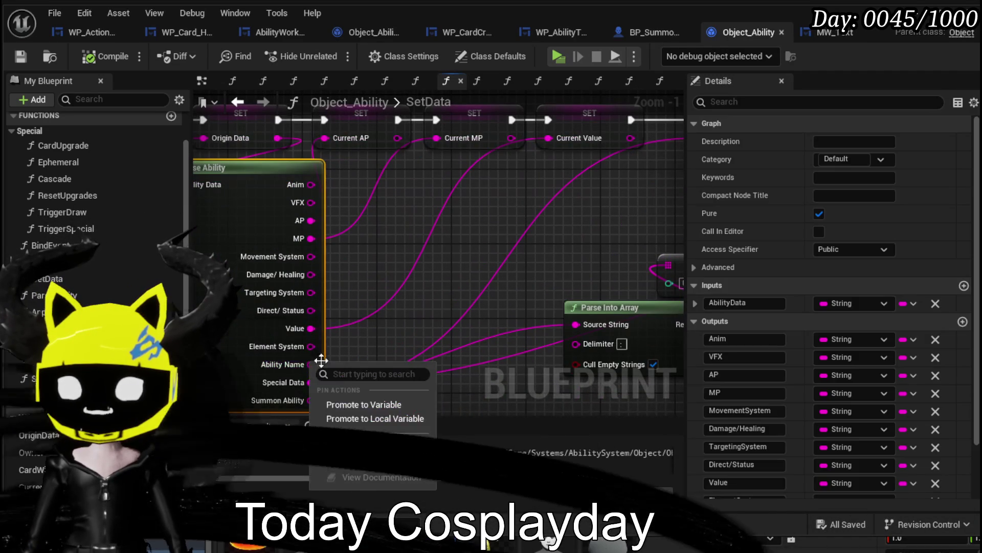
click(379, 404)
drag(461, 285, 288, 344)
scroll(333, 244, down, 2)
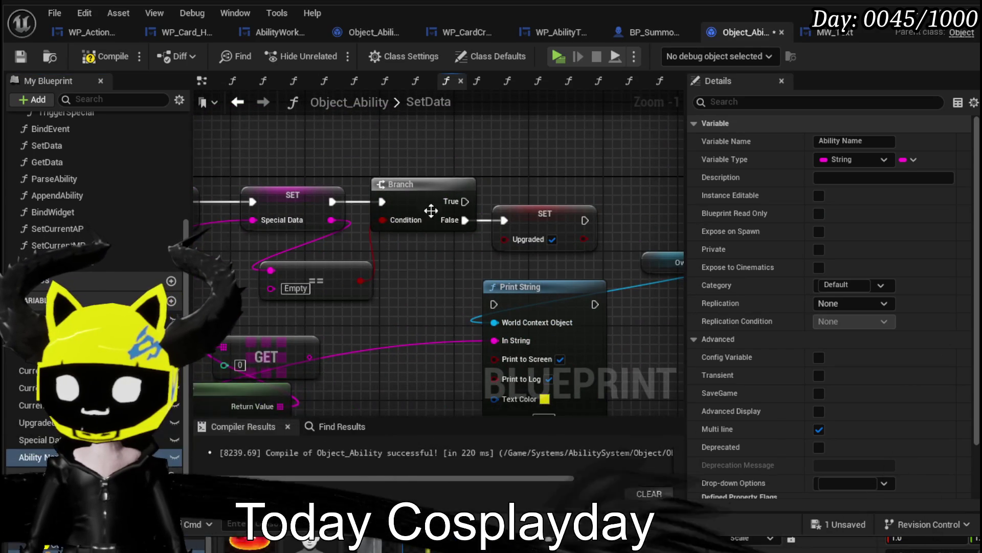
drag(353, 176, 579, 226)
drag(514, 213, 443, 208)
drag(348, 156, 523, 287)
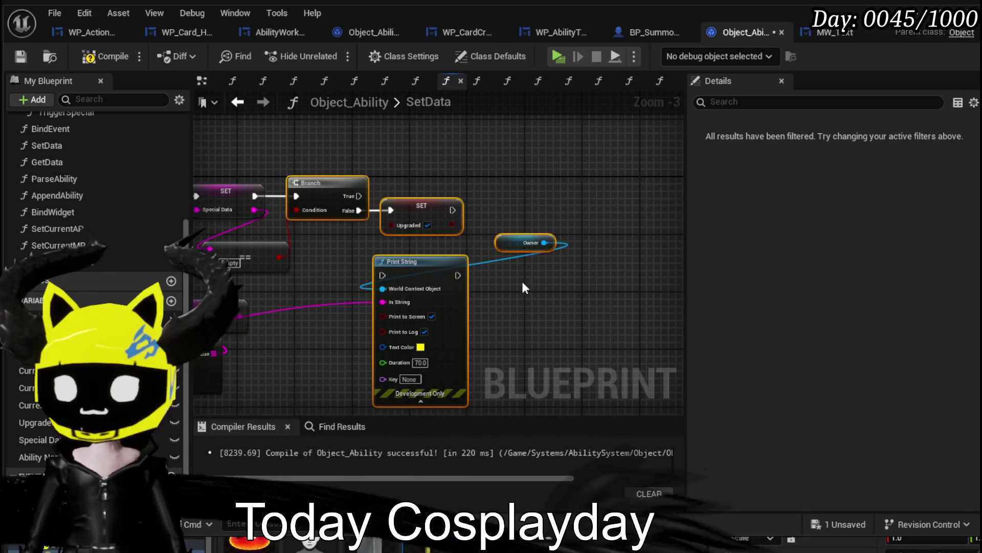
key(Delete)
Chain the Ability Name setter between SET Current Value and SET Special Data.
drag(365, 186, 511, 187)
drag(330, 276, 642, 265)
mouse_move(342, 224)
mouse_down()
mouse_move(402, 256)
mouse_move(572, 211)
mouse_up()
drag(620, 186, 384, 239)
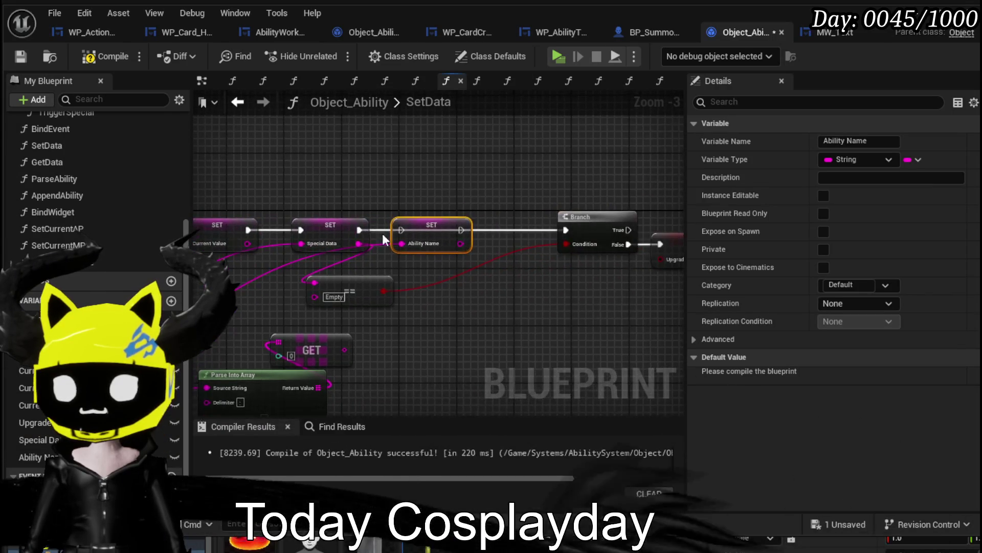
drag(335, 277, 338, 282)
drag(330, 231, 502, 268)
mouse_move(249, 230)
mouse_down()
mouse_move(385, 231)
mouse_move(327, 228)
mouse_up()
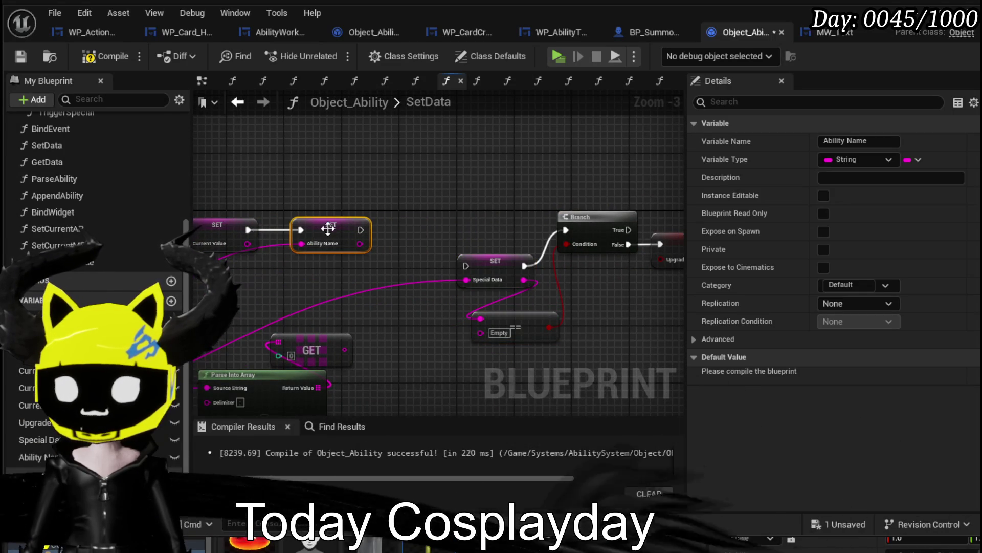
drag(518, 320, 517, 319)
mouse_move(497, 266)
mouse_down()
mouse_move(424, 221)
mouse_move(440, 231)
mouse_up()
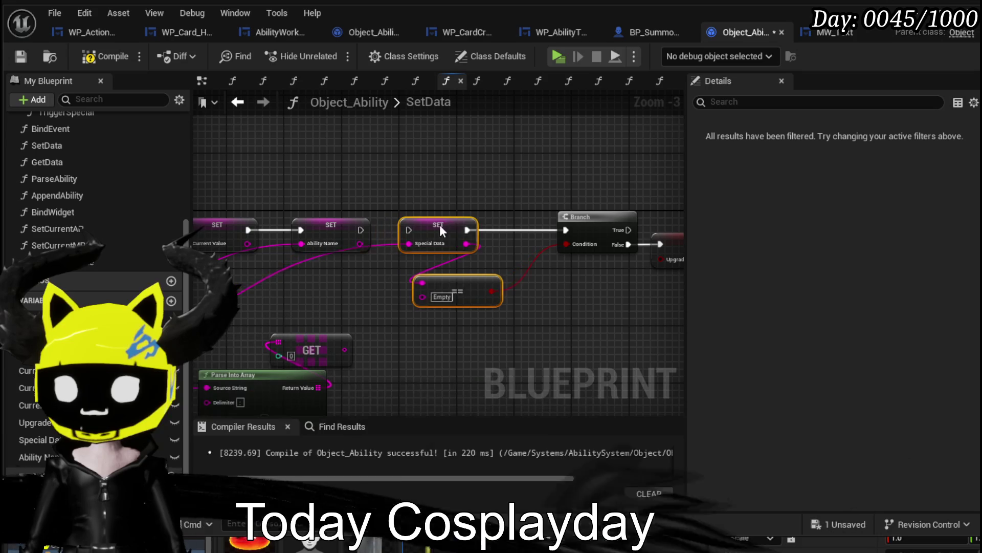
drag(361, 230, 435, 228)
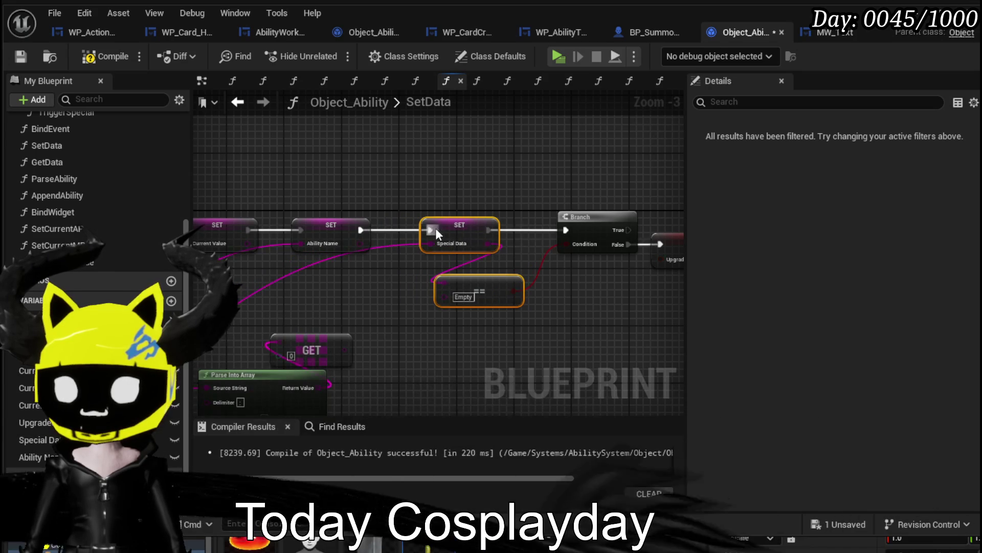
Tidy the Branch and Upgraded setter nodes after the SET chain.
drag(310, 162, 606, 294)
mouse_move(487, 215)
mouse_down()
mouse_move(447, 211)
mouse_move(489, 212)
mouse_up()
drag(486, 159, 603, 245)
mouse_move(510, 204)
mouse_down()
mouse_move(475, 201)
mouse_move(482, 204)
mouse_up()
mouse_move(245, 321)
mouse_down()
mouse_move(348, 315)
mouse_move(440, 259)
mouse_move(384, 246)
mouse_move(461, 215)
mouse_up()
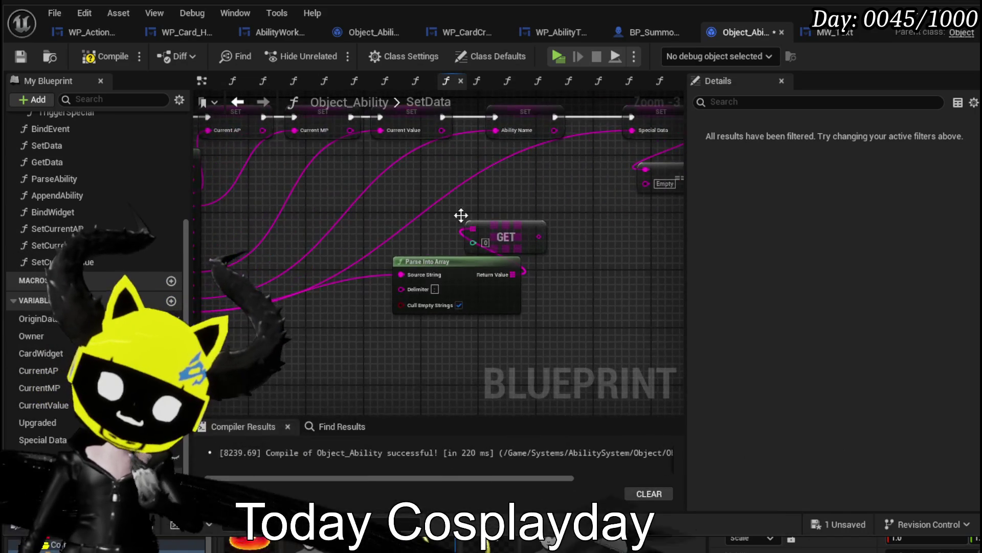
Compile Object_Ability and return to WP_ActionSelection's AbilitySpecialCheck graph.
click(69, 58)
mouse_move(557, 208)
mouse_down()
mouse_move(423, 219)
mouse_move(395, 250)
mouse_up()
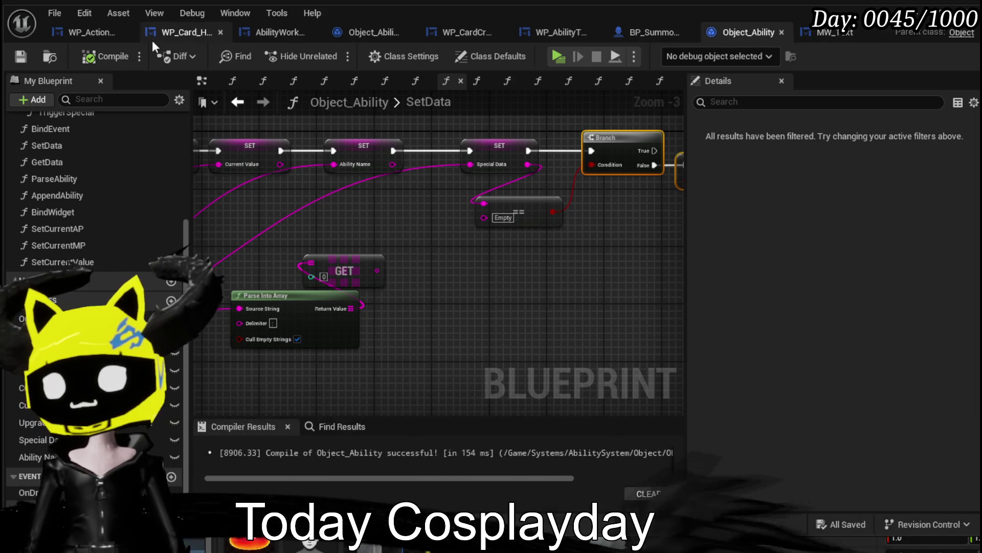
click(111, 35)
mouse_move(504, 256)
mouse_down()
mouse_move(425, 174)
mouse_move(522, 201)
mouse_move(515, 219)
mouse_move(470, 119)
mouse_move(521, 115)
mouse_up()
scroll(424, 174, down, 2)
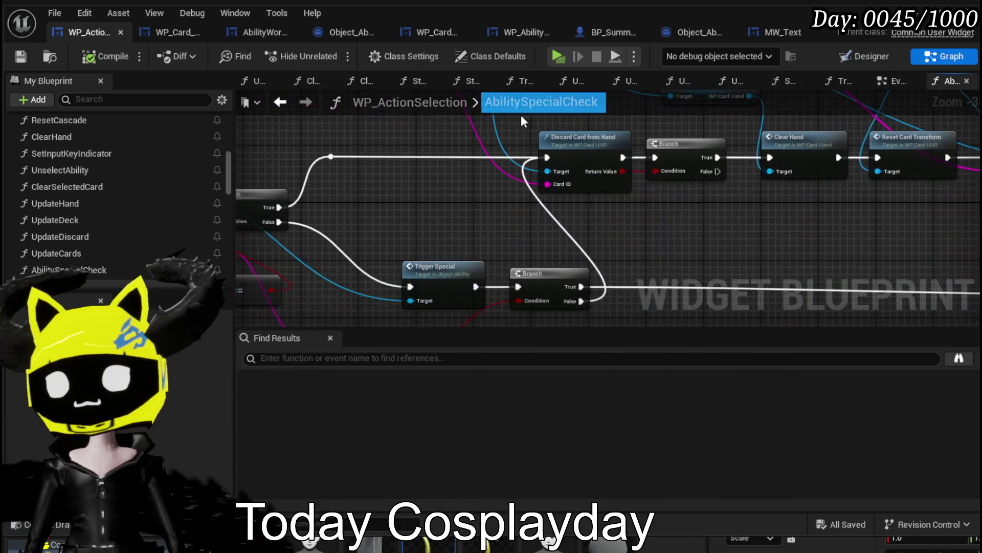
Open TriggerSpecial, add an OnPlay event dispatcher, then compile and save Object_Ability.
double_click(443, 271)
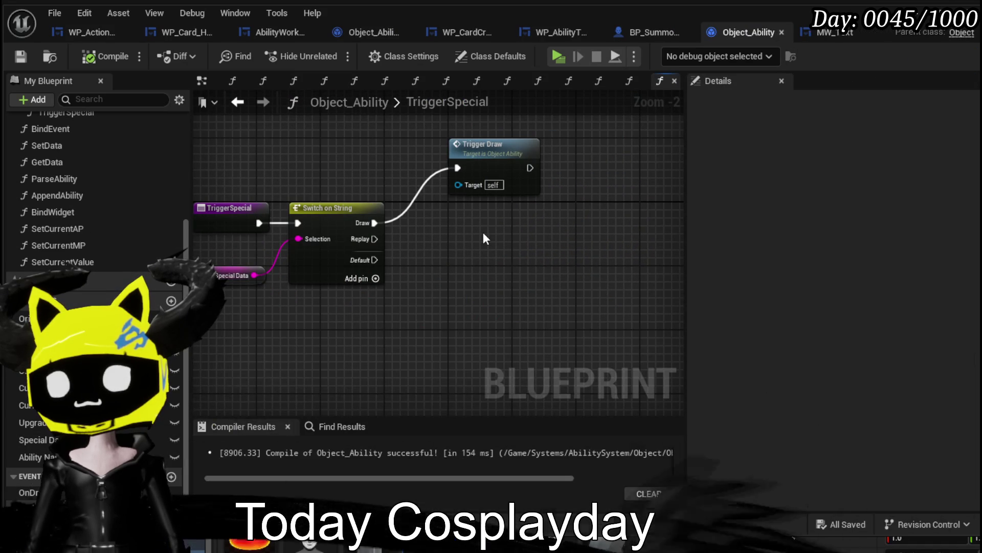
drag(481, 148, 542, 139)
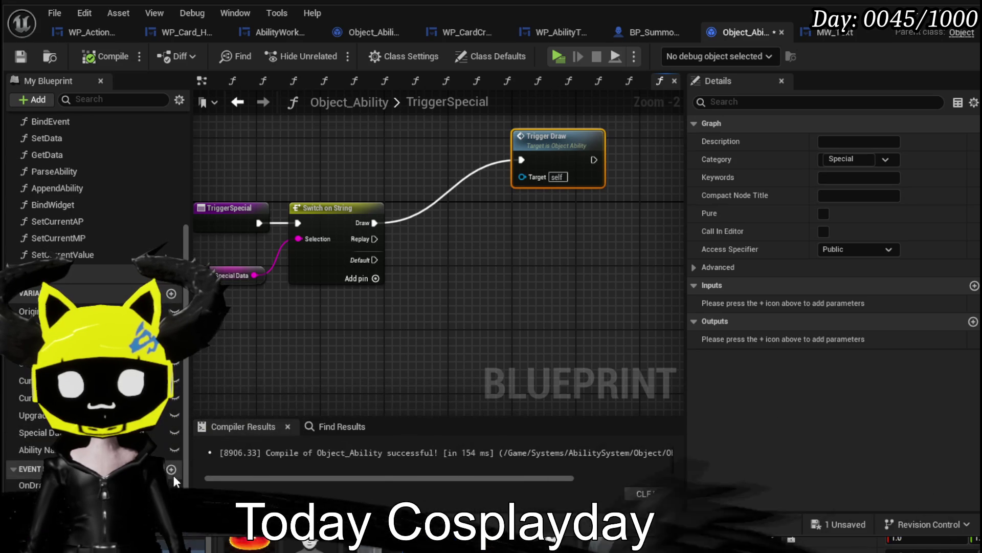
click(174, 474)
text(OnP)
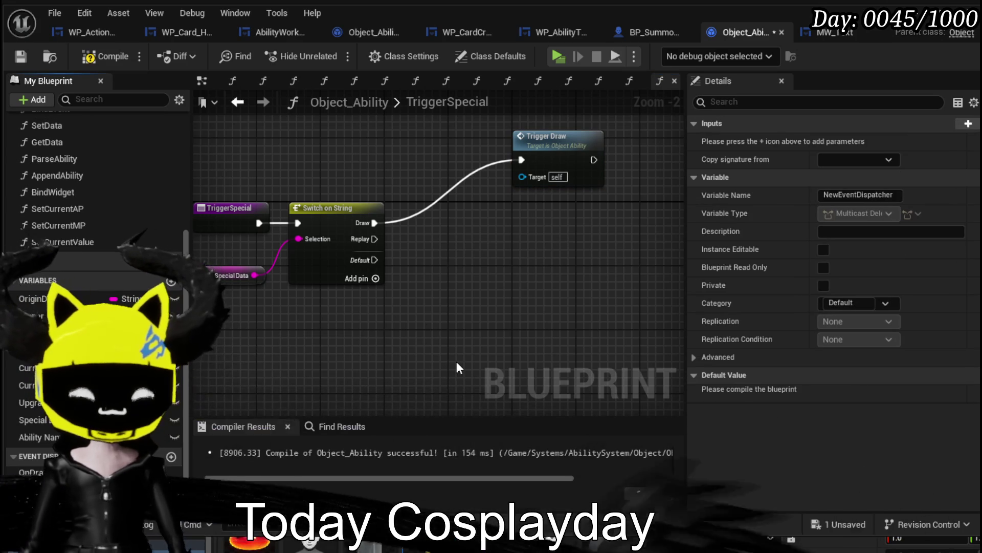
text(lay)
key(Return)
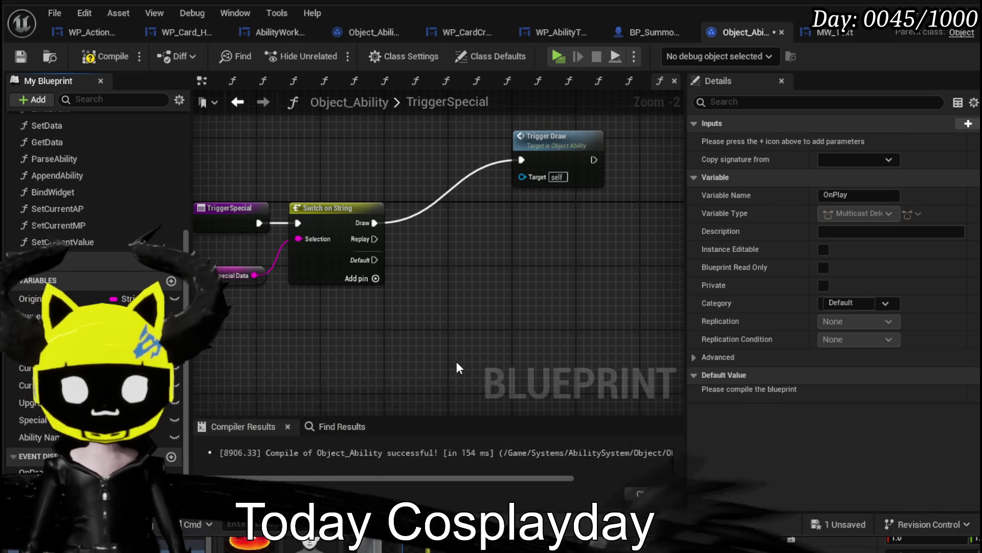
click(89, 56)
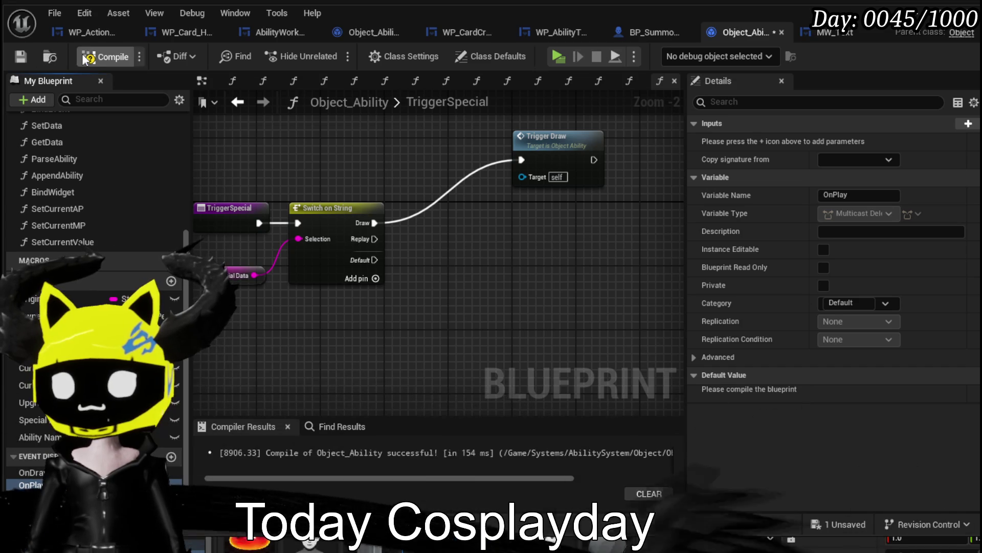
click(20, 56)
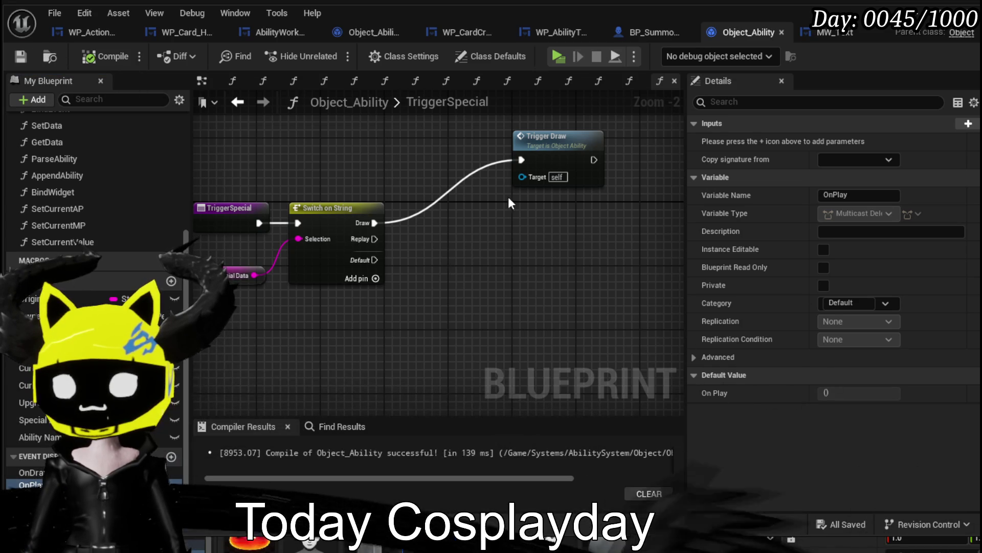
drag(557, 155, 643, 155)
click(31, 484)
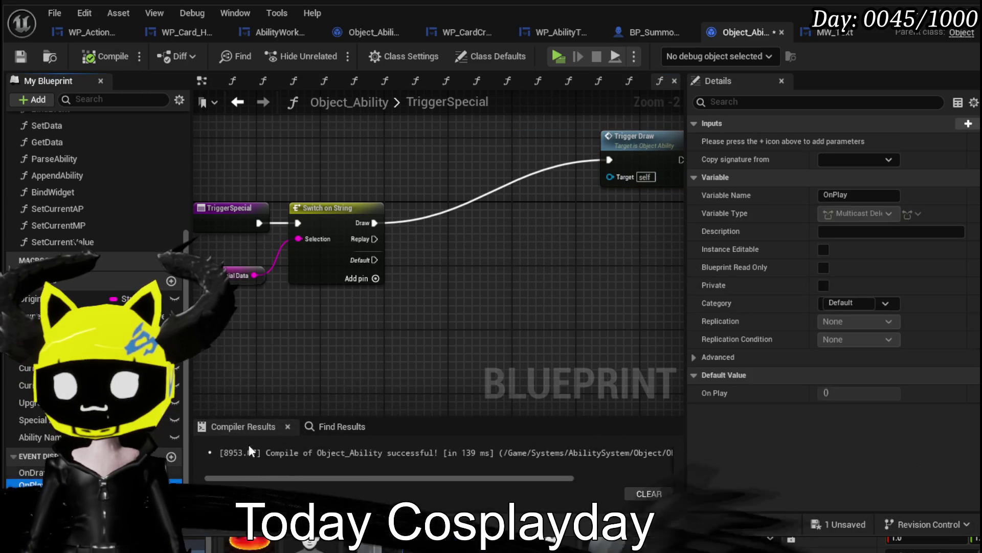
Give the OnPlay dispatcher a String input named 'Name'.
click(967, 124)
click(849, 142)
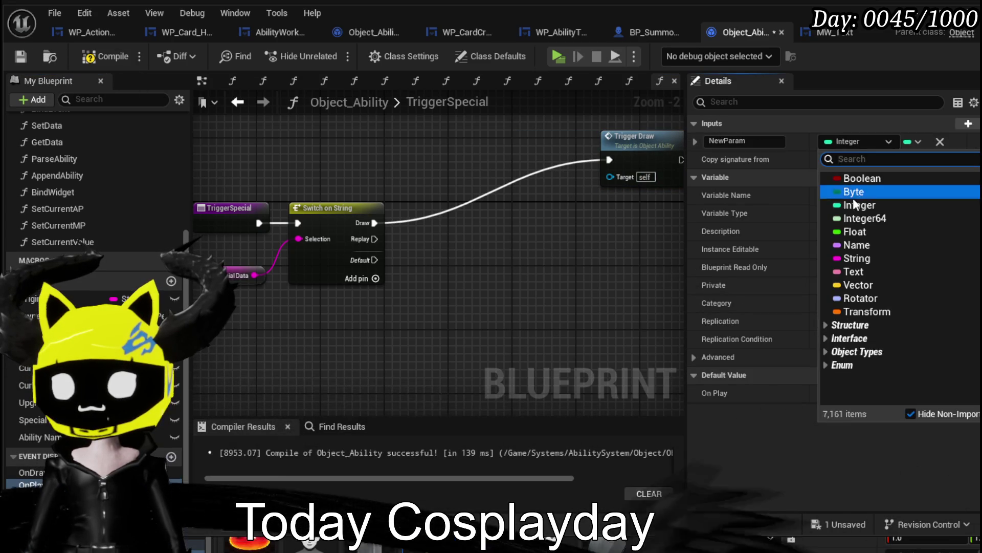
click(839, 274)
click(744, 141)
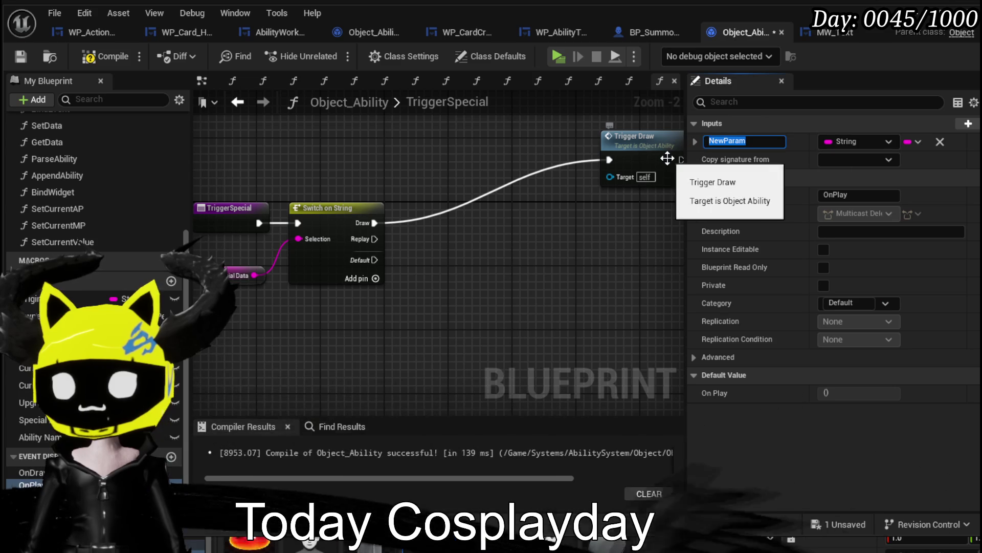
text(Name)
key(Return)
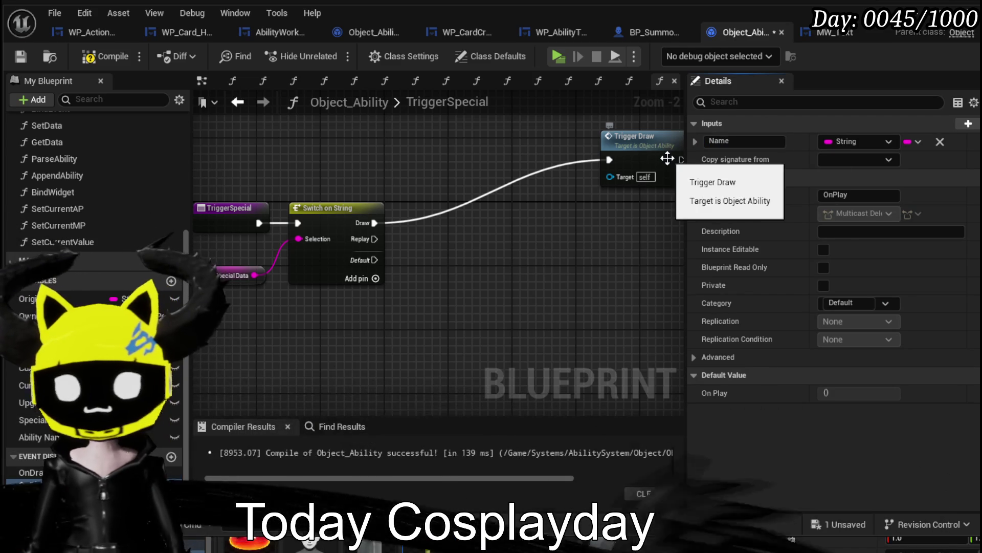
Call OnPlay with Ability Name between the Draw case and Trigger Draw, then compile and save.
mouse_move(30, 485)
mouse_down()
mouse_move(416, 155)
mouse_move(530, 156)
mouse_up()
click(448, 170)
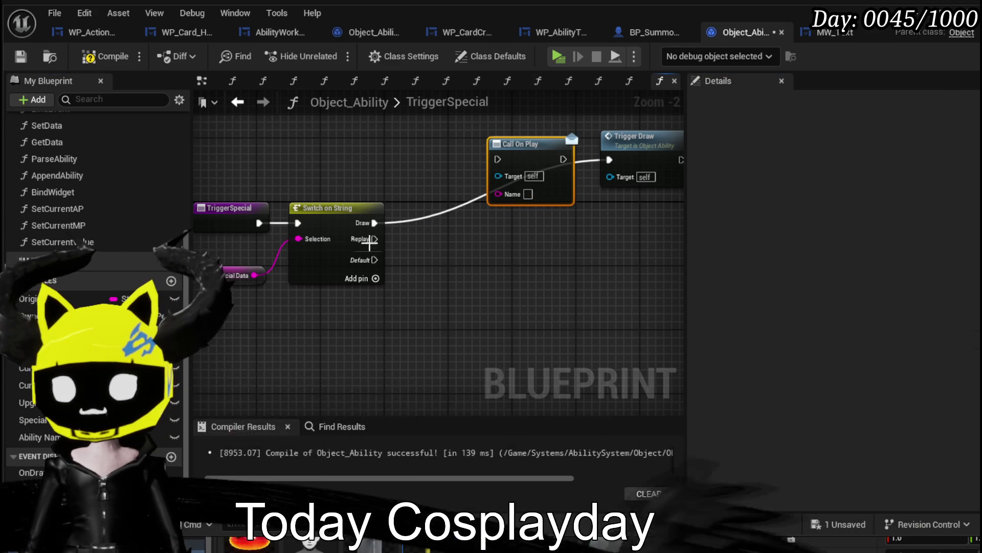
drag(375, 223, 499, 165)
drag(563, 159, 615, 162)
mouse_move(36, 434)
mouse_down()
mouse_move(491, 263)
mouse_move(499, 193)
mouse_up()
click(105, 56)
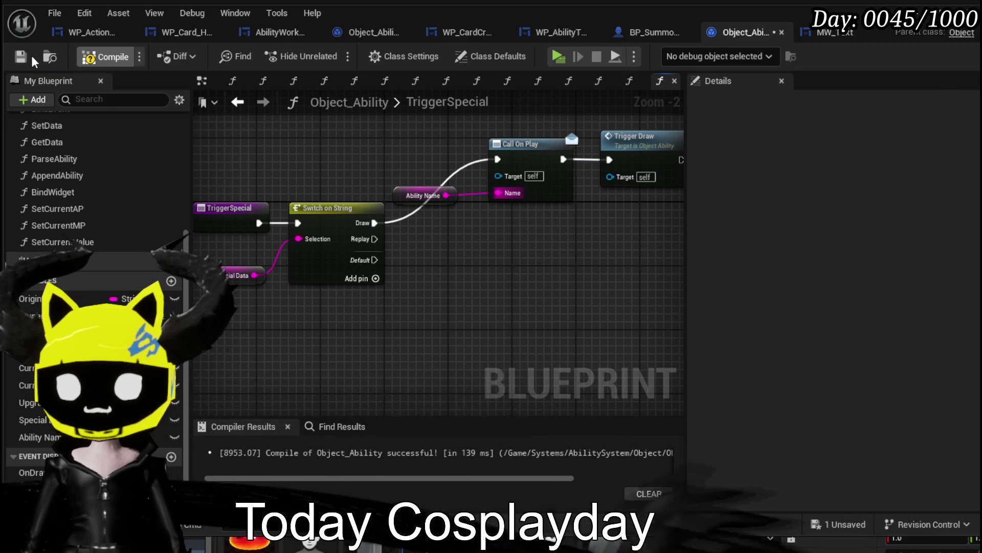
mouse_move(392, 180)
mouse_down()
mouse_move(398, 226)
mouse_move(510, 163)
mouse_up()
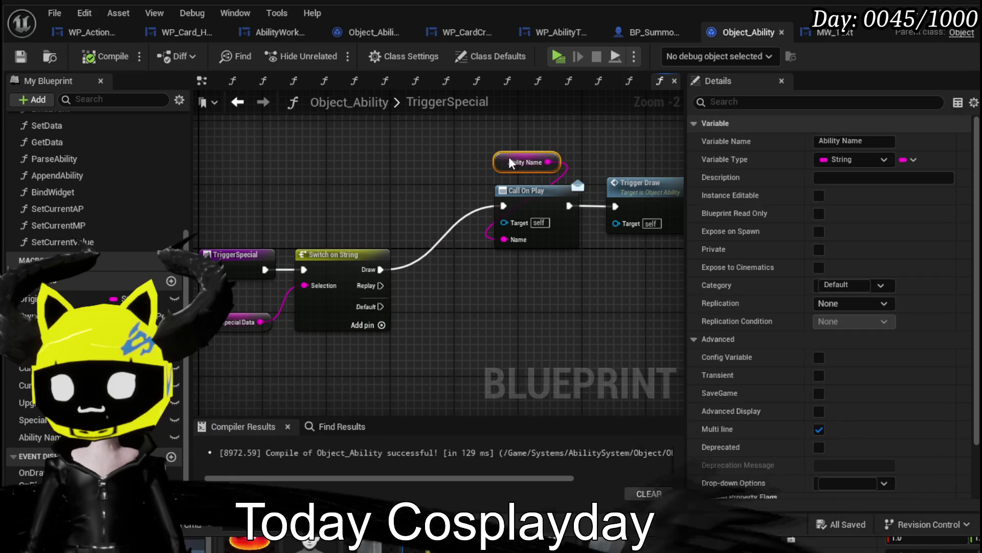
click(387, 147)
click(20, 58)
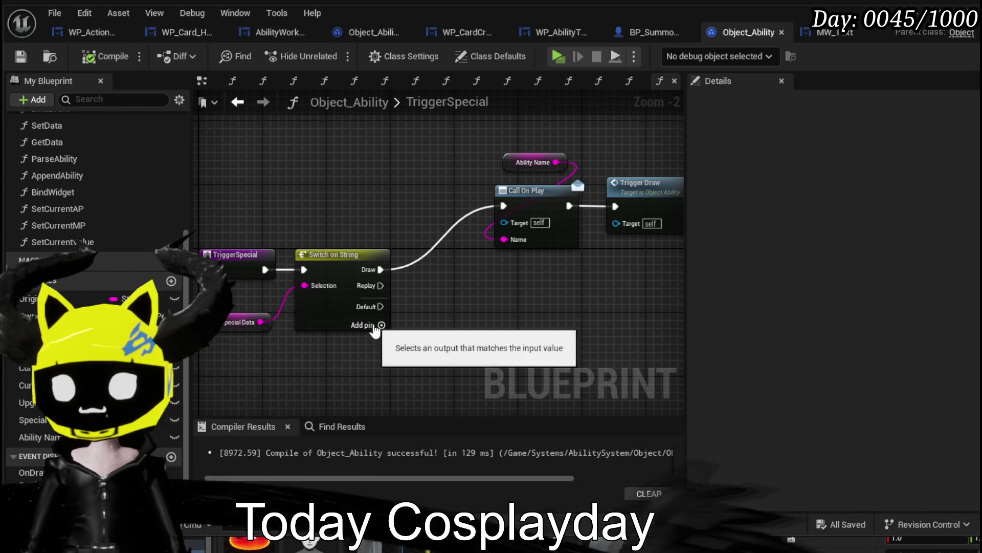
Add an Empty case, ordered first, wired to duplicated Ability Name and Call On Play nodes.
click(381, 325)
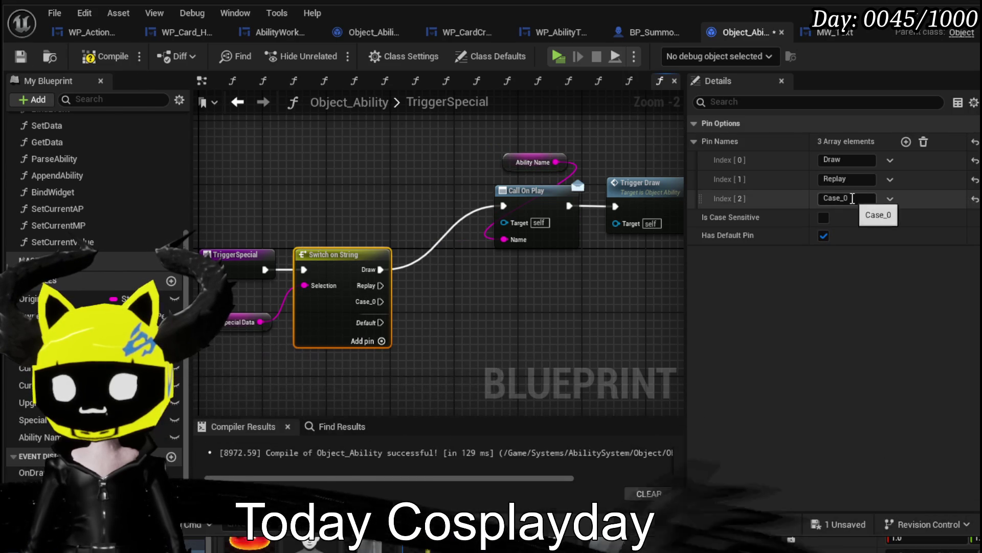
text(Empty)
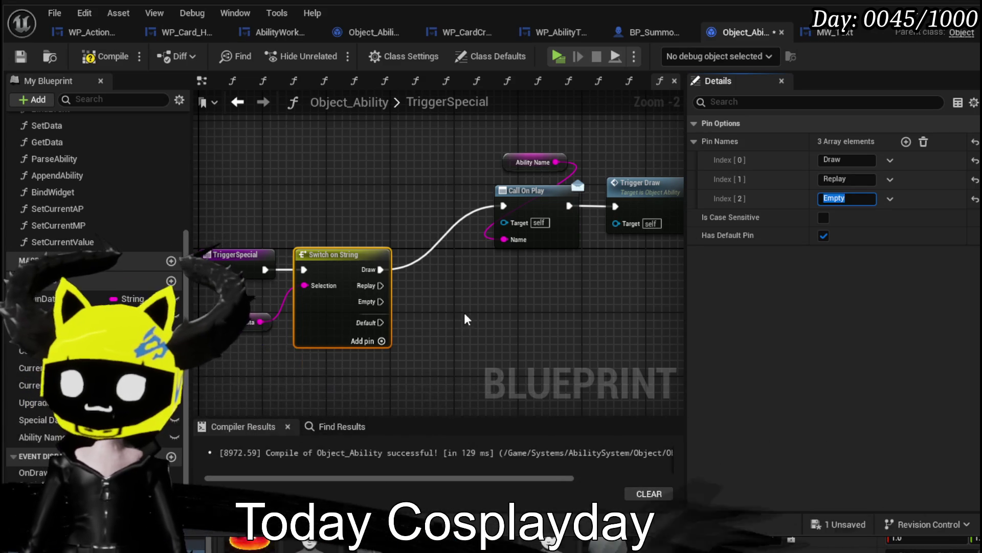
mouse_move(588, 146)
mouse_down()
mouse_move(565, 302)
mouse_move(484, 318)
mouse_up()
key(ctrl+d)
click(368, 301)
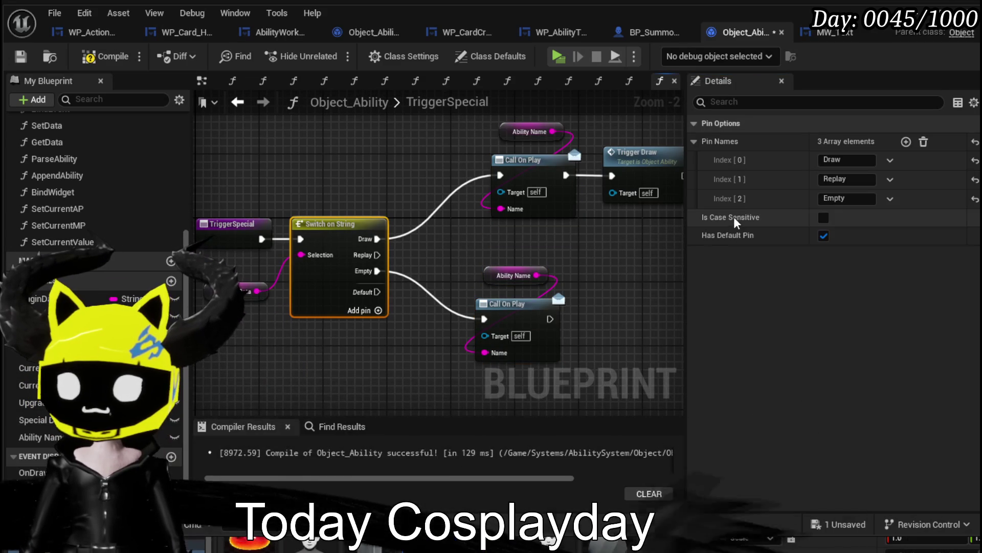
drag(700, 181, 697, 159)
mouse_move(526, 320)
mouse_down()
mouse_move(458, 244)
mouse_move(352, 168)
mouse_up()
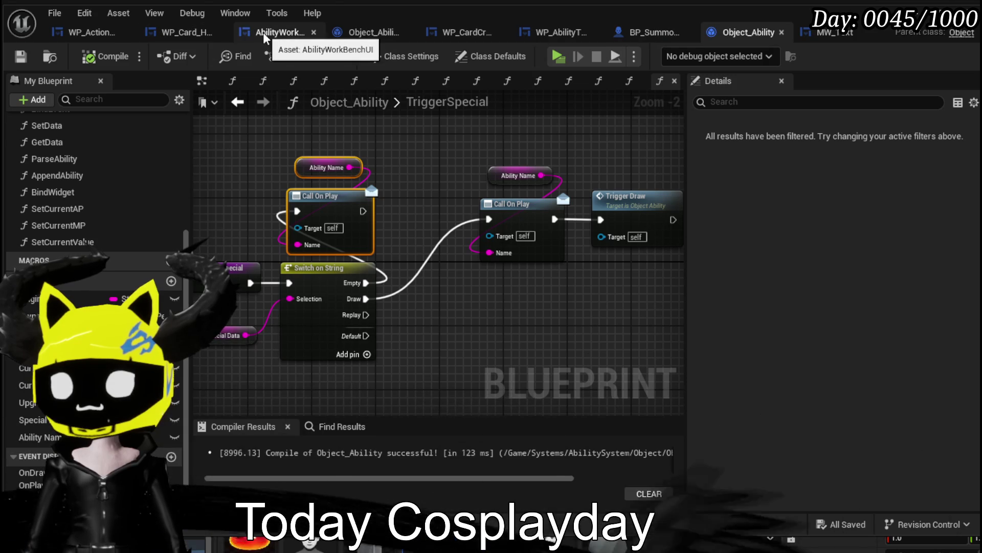
click(187, 35)
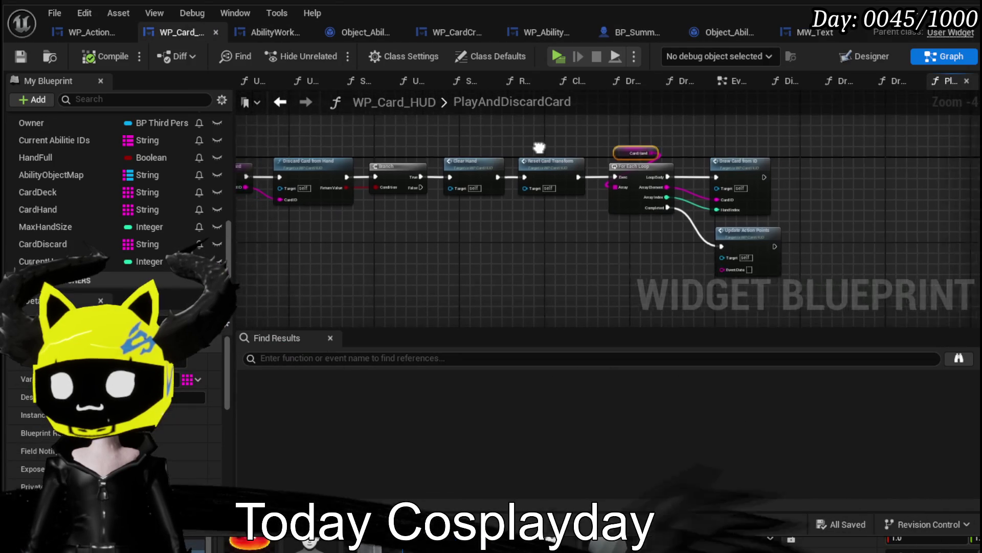
Open WP_Card_HUD's SetParent graph and frame Construct Object Ability and Set Data.
scroll(110, 177, up, 5)
scroll(110, 177, up, 8)
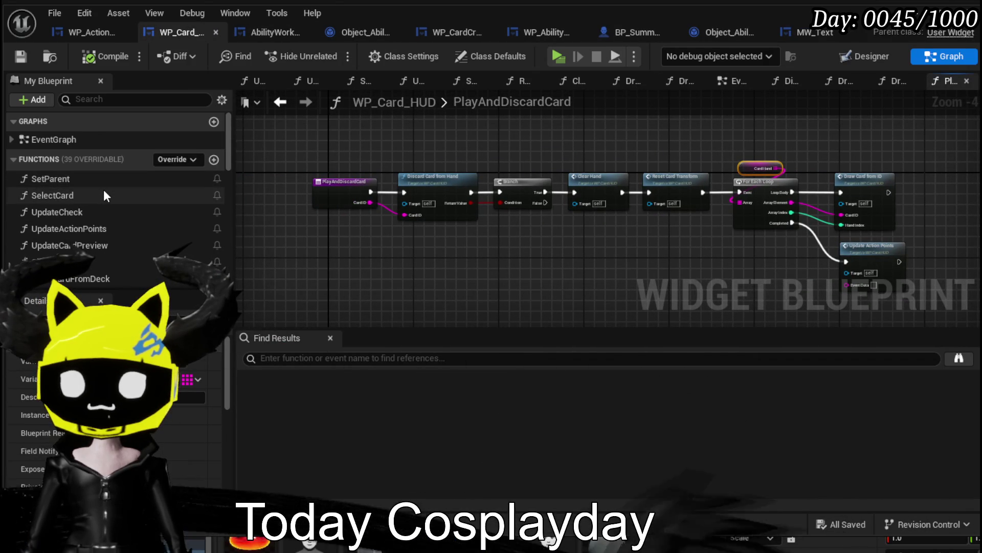
double_click(104, 190)
scroll(424, 186, up, 3)
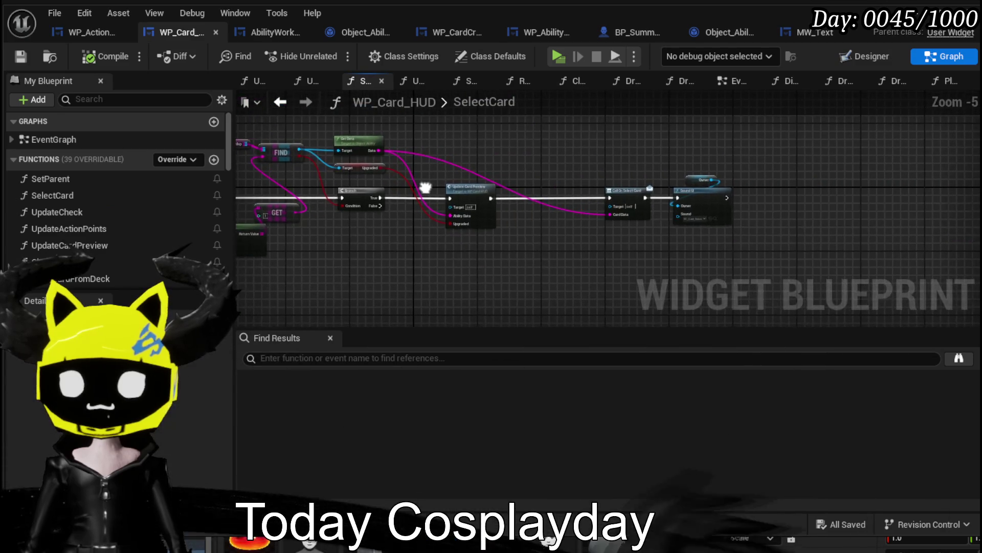
double_click(89, 184)
scroll(433, 228, up, 3)
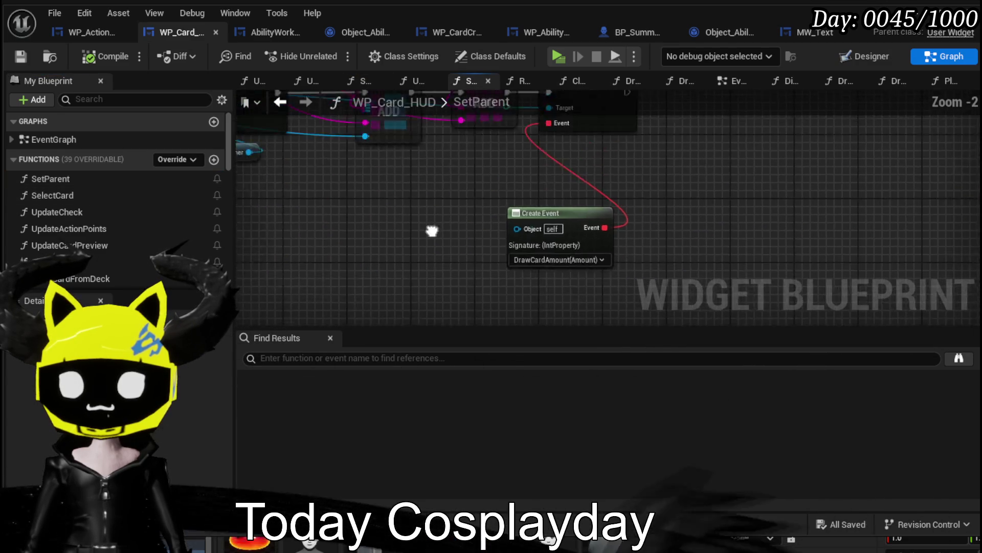
drag(479, 271, 530, 238)
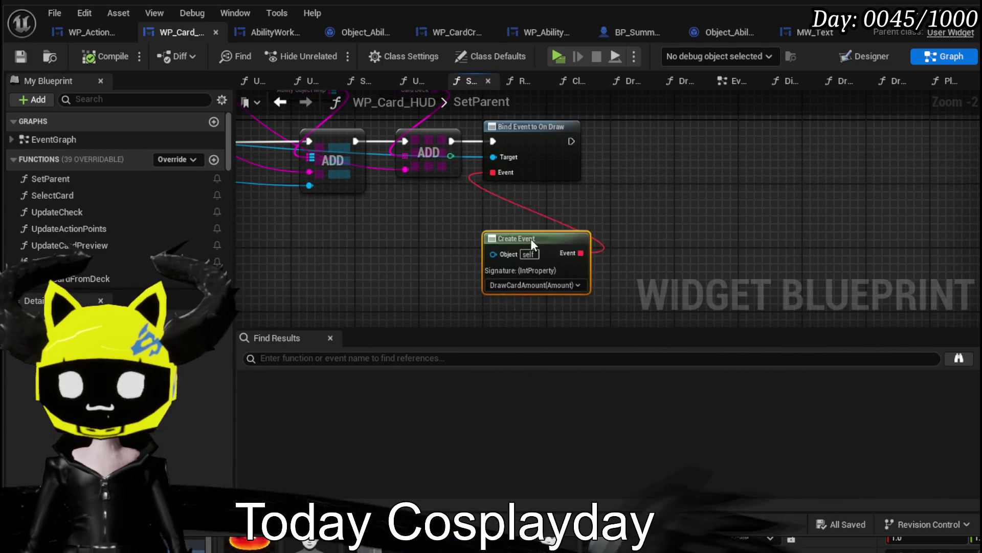
drag(327, 190, 452, 186)
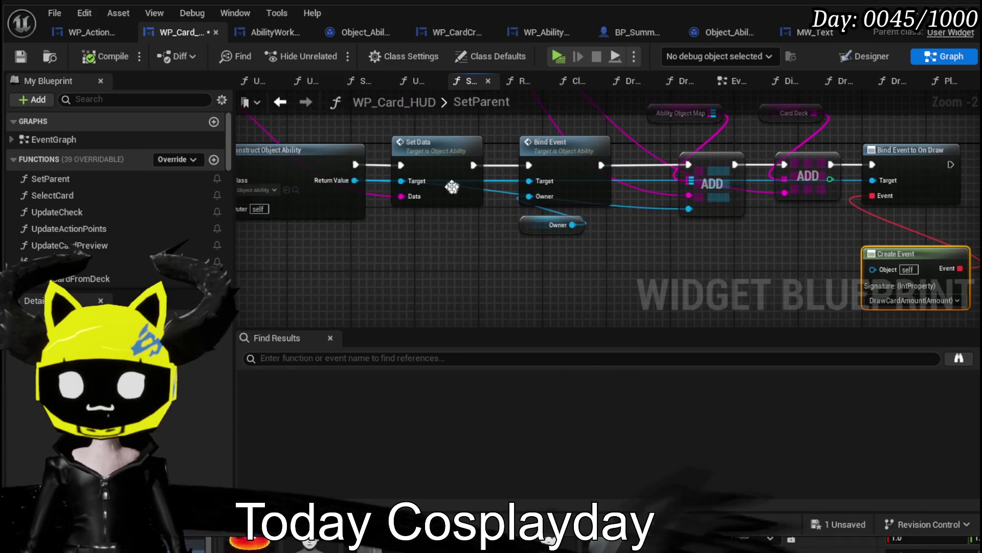
Add Bind Event to On Play on the constructed ability, chained after the On Draw binding.
drag(355, 180, 431, 256)
text(Bin)
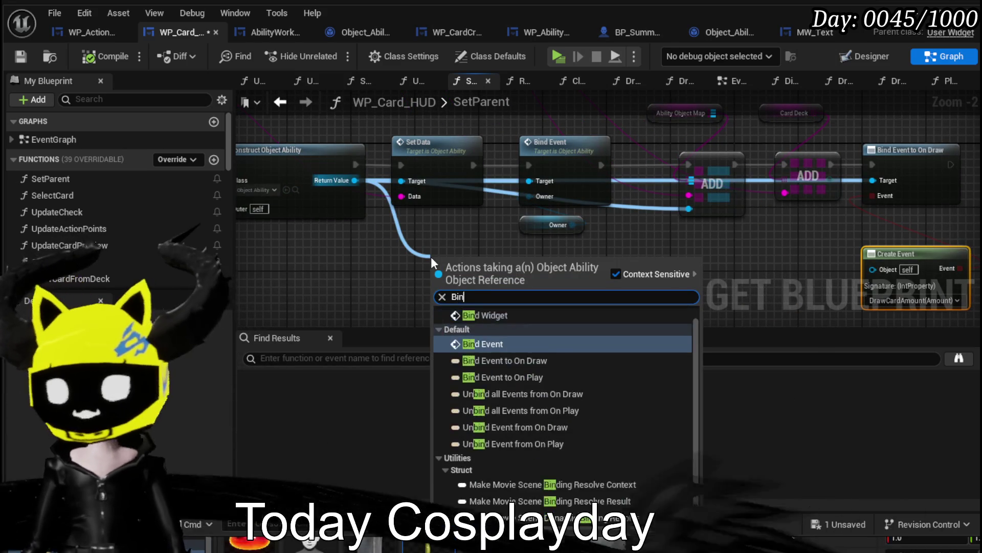
text(d on p)
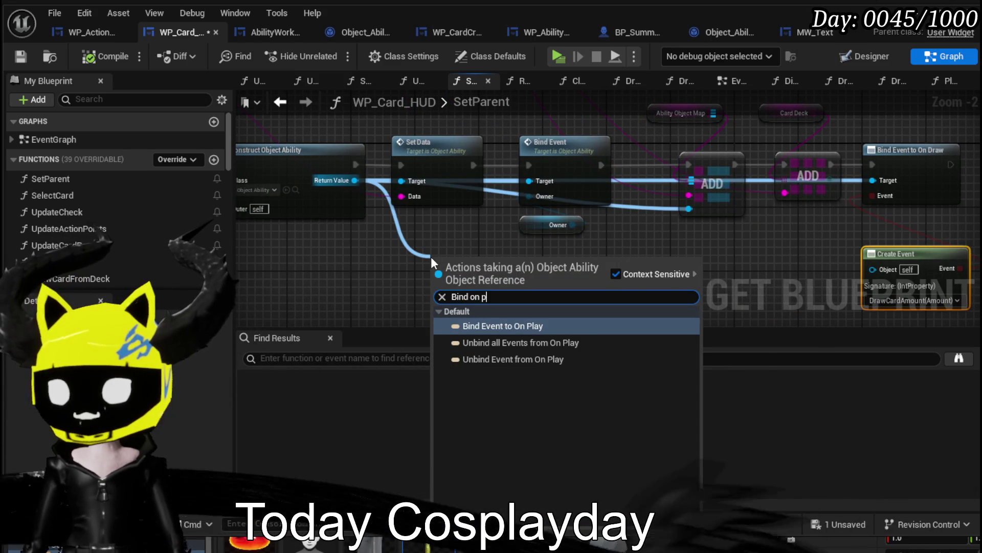
click(498, 326)
drag(450, 266, 245, 275)
drag(336, 279, 831, 168)
mouse_move(746, 174)
mouse_down()
mouse_move(794, 171)
mouse_move(675, 158)
mouse_up()
drag(584, 257, 530, 239)
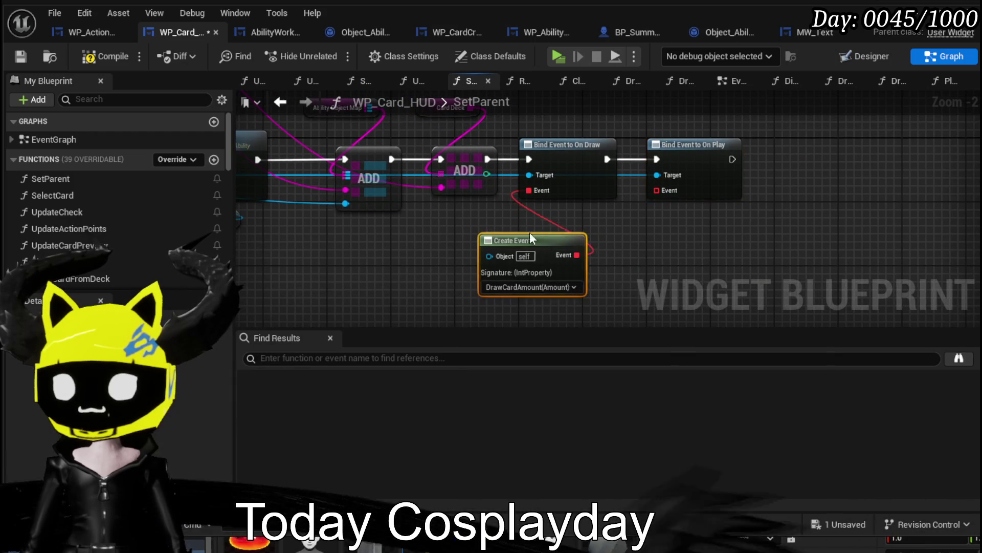
drag(675, 189, 663, 264)
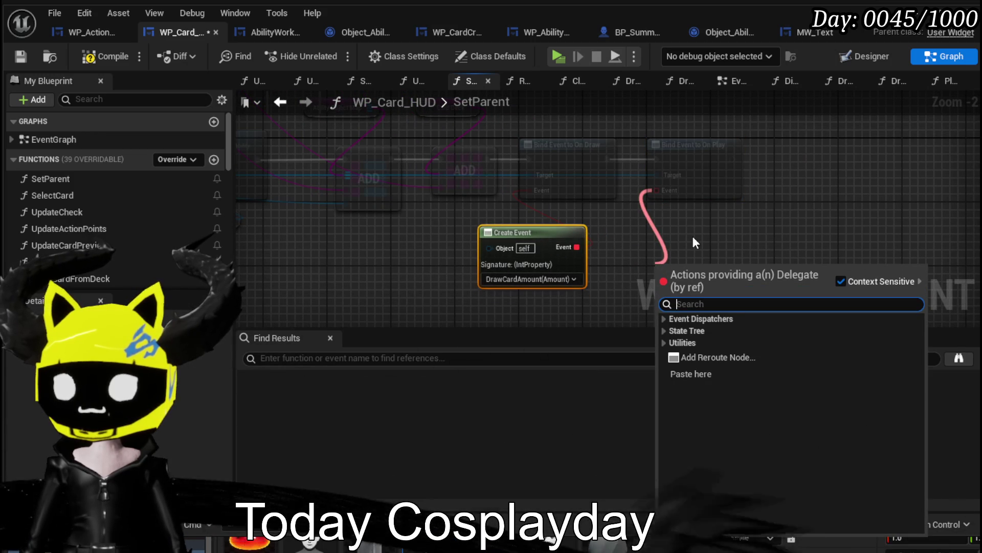
Feed On Play's binding a Create Event for PlayAndDiscardCard(CardID) and save WP_Card_HUD.
scroll(140, 253, down, 8)
scroll(144, 249, up, 3)
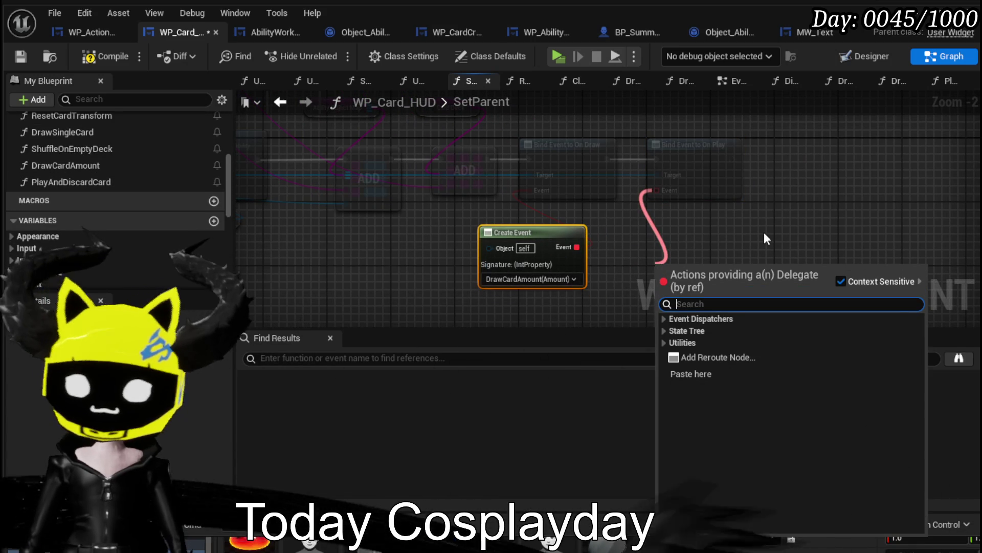
text(play)
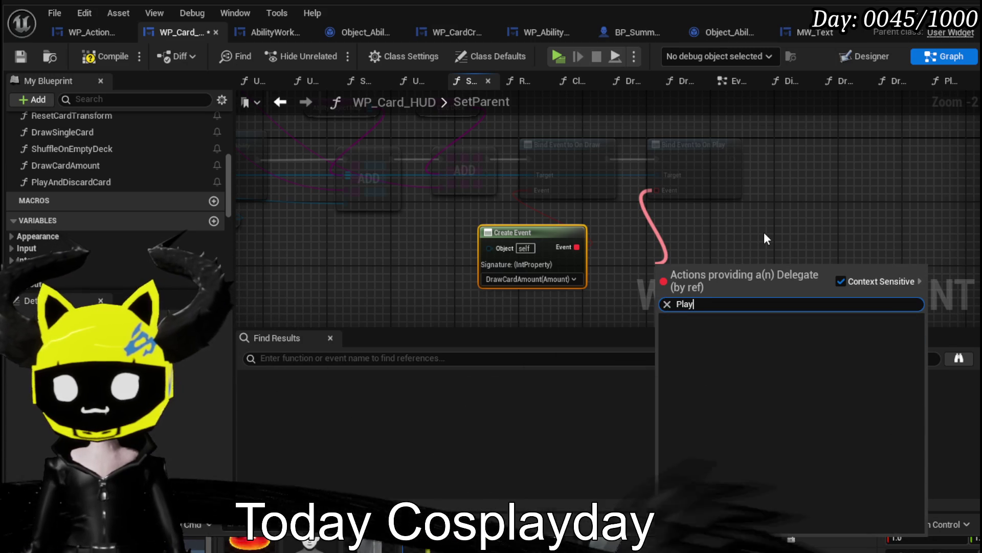
key(BackSpace)
key(BackSpace)
key(BackSpace)
text(Custom)
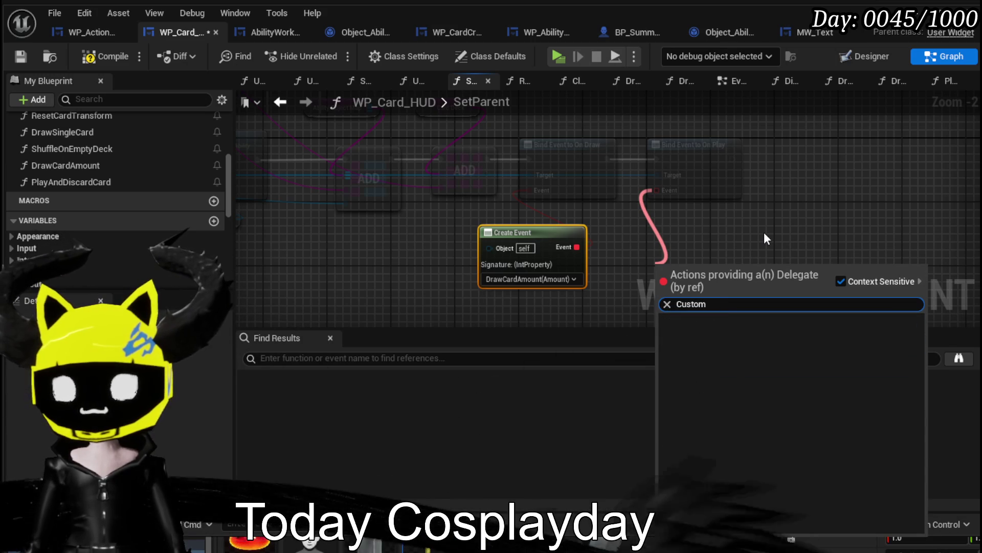
mouse_move(657, 190)
mouse_down()
mouse_move(689, 232)
mouse_move(671, 247)
mouse_up()
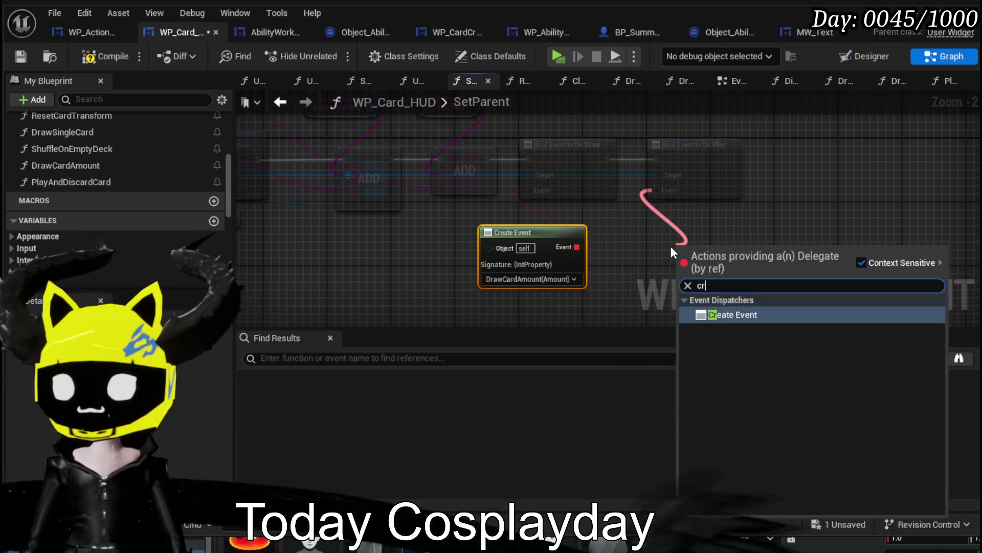
click(716, 318)
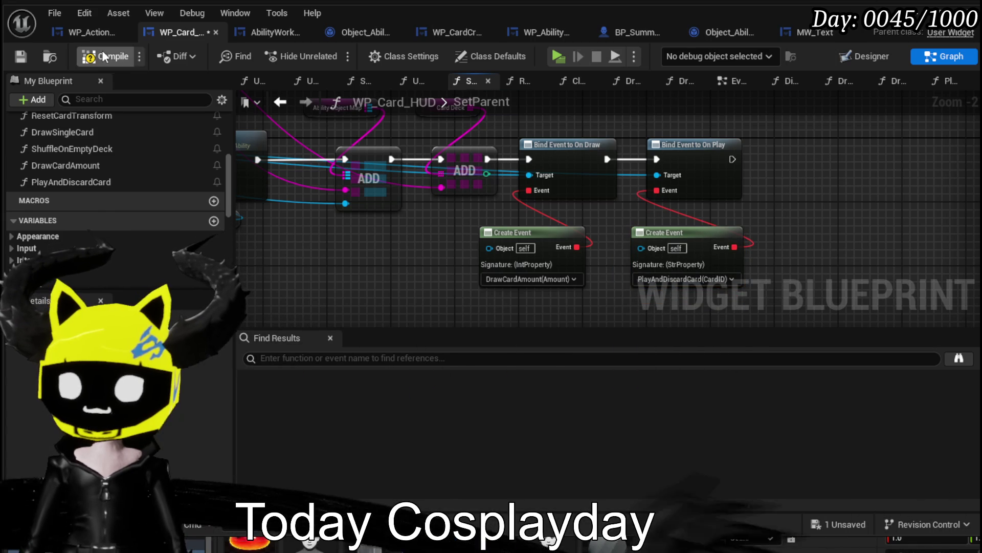
click(15, 56)
click(77, 31)
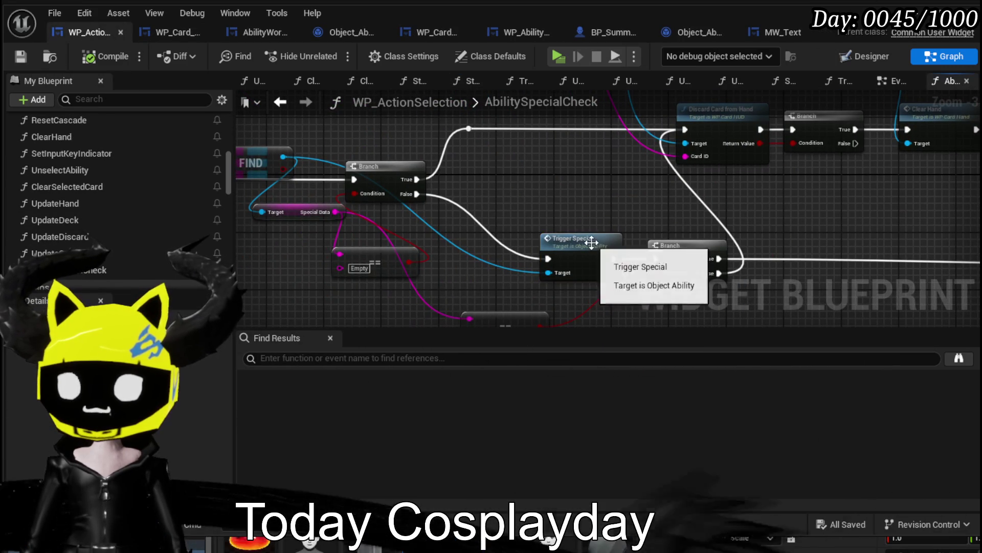
Rearrange Trigger Special and the Branch node side by side in AbilitySpecialCheck.
drag(583, 247, 526, 211)
mouse_move(575, 239)
mouse_down()
mouse_move(727, 219)
mouse_move(570, 170)
mouse_move(618, 197)
mouse_move(538, 184)
mouse_move(666, 175)
mouse_up()
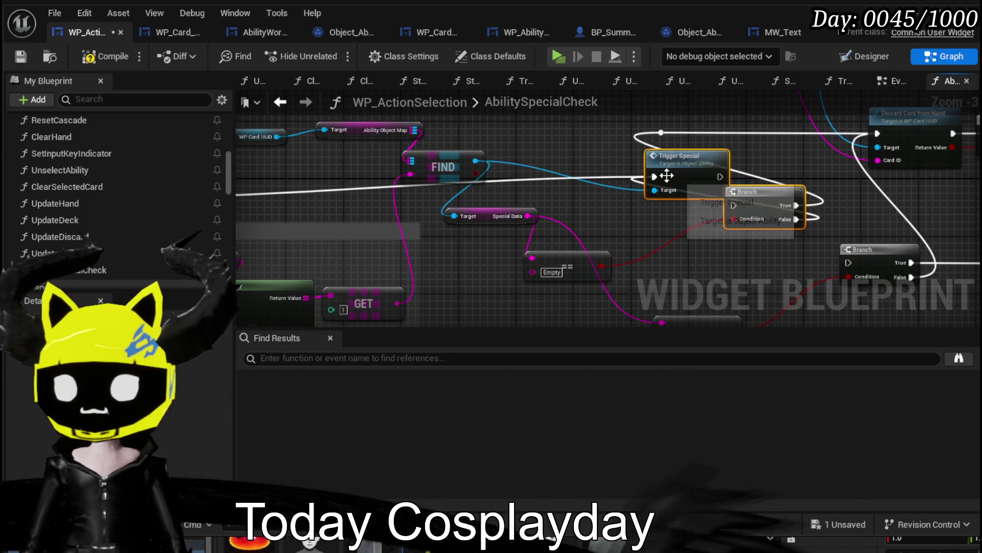
drag(754, 232, 819, 211)
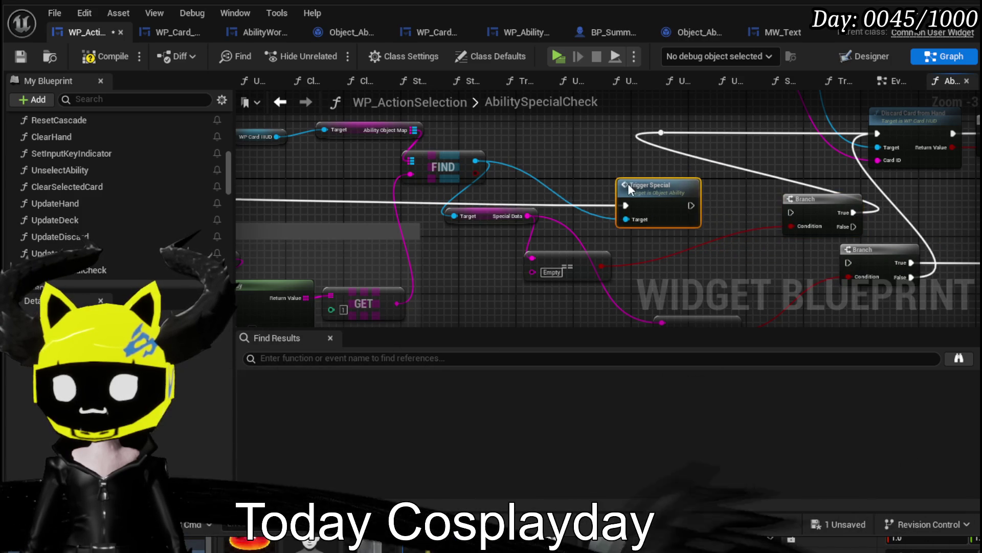
mouse_move(614, 184)
mouse_down()
mouse_move(752, 180)
mouse_move(301, 206)
mouse_up()
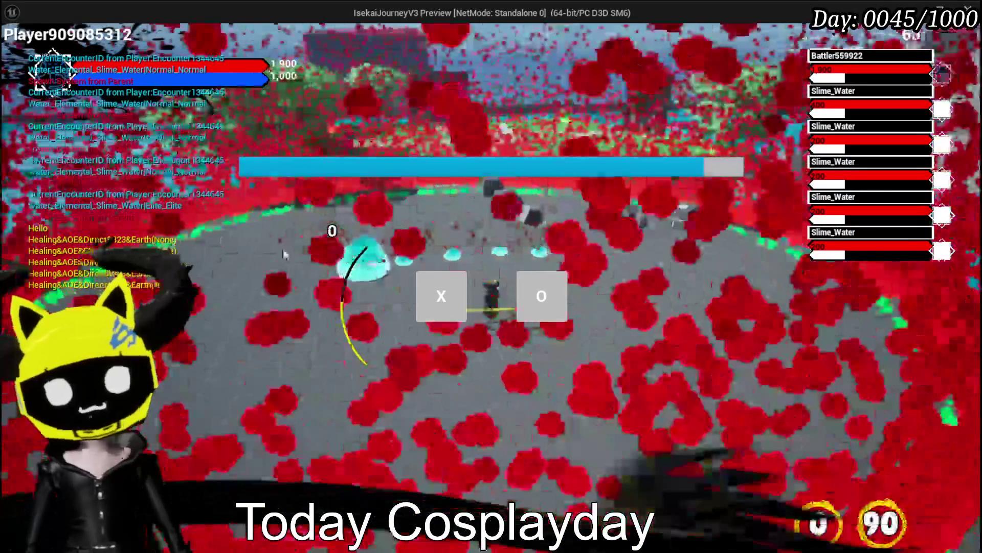
In the play-test, accept the transformation, play Splash Move, and switch to another slime target.
click(450, 306)
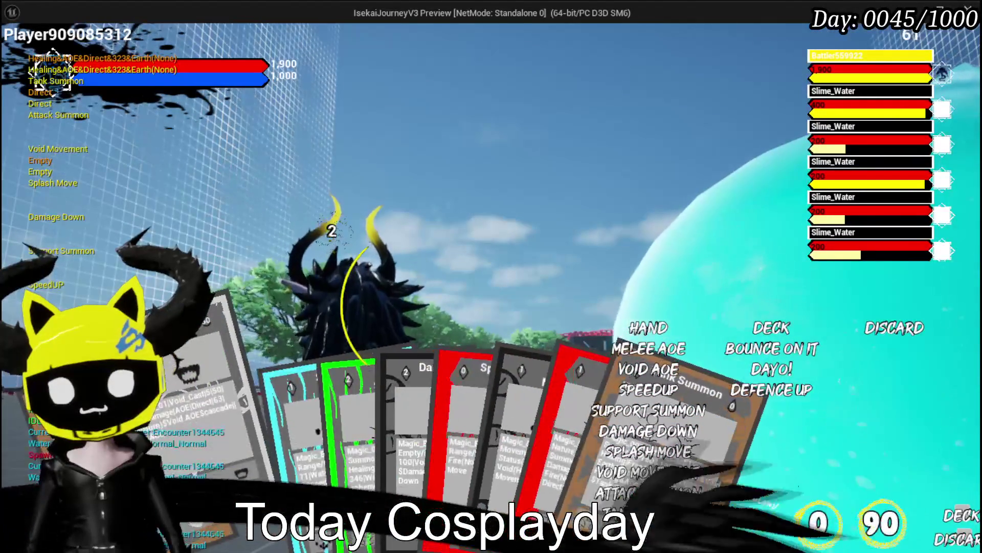
mouse_move(408, 476)
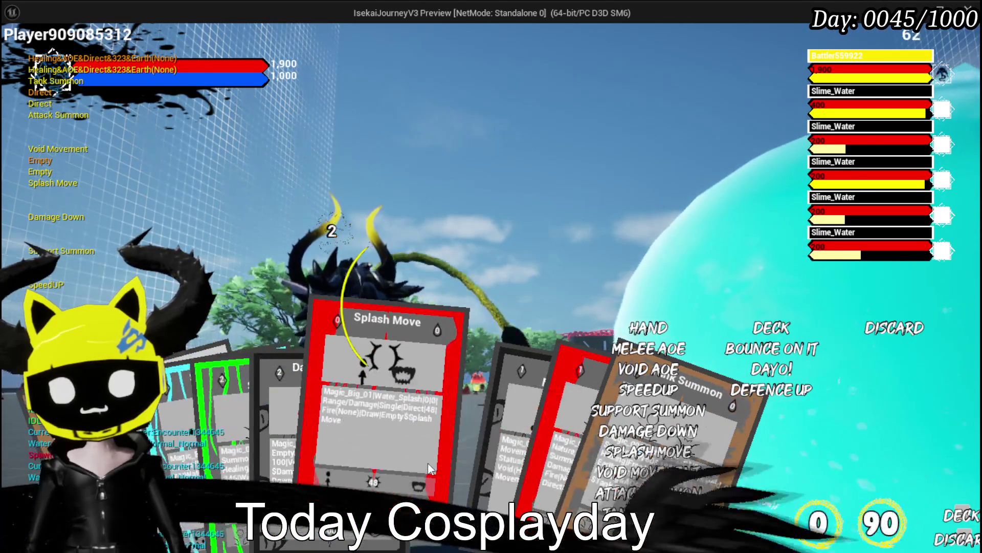
click(424, 437)
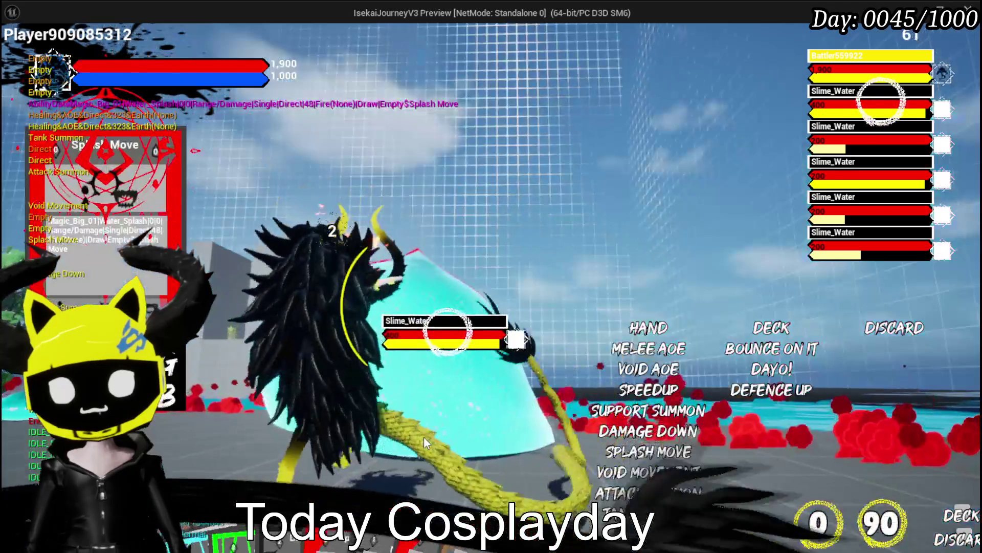
key(e)
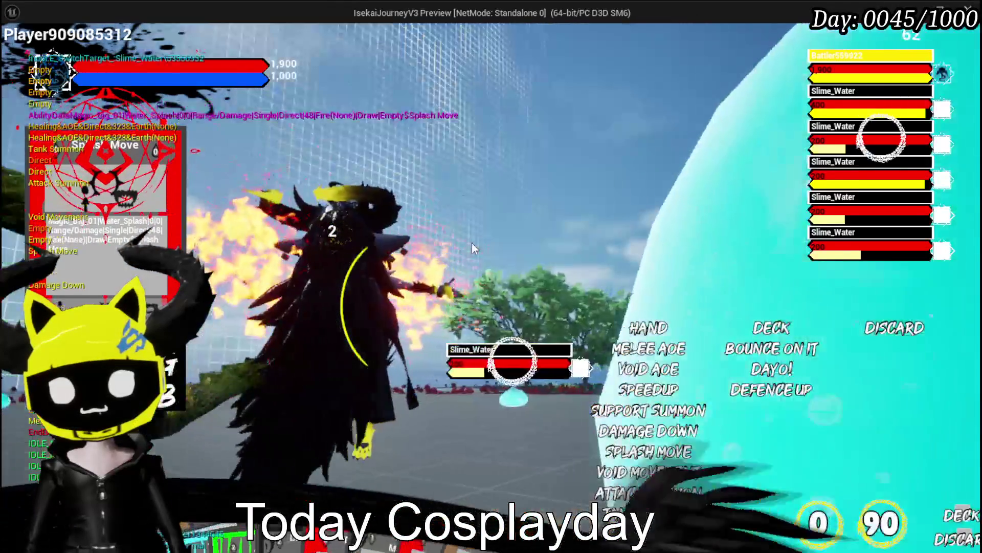
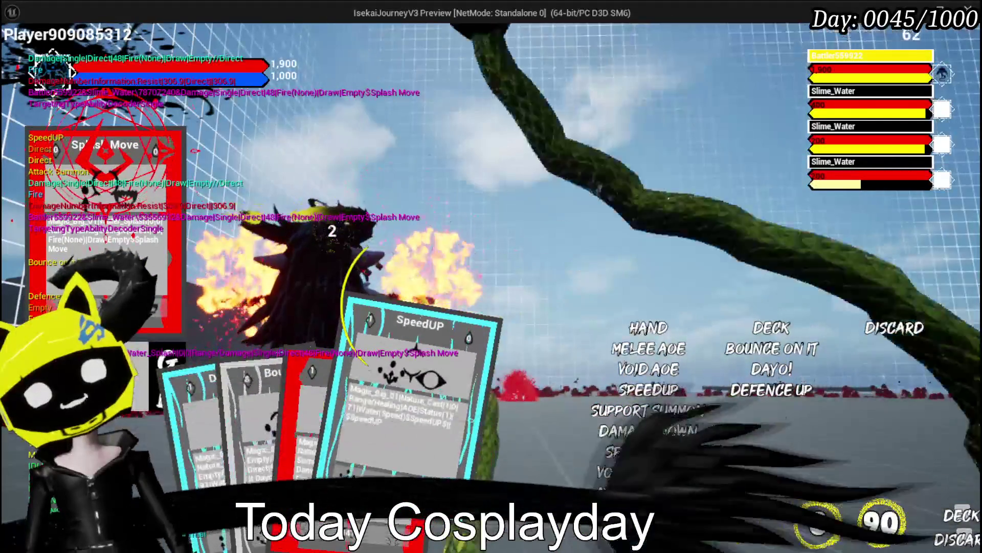
Switch the attack target to a Slime_Water, then end the play test.
key(e)
key(e)
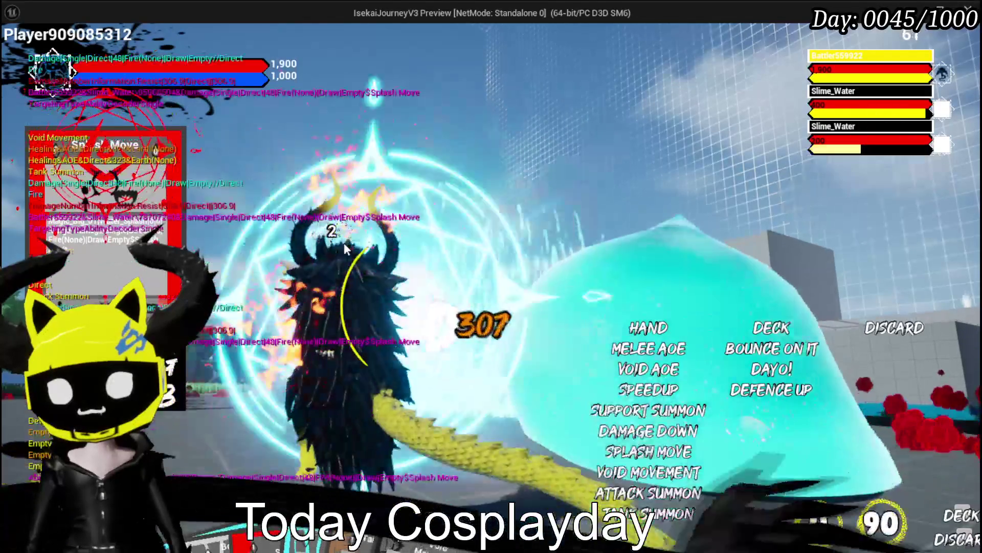
key(Escape)
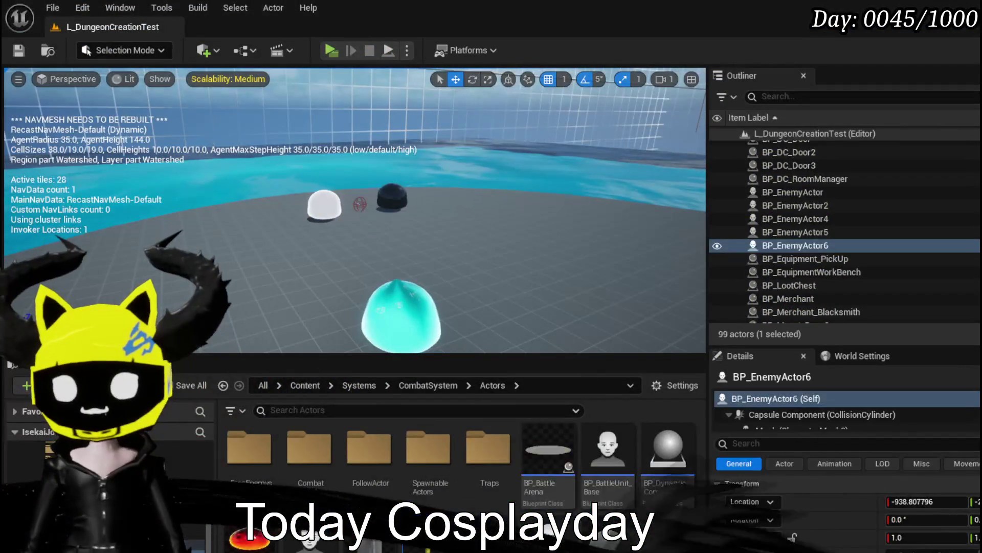
Save the level, connect Trigger Special's exec output to Update Cards, and save WP_ActionSelection.
click(19, 50)
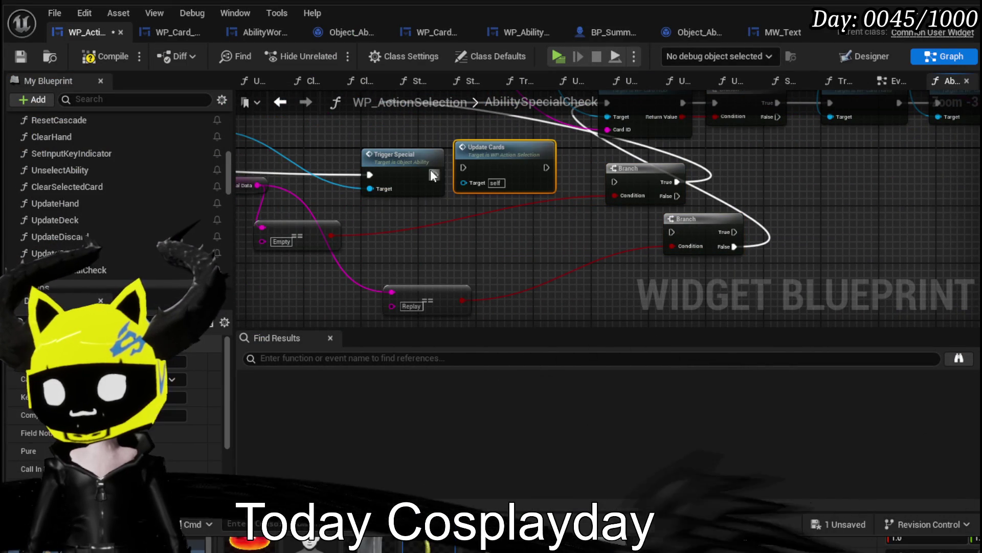
drag(436, 174, 463, 168)
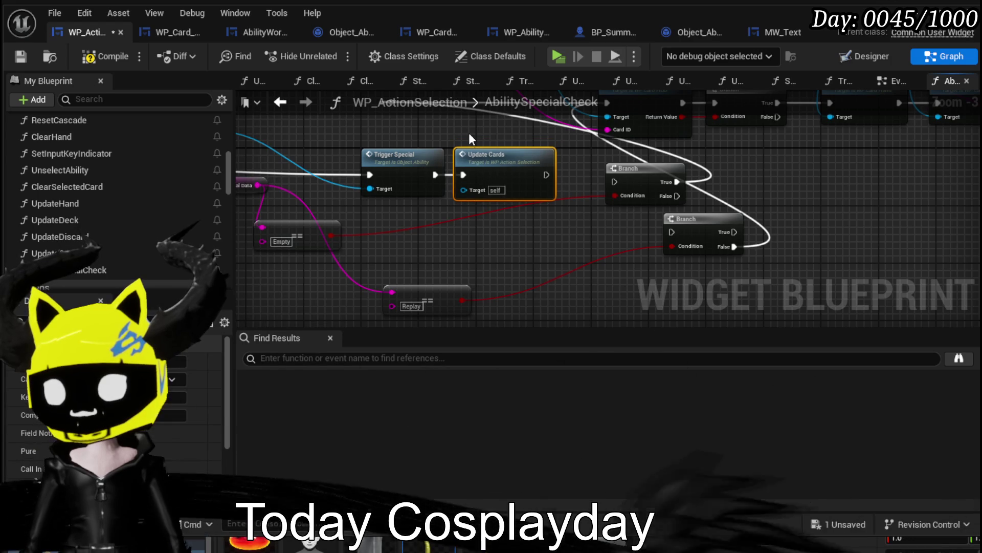
drag(469, 133, 421, 212)
click(16, 58)
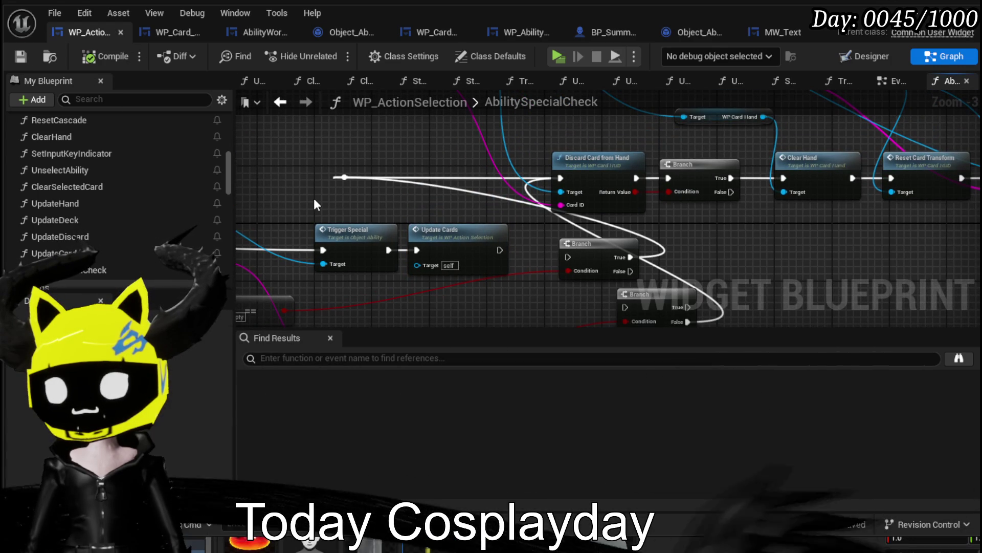
Inspect Object_Ability's TriggerSpecial graph around the Call On Play and Trigger Draw nodes.
double_click(353, 230)
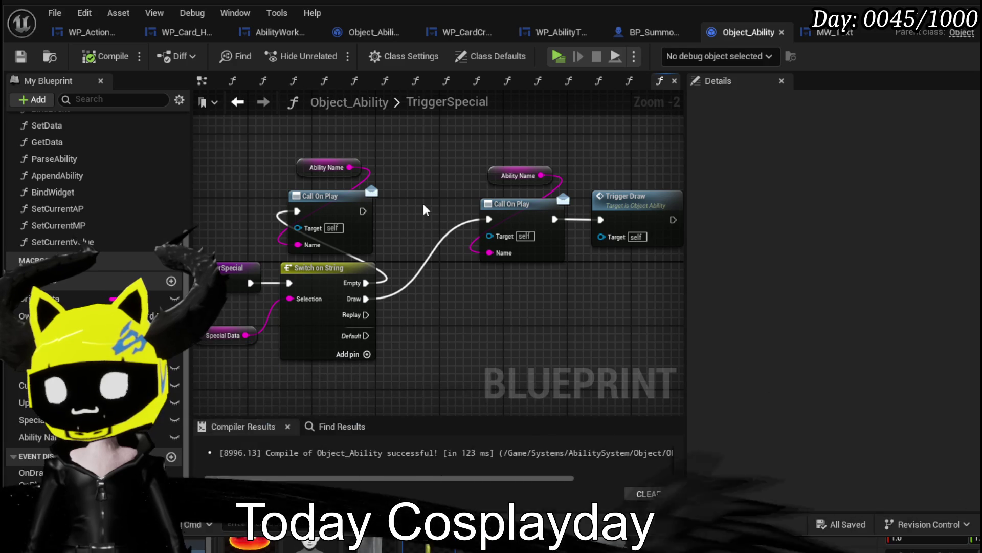
drag(480, 247, 357, 253)
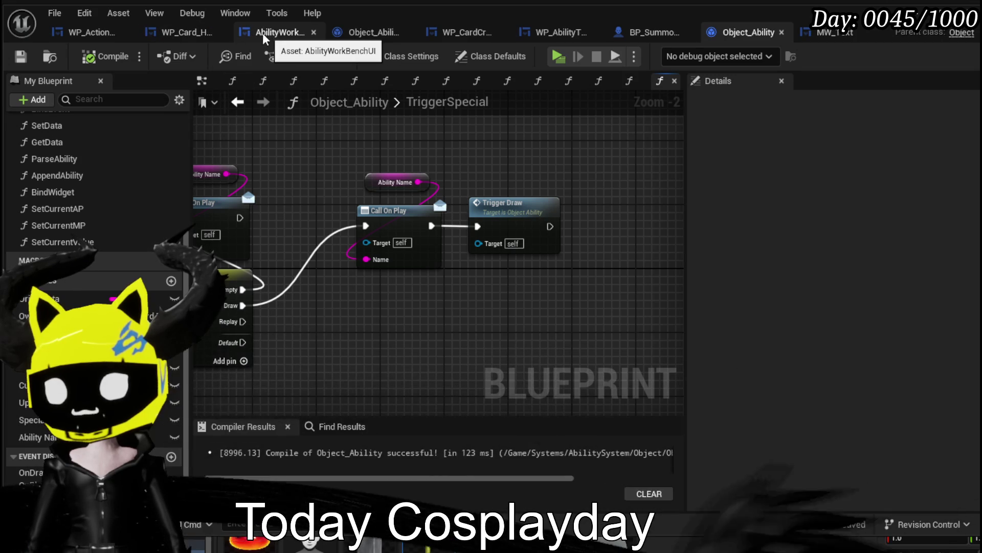
click(181, 34)
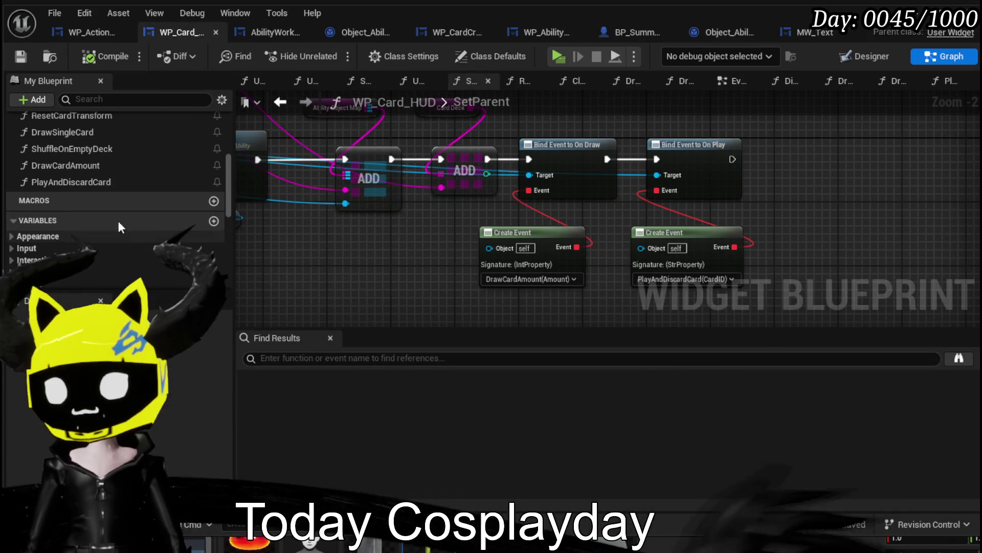
Review PlayAndDiscardCard's For Each Loop, Draw Card from ID and Discard Card from Hand nodes.
click(92, 182)
double_click(93, 180)
scroll(369, 264, up, 5)
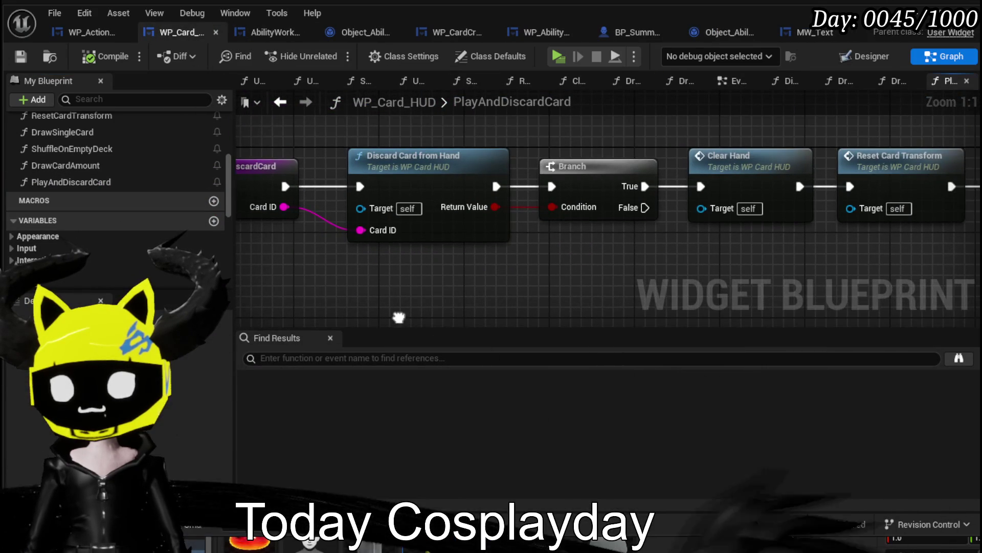
scroll(471, 293, down, 2)
drag(498, 285, 340, 266)
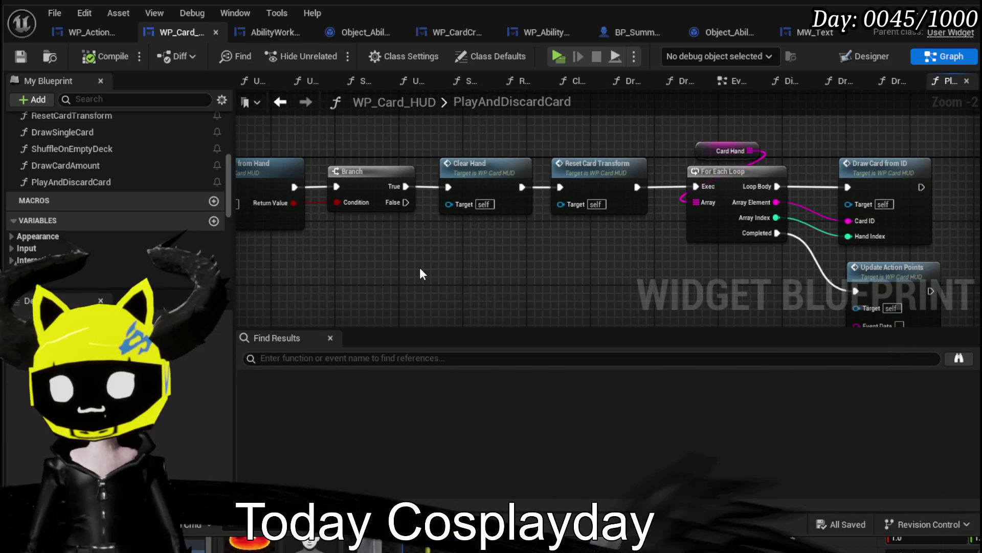
drag(420, 270, 515, 274)
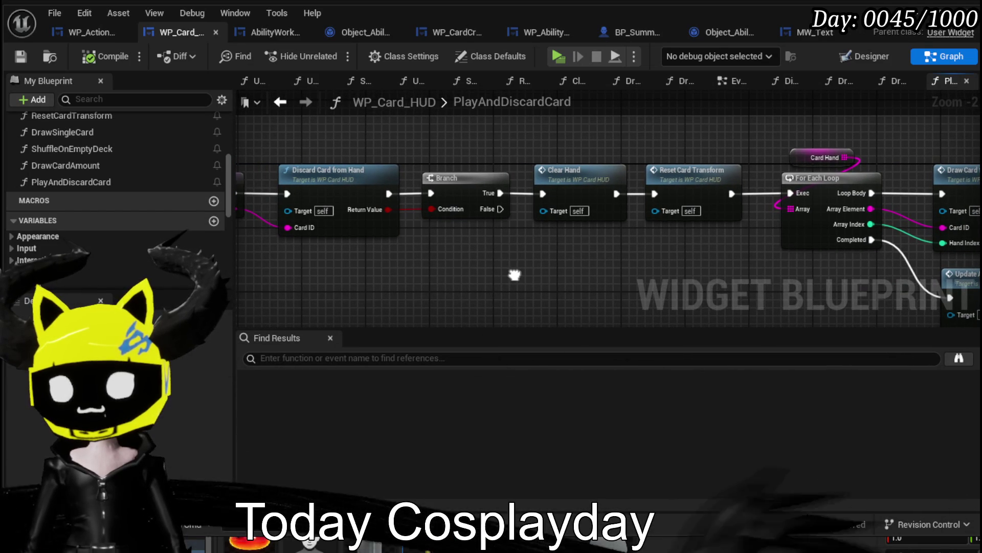
drag(447, 266, 265, 244)
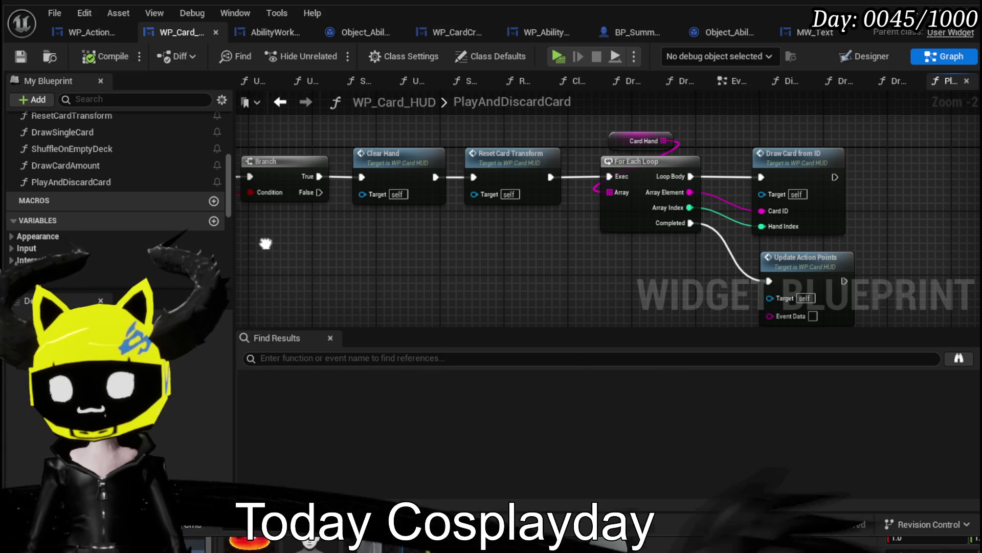
drag(265, 244, 265, 245)
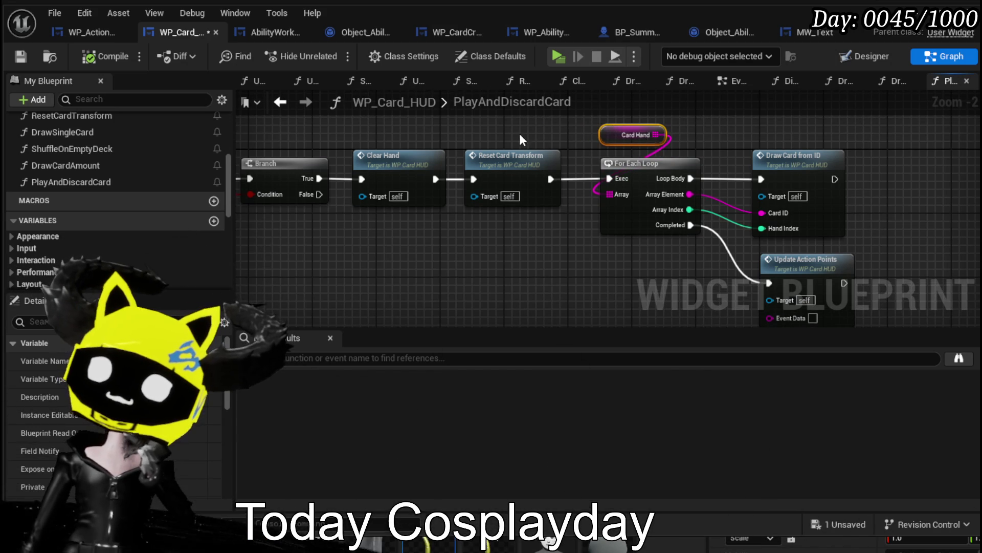
drag(520, 137, 642, 144)
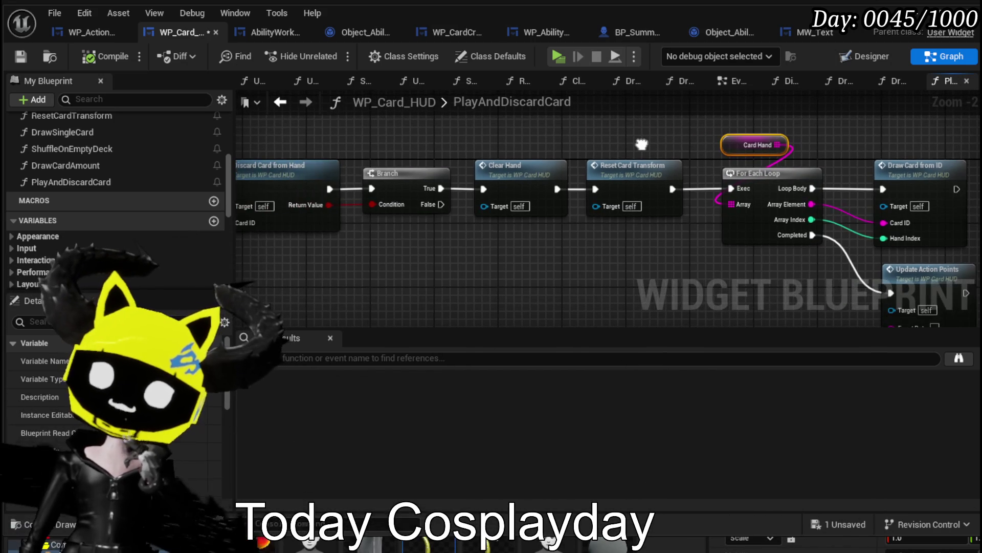
Inspect ClearHand's loop and Remove Card nodes, then revisit PlayAndDiscardCard's Card Hand loop.
double_click(523, 168)
mouse_move(569, 185)
mouse_down()
mouse_move(434, 114)
mouse_move(596, 164)
mouse_move(598, 129)
mouse_move(627, 178)
mouse_up()
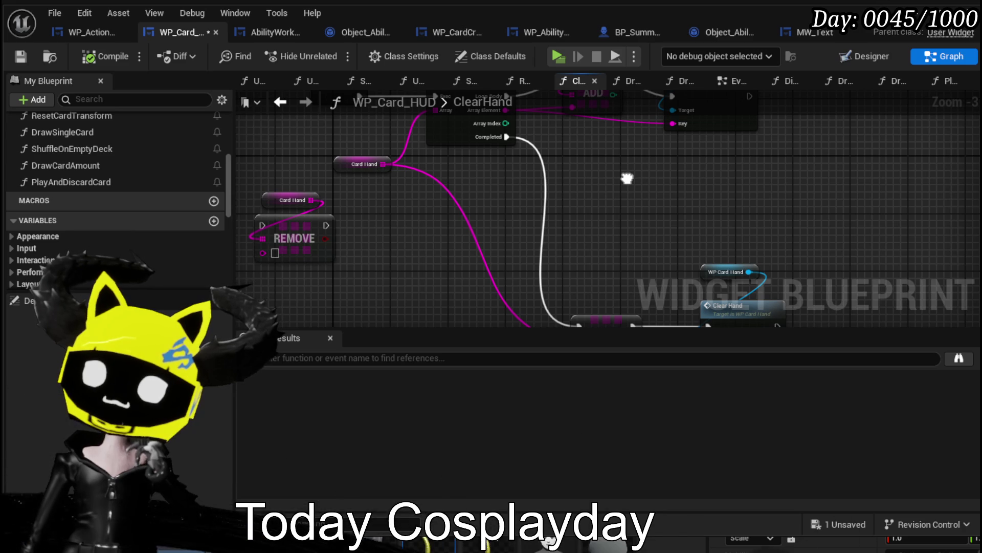
drag(627, 178, 630, 247)
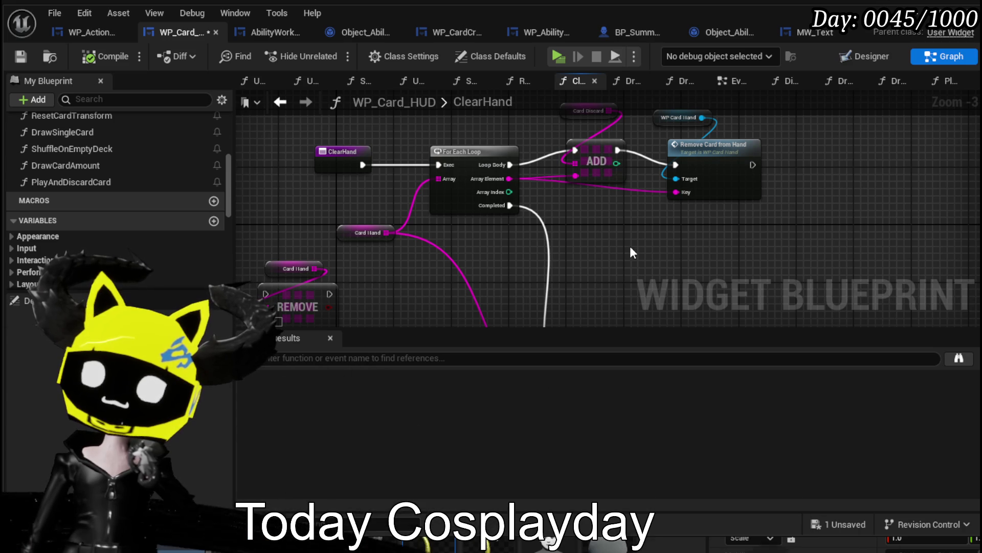
click(274, 106)
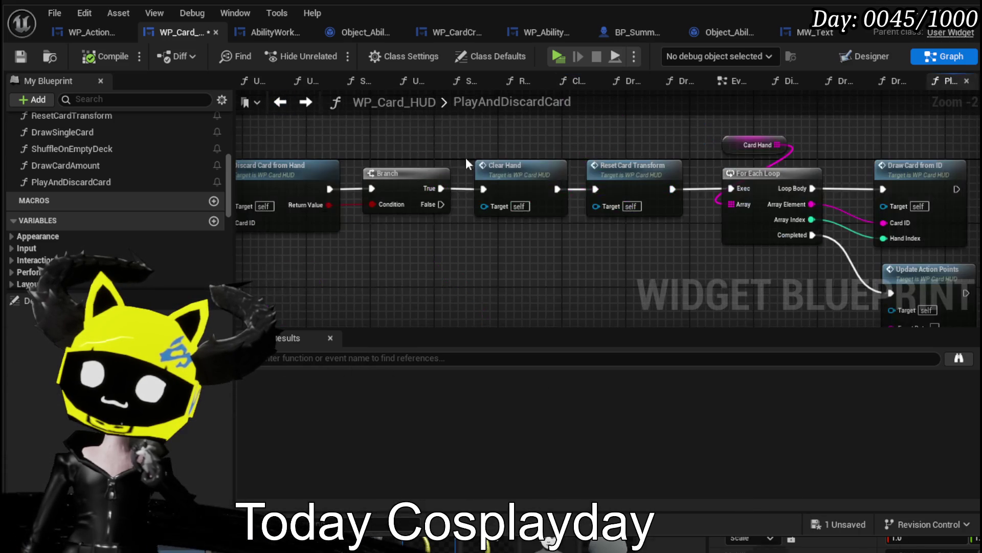
mouse_move(766, 149)
mouse_down()
mouse_move(577, 149)
mouse_move(717, 176)
mouse_up()
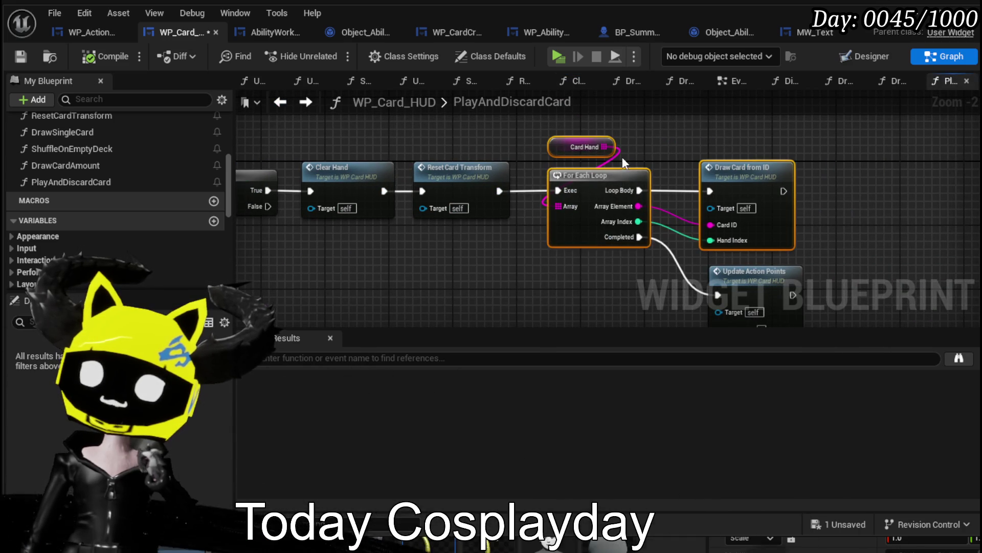
click(535, 275)
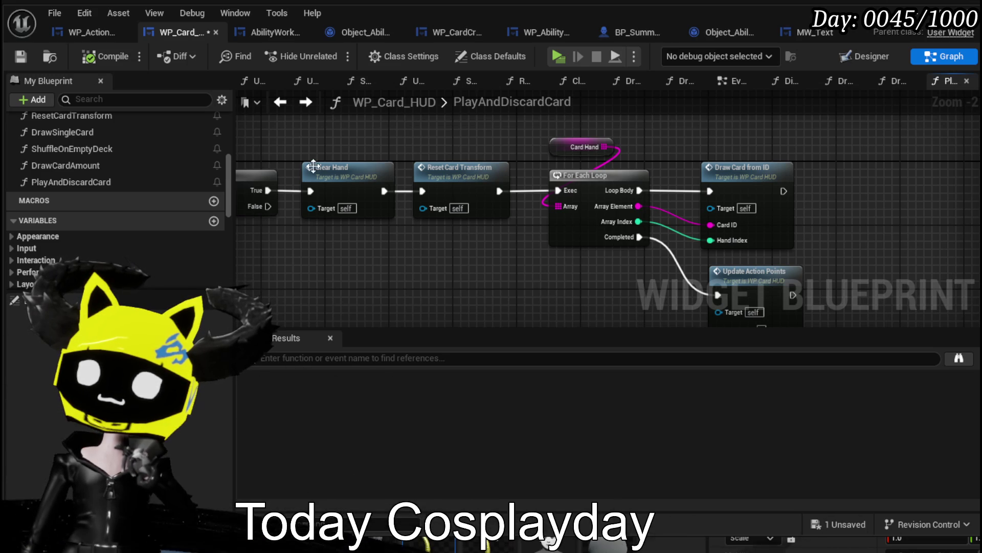
Nudge ClearHand's WP Card Hand and Remove Card from Hand nodes up-left, then open RemoveCardFromHand.
double_click(326, 170)
drag(645, 230, 628, 259)
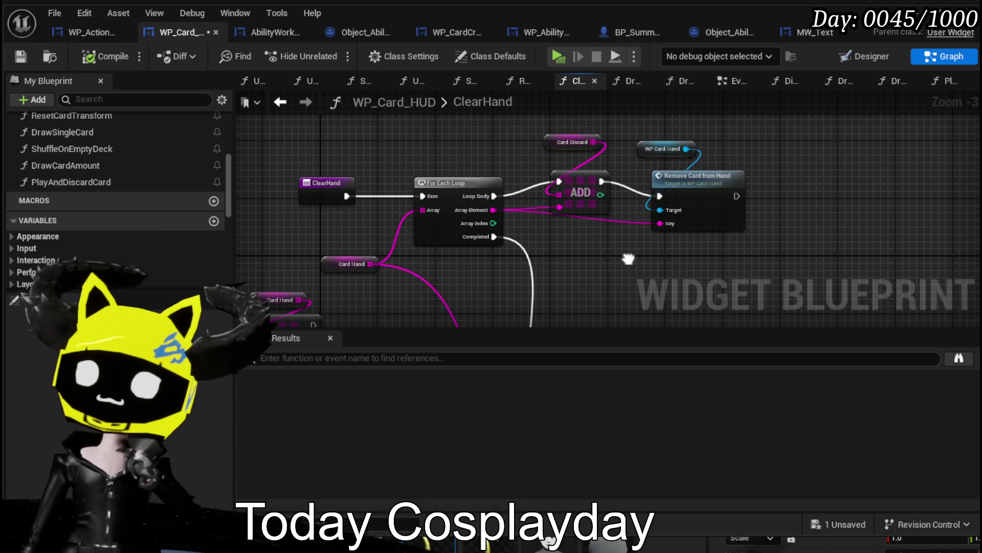
mouse_move(629, 258)
mouse_down()
mouse_move(578, 148)
mouse_move(571, 253)
mouse_up()
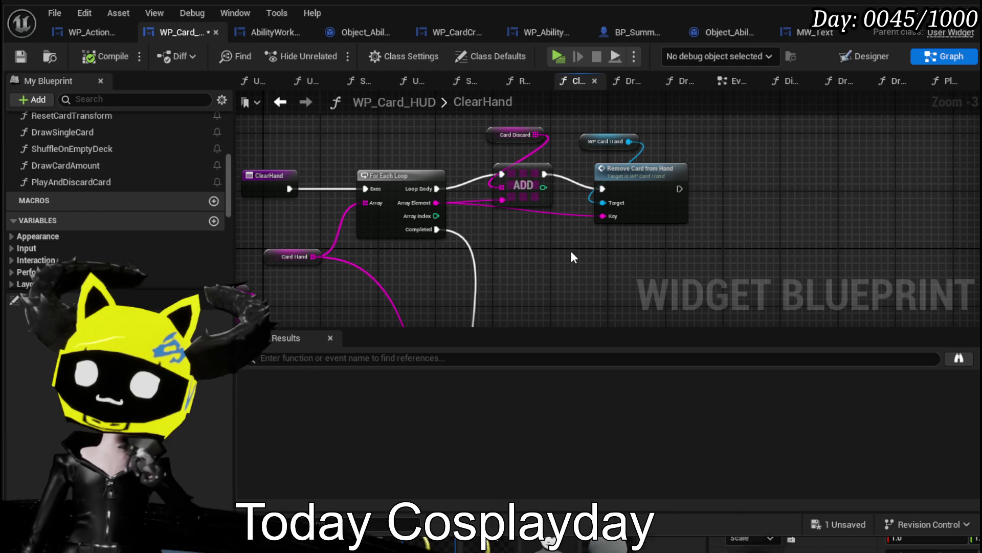
drag(571, 252, 645, 142)
drag(622, 174, 609, 161)
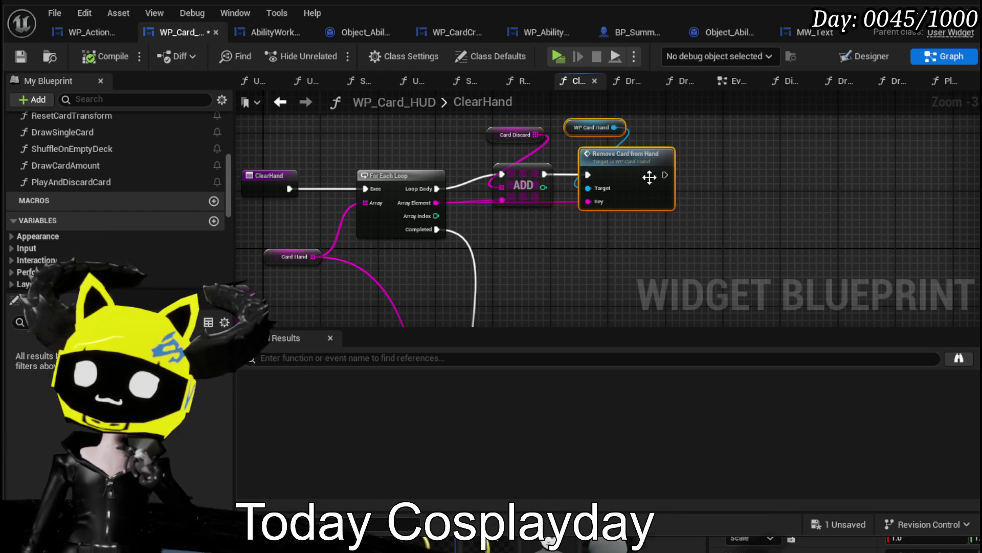
click(715, 190)
double_click(707, 181)
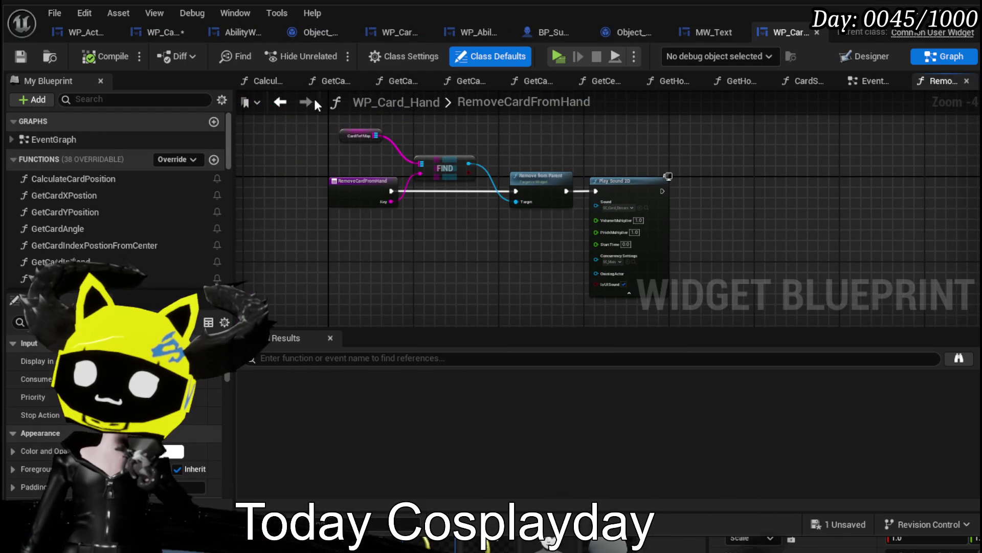
Check ClearHand's CLEAR and Clear Hand nodes and WP_Card_Hand's ClearHand event, undoing one change.
scroll(455, 157, up, 4)
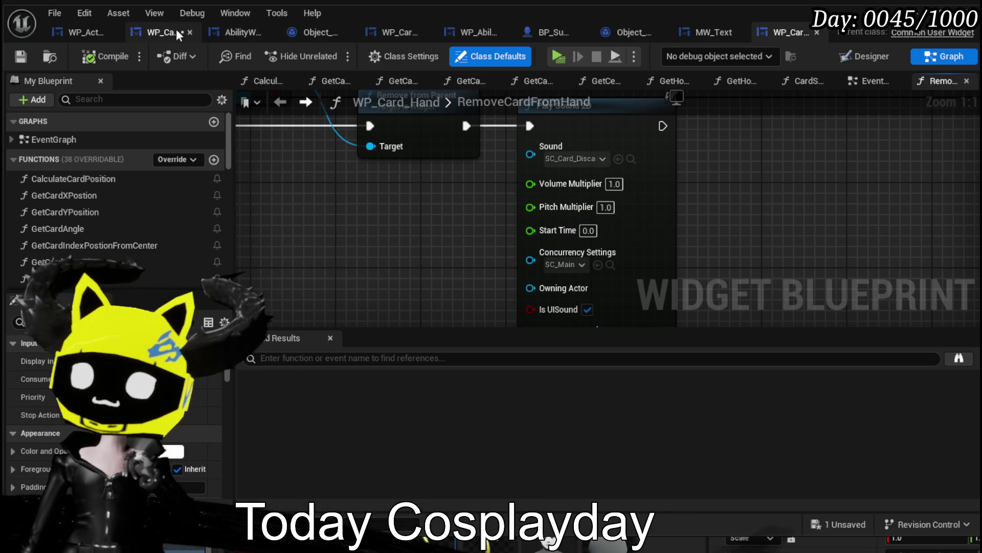
click(176, 29)
drag(625, 131, 608, 163)
mouse_move(629, 242)
mouse_down()
mouse_move(741, 210)
mouse_move(697, 113)
mouse_up()
drag(631, 186, 630, 157)
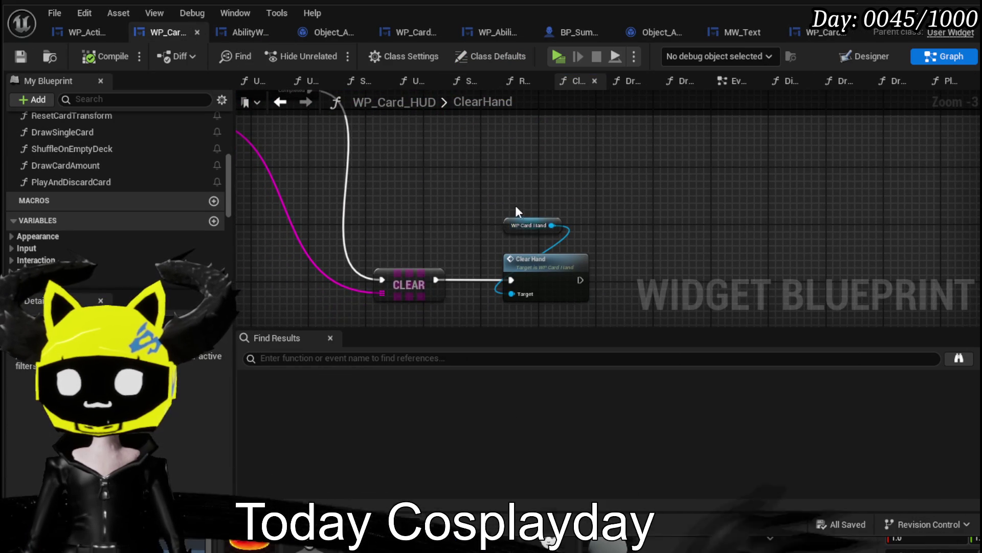
double_click(542, 271)
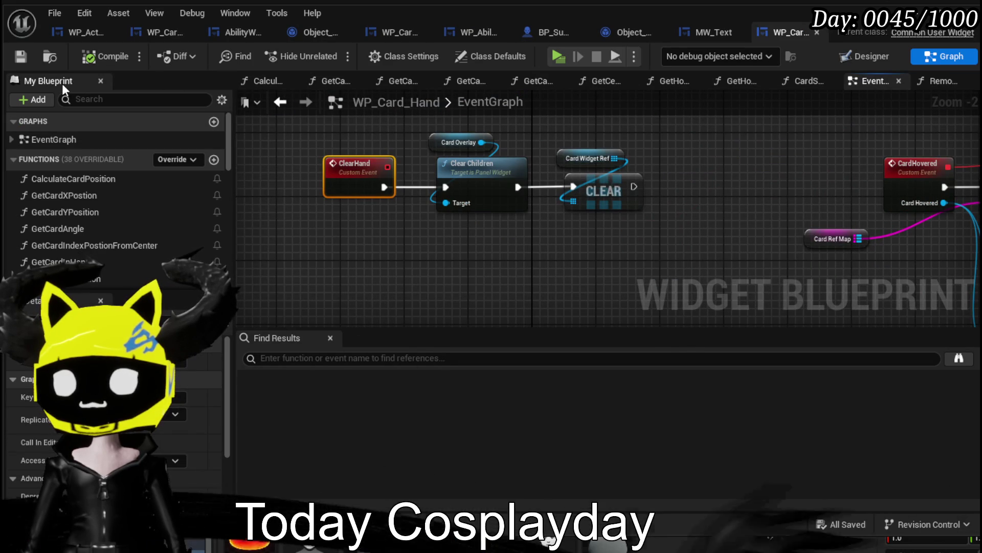
click(280, 104)
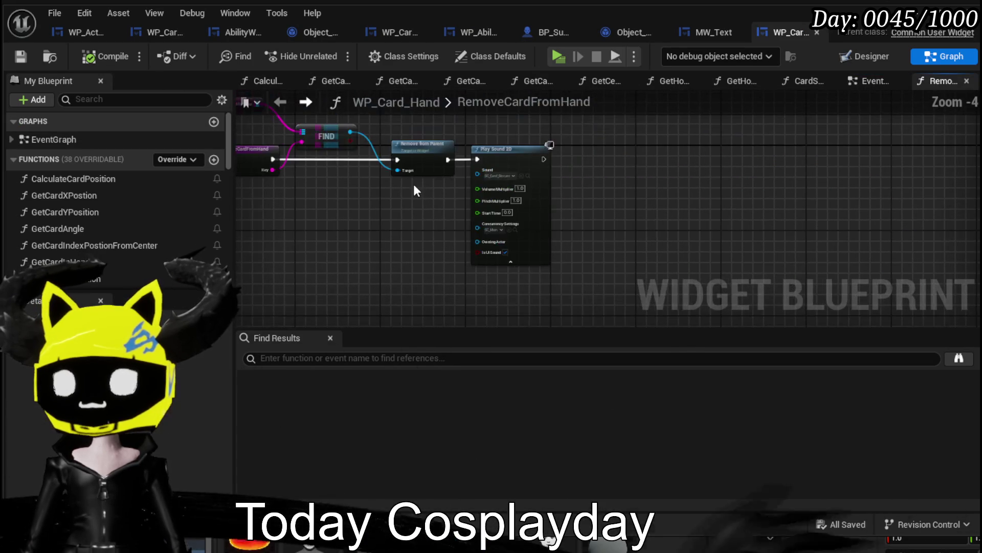
click(150, 34)
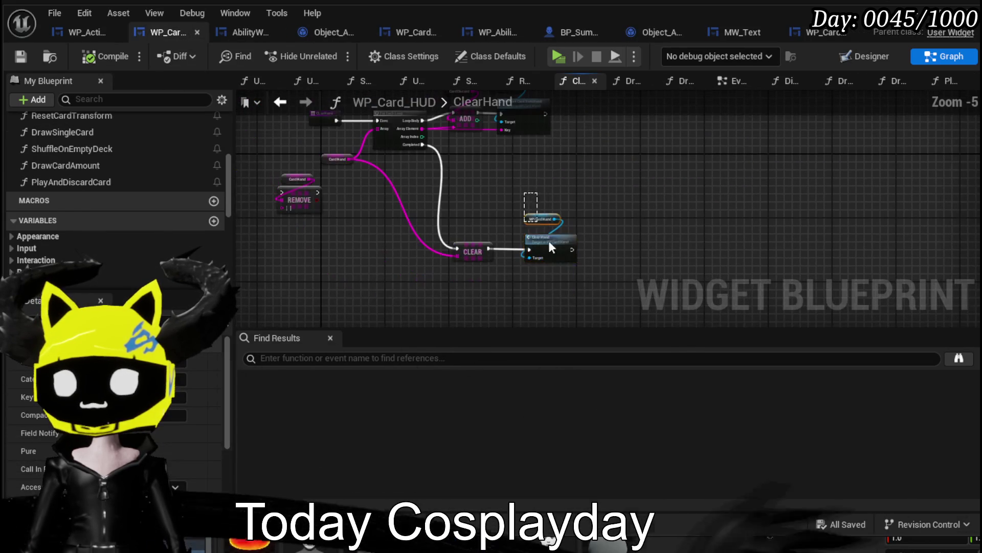
key(ctrl+z)
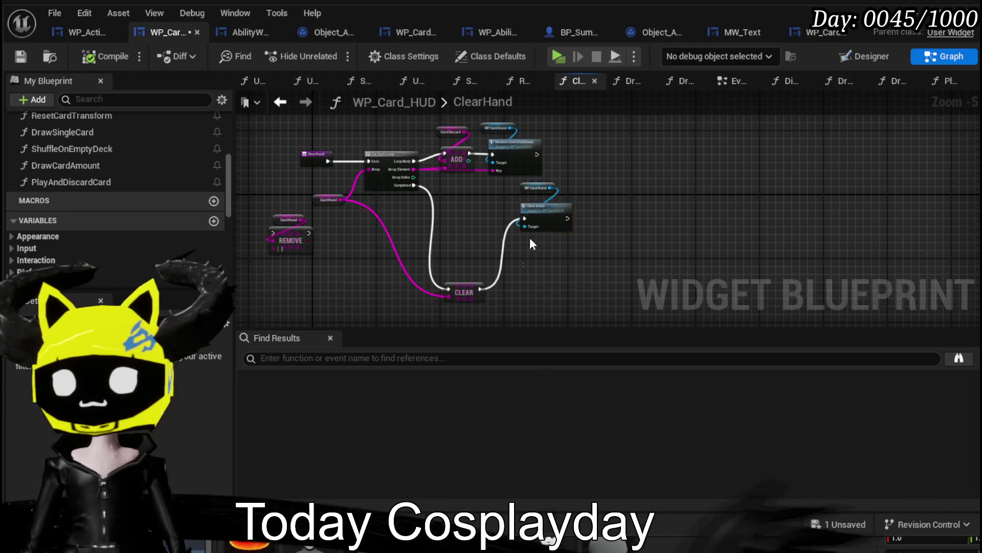
Copy the WP Card Hand call nodes from ClearHand and paste them into PlayAndDiscardCard.
drag(573, 122, 572, 120)
drag(500, 118, 613, 263)
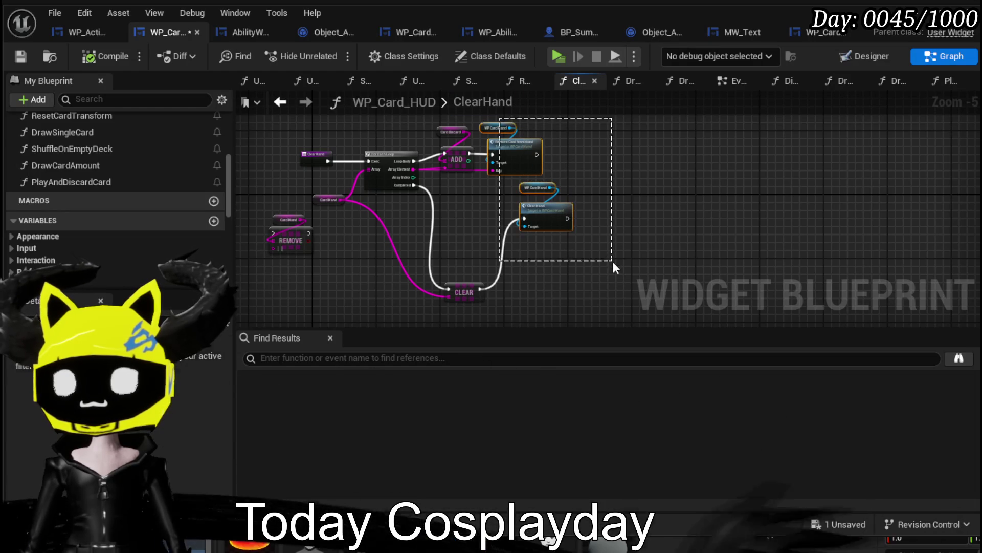
click(274, 102)
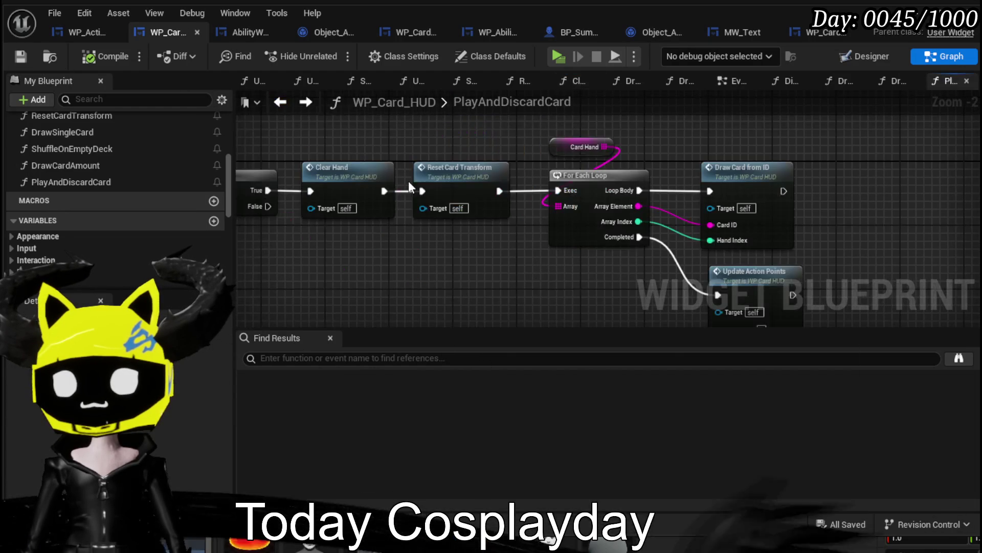
key(ctrl+v)
scroll(441, 244, up, 3)
drag(422, 271, 432, 289)
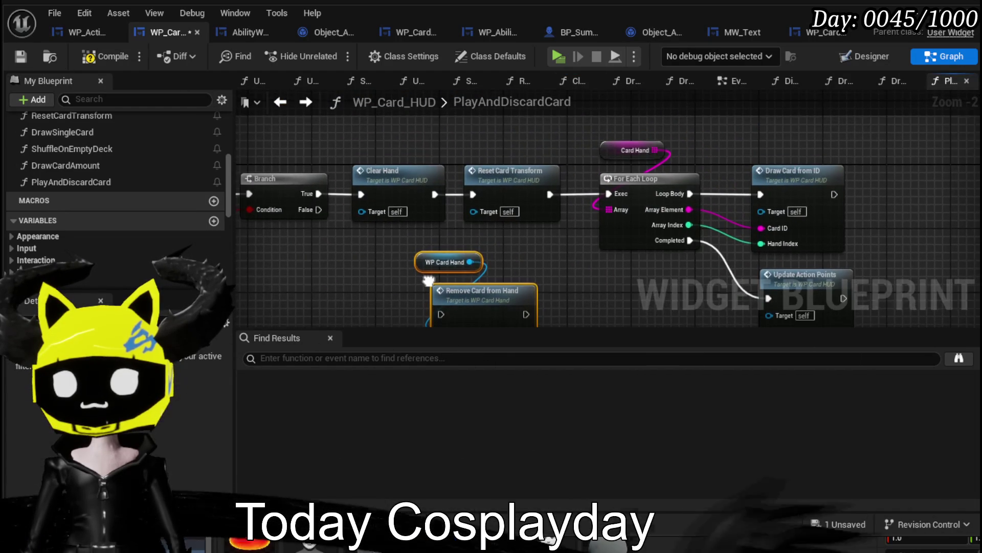
Place the pasted Clear Hand pair beside Remove Card from Hand in PlayAndDiscardCard.
click(345, 136)
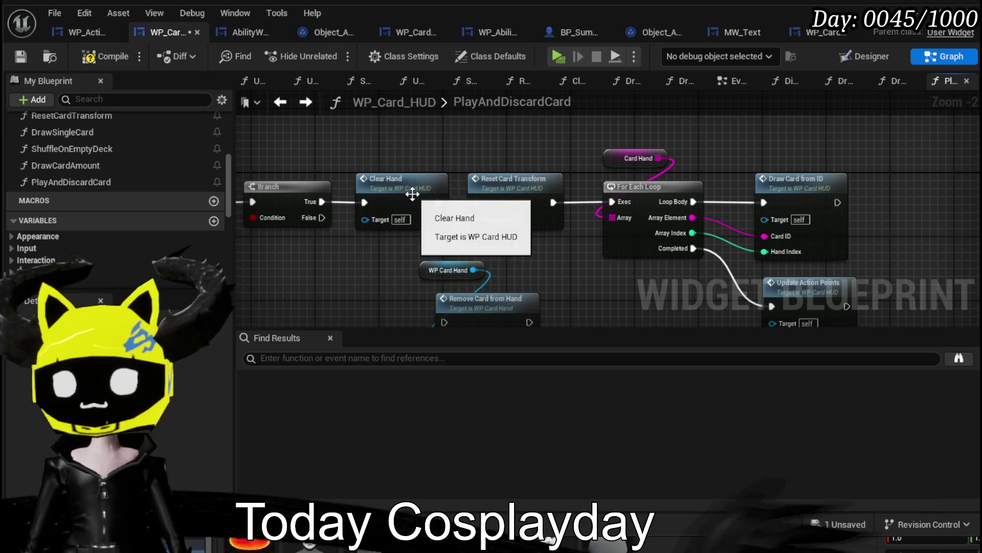
scroll(370, 236, down, 2)
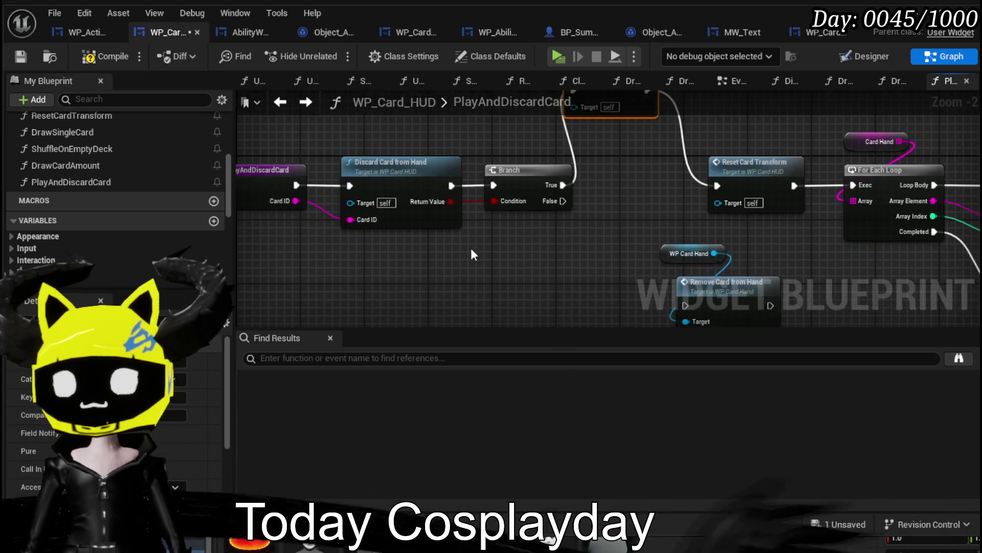
drag(534, 224, 450, 175)
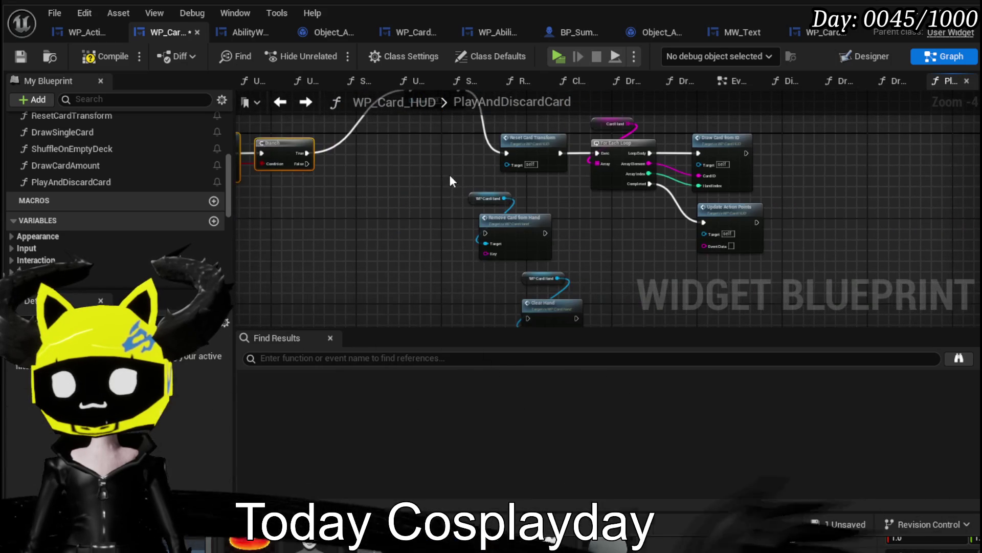
drag(566, 303, 429, 248)
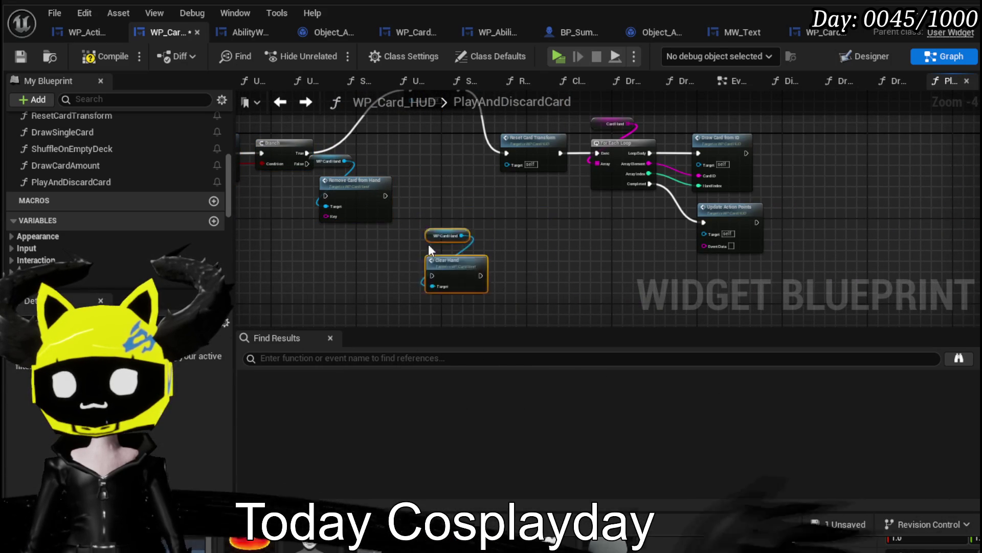
scroll(443, 190, up, 3)
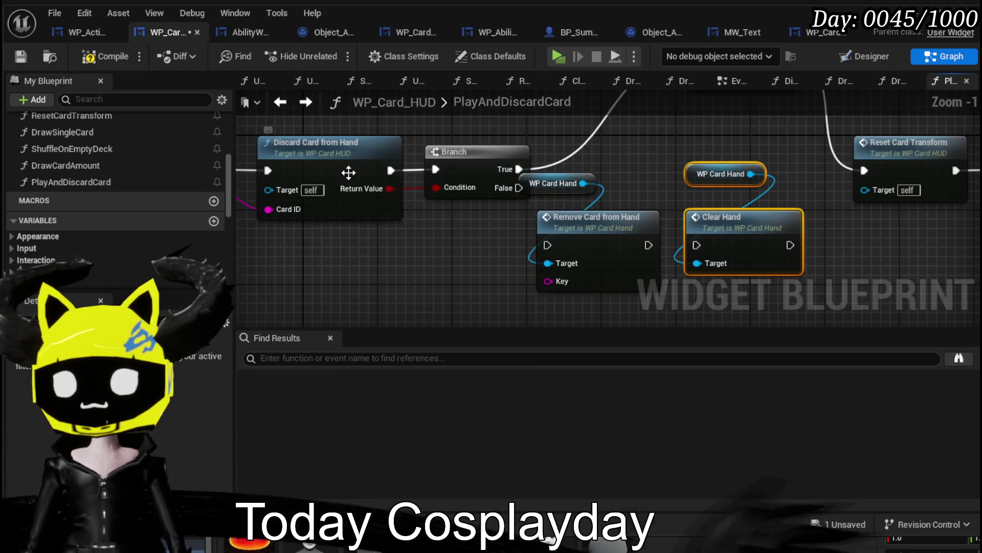
Inspect the DiscardCardFromHand and RemoveCardFromHand functions' Card Hand add and remove logic.
double_click(437, 221)
drag(353, 146, 409, 244)
mouse_move(467, 141)
mouse_down()
mouse_move(530, 282)
mouse_move(489, 280)
mouse_move(464, 247)
mouse_up()
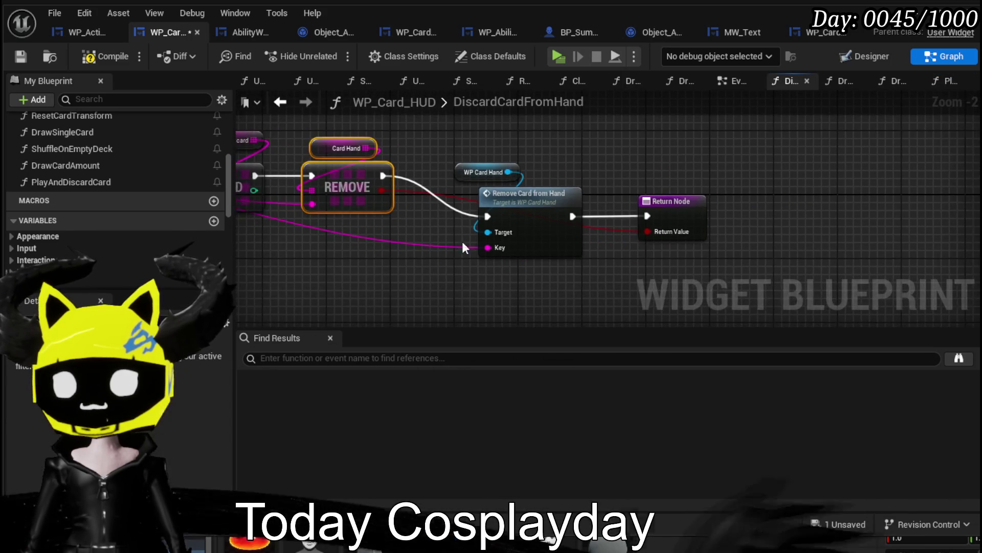
double_click(524, 210)
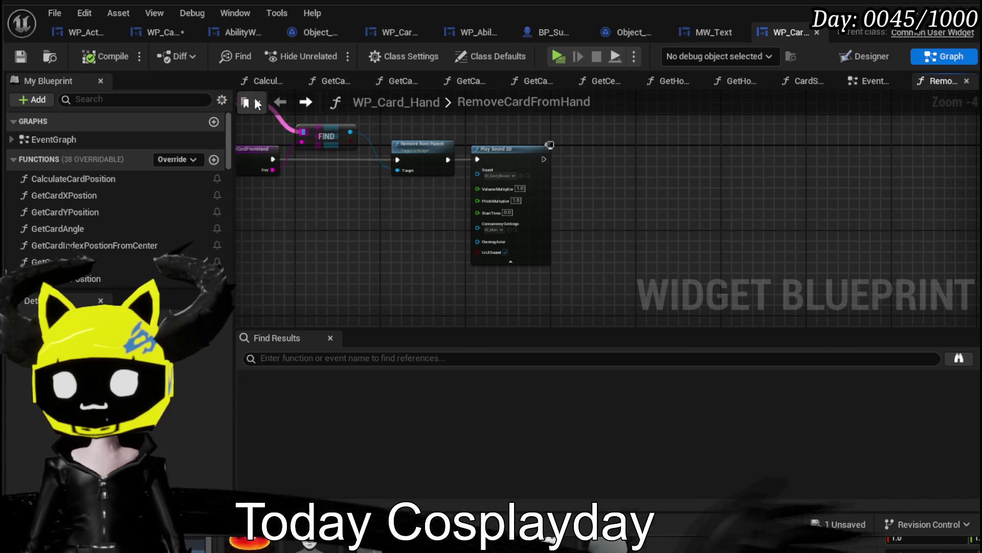
click(146, 31)
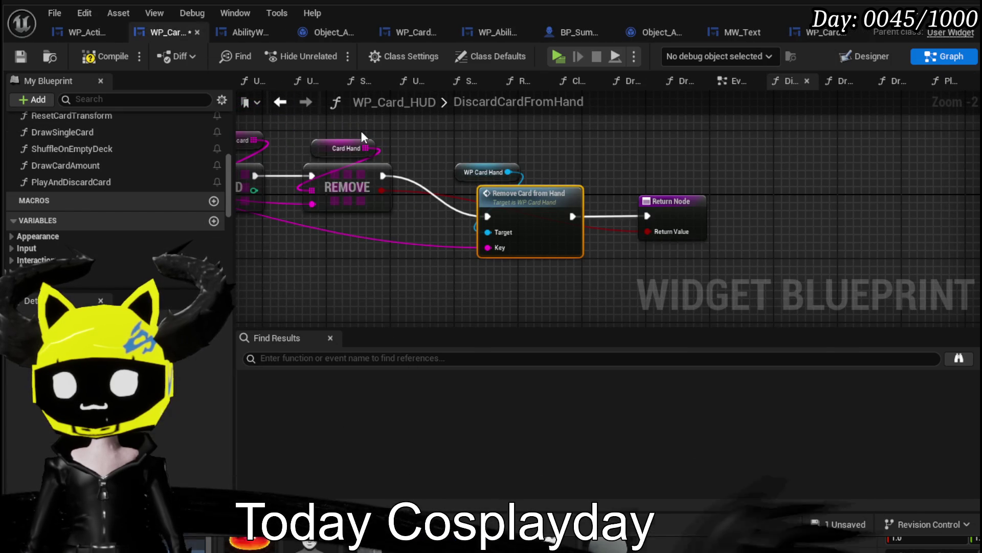
Back in PlayAndDiscardCard, add a For Each Loop over the Card Hand array.
click(280, 102)
drag(428, 203, 389, 185)
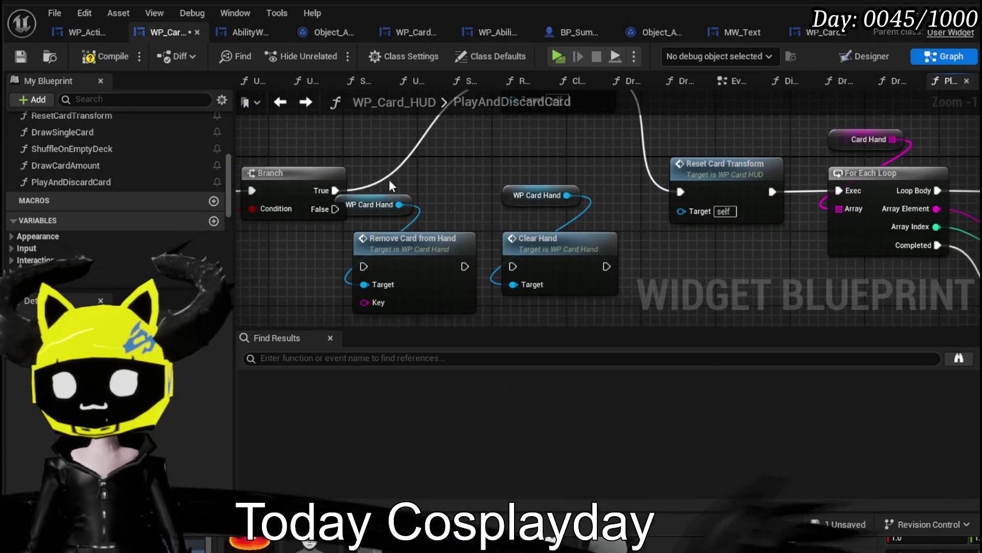
drag(561, 266, 606, 271)
mouse_move(443, 134)
mouse_down()
mouse_move(449, 316)
mouse_move(313, 175)
mouse_up()
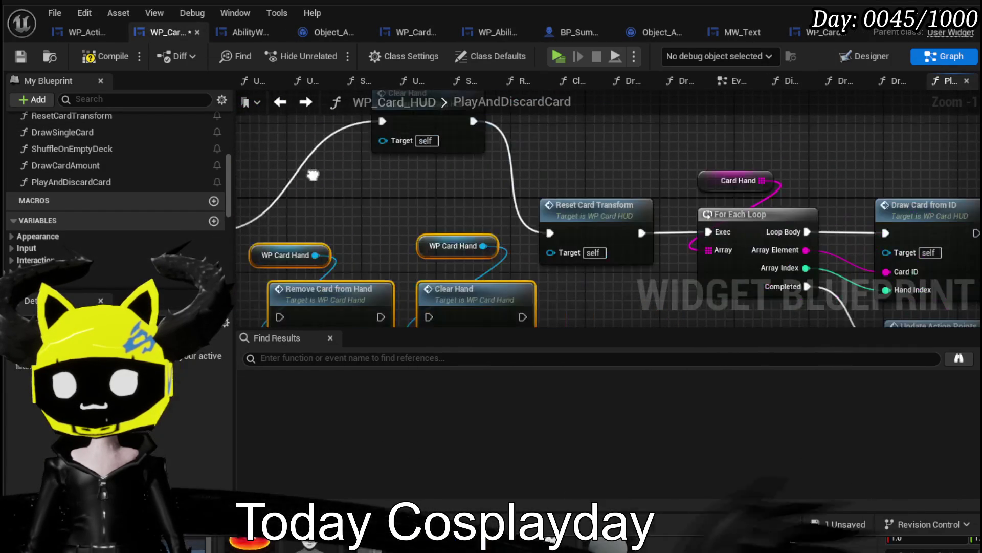
drag(369, 149, 533, 173)
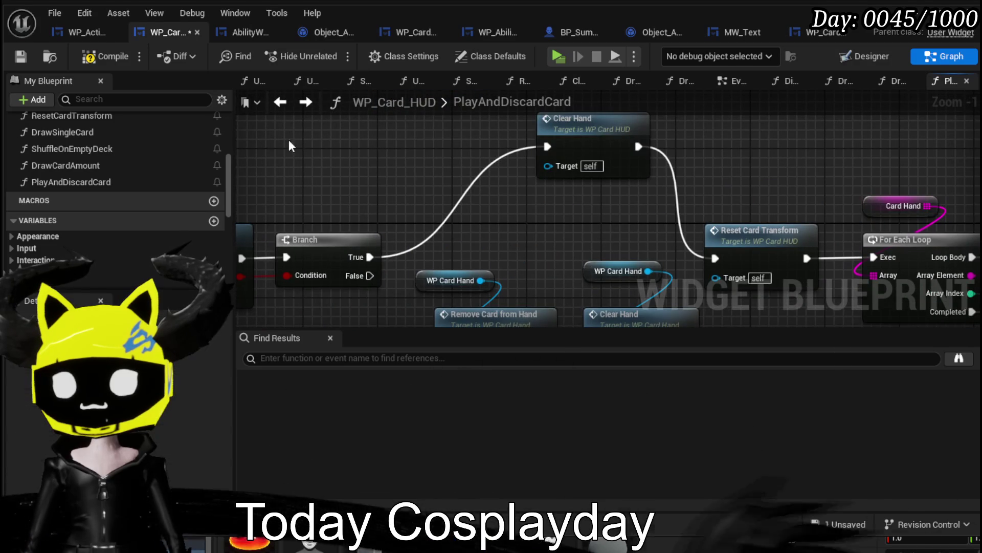
drag(325, 152, 400, 172)
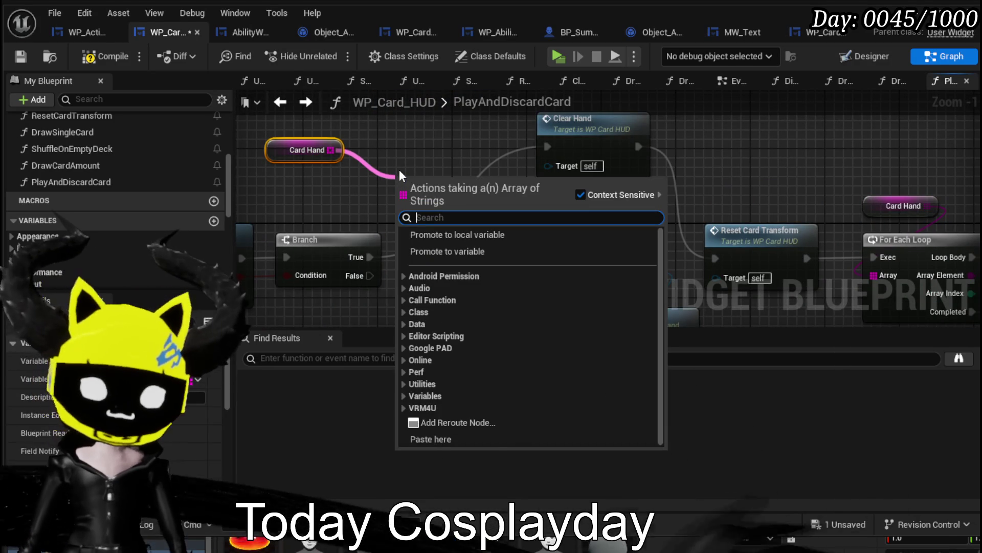
text(Loop)
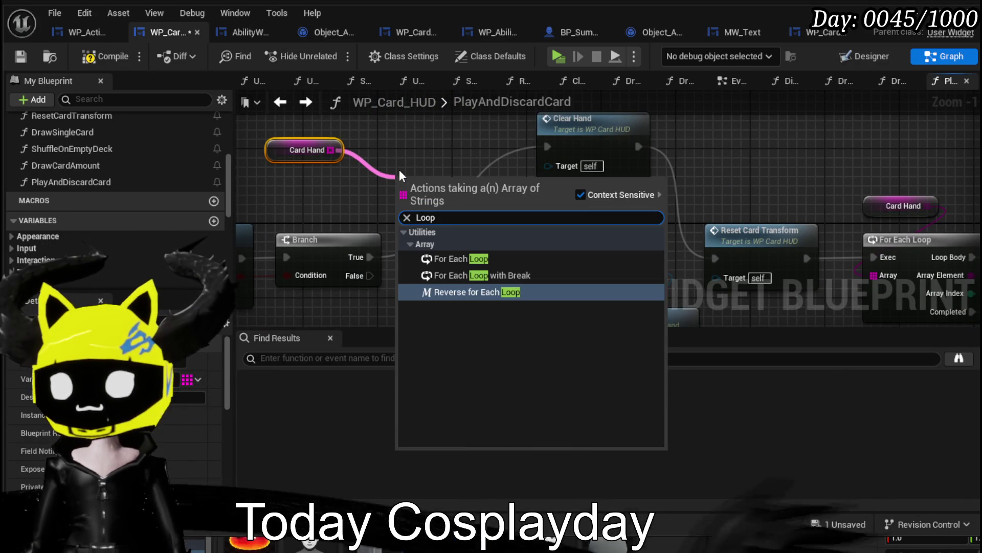
click(522, 256)
Wire Array Element into Remove Card from Hand's Key and Branch True into the loop.
mouse_move(513, 240)
mouse_down()
mouse_move(464, 210)
mouse_move(431, 170)
mouse_move(370, 311)
mouse_move(366, 269)
mouse_move(368, 281)
mouse_up()
drag(363, 157, 399, 214)
drag(434, 161, 393, 302)
drag(442, 264, 554, 170)
drag(558, 116, 516, 166)
drag(419, 214, 471, 214)
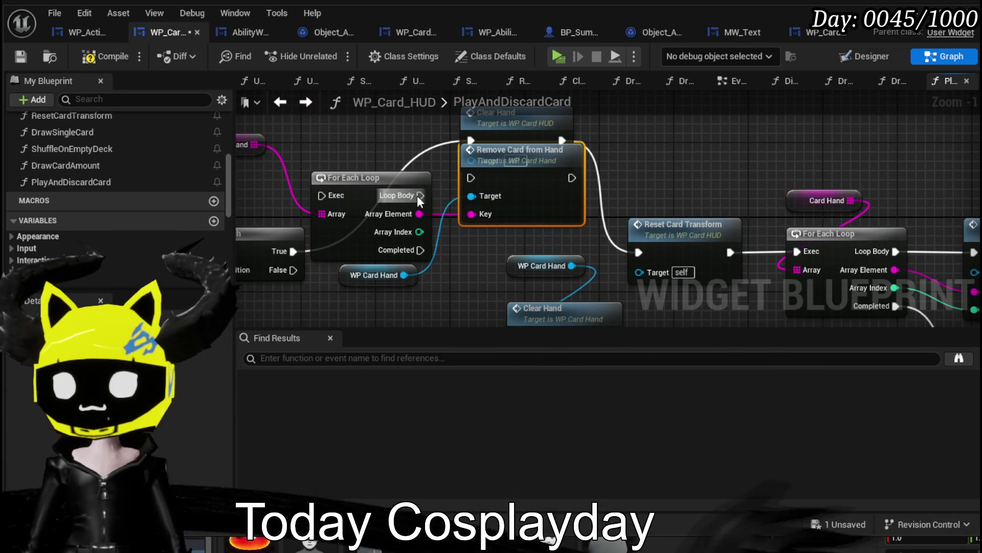
mouse_move(500, 124)
mouse_down()
mouse_move(463, 109)
mouse_move(591, 302)
mouse_up()
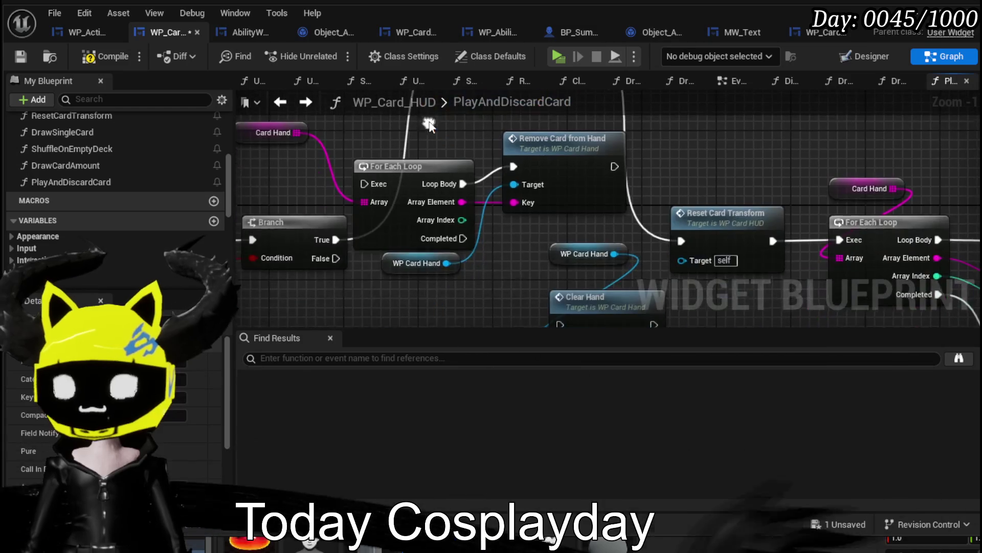
drag(367, 185, 364, 183)
mouse_move(563, 137)
mouse_down()
mouse_move(493, 198)
mouse_move(510, 139)
mouse_move(509, 172)
mouse_up()
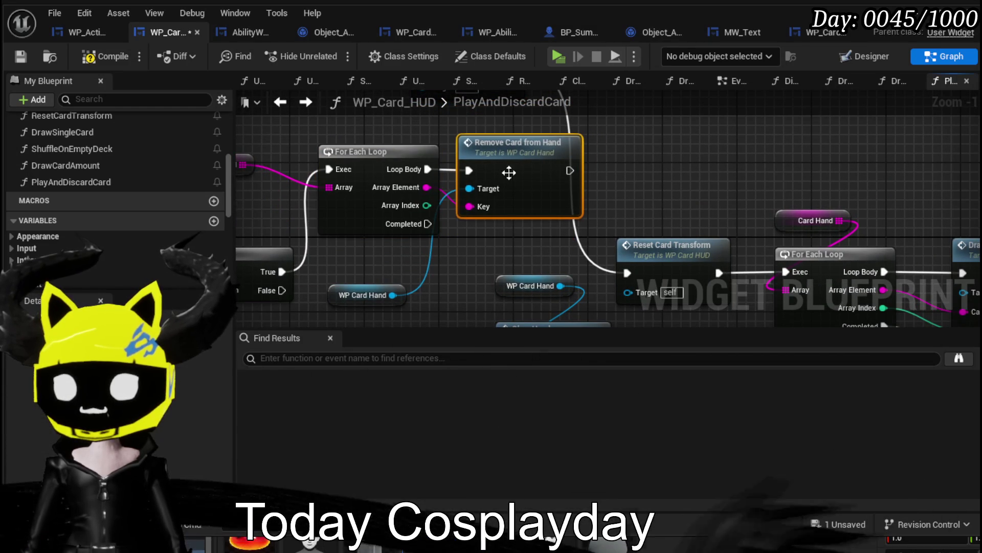
Connect Clear Hand's output to Reset Card Transform.
mouse_move(476, 244)
mouse_down()
mouse_move(362, 213)
mouse_move(385, 291)
mouse_up()
mouse_move(446, 266)
mouse_down()
mouse_move(419, 232)
mouse_move(417, 241)
mouse_move(514, 199)
mouse_up()
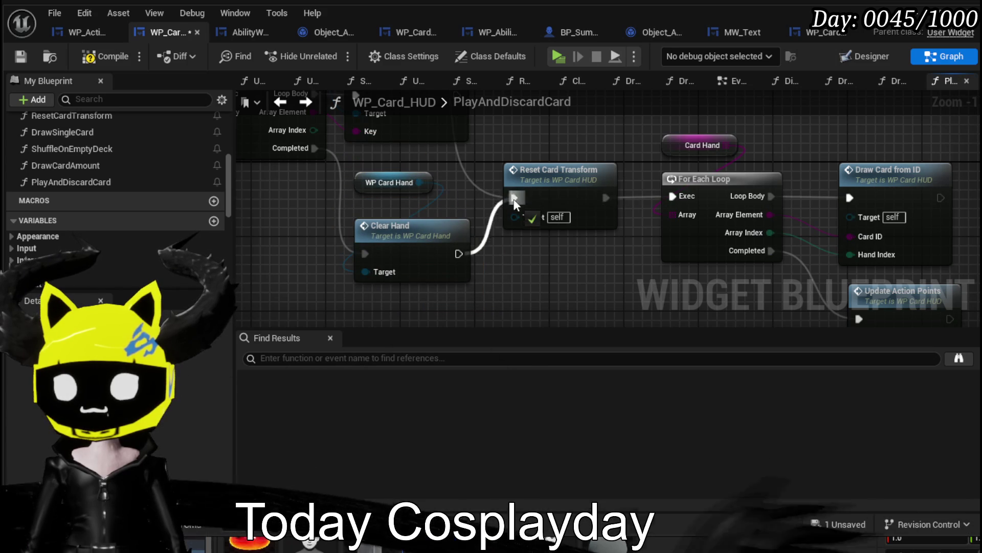
drag(532, 258, 535, 240)
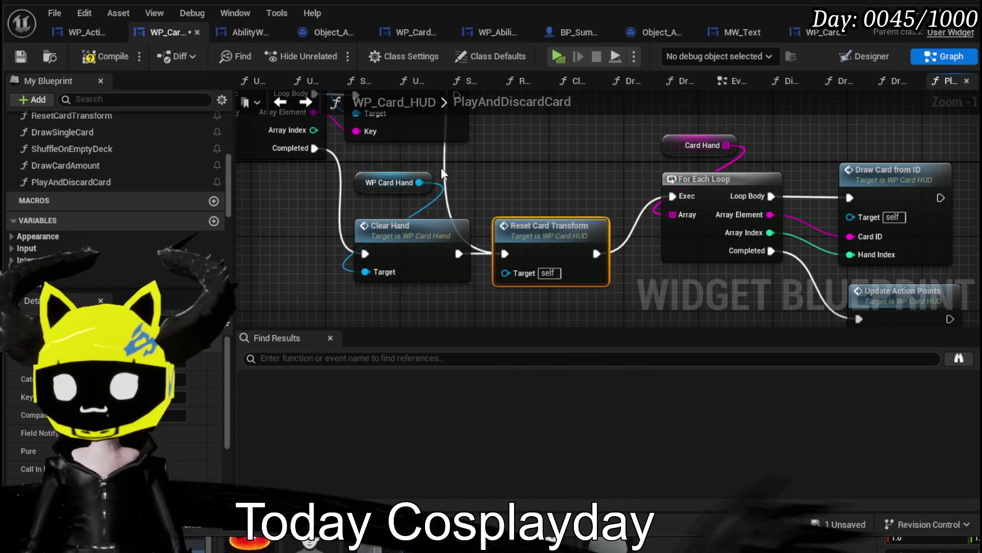
click(549, 174)
scroll(551, 179, down, 2)
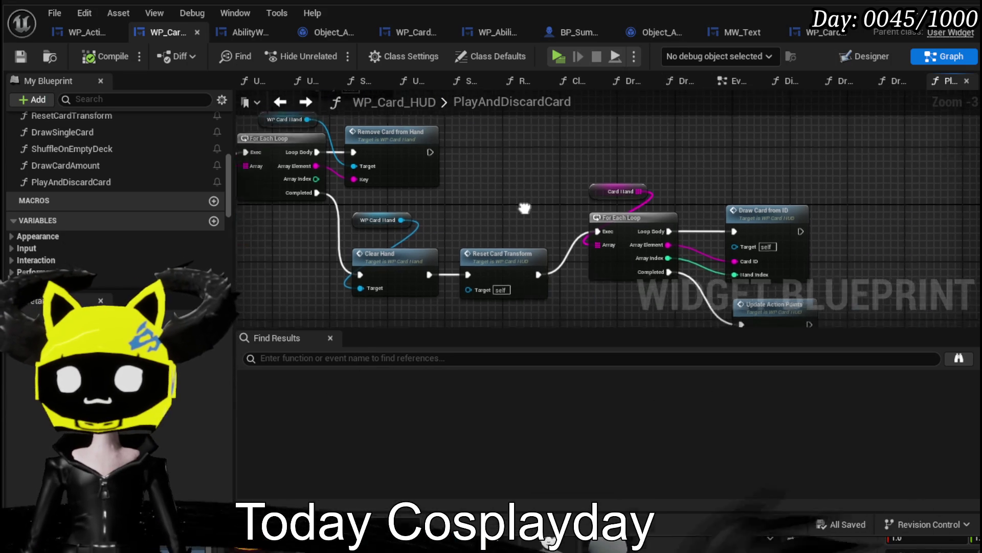
Open the DrawCardFromID function graph.
double_click(704, 214)
scroll(453, 257, down, 3)
mouse_move(453, 257)
mouse_down()
mouse_move(632, 308)
mouse_move(450, 258)
mouse_move(630, 249)
mouse_move(297, 228)
mouse_move(380, 272)
mouse_up()
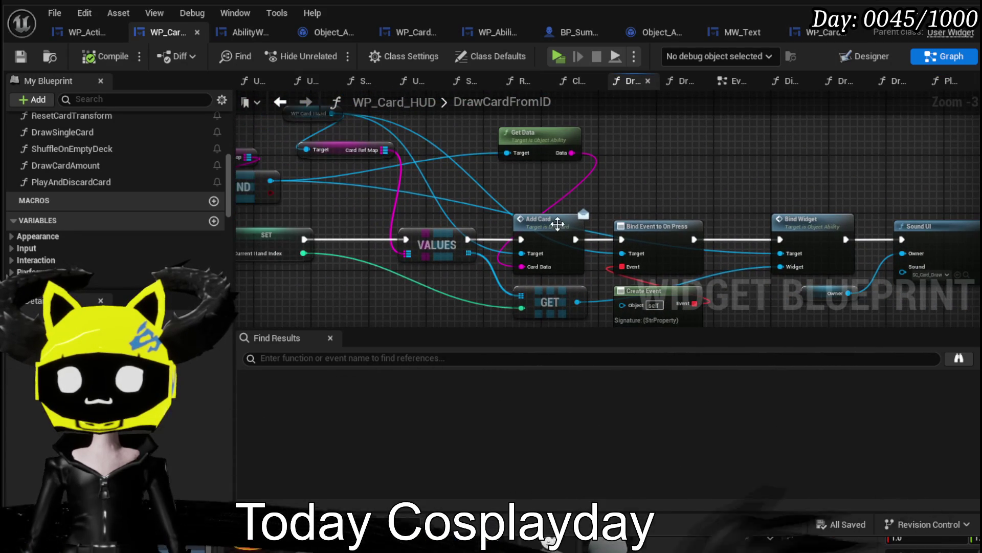
Leave DrawCardFromID for PlayAndDiscardCard, then start playing L_DungeonCreationTest in the editor.
drag(461, 191, 638, 219)
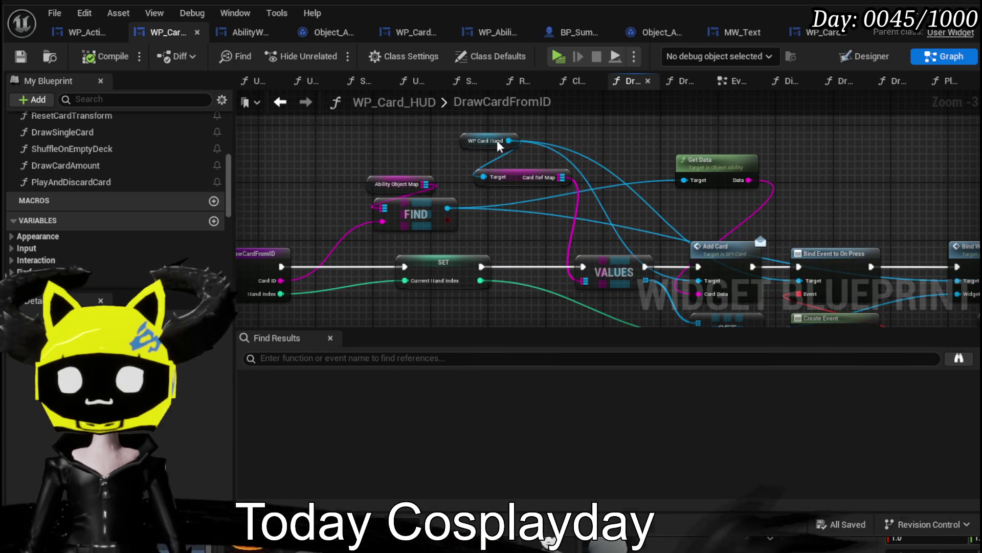
click(288, 106)
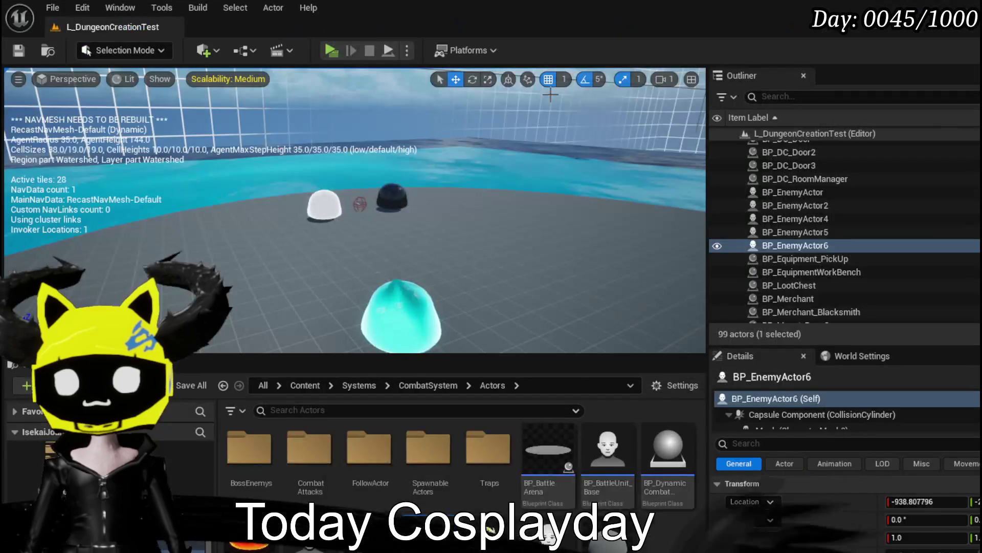
click(326, 50)
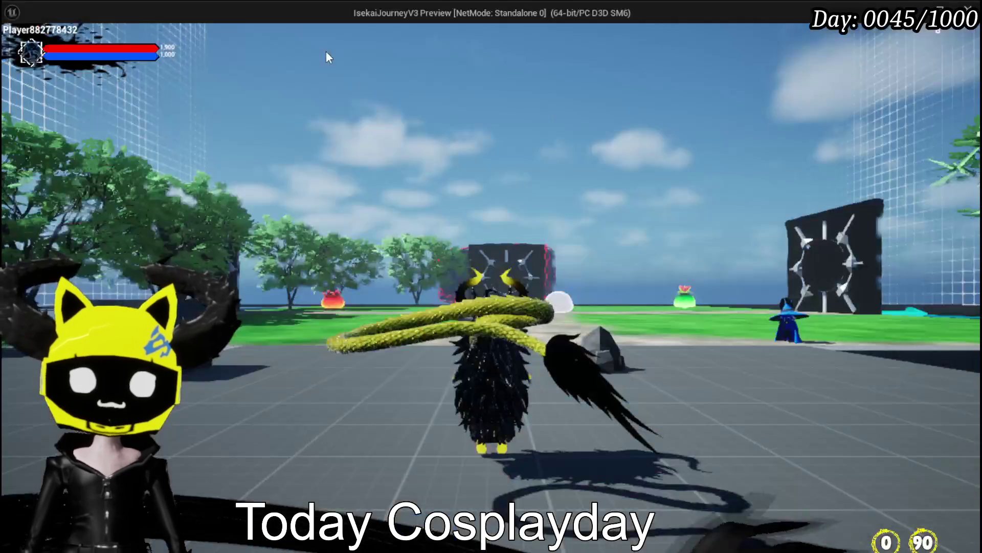
Approach the slimes and play the Splash Move and Melee AOE cards.
key(w)
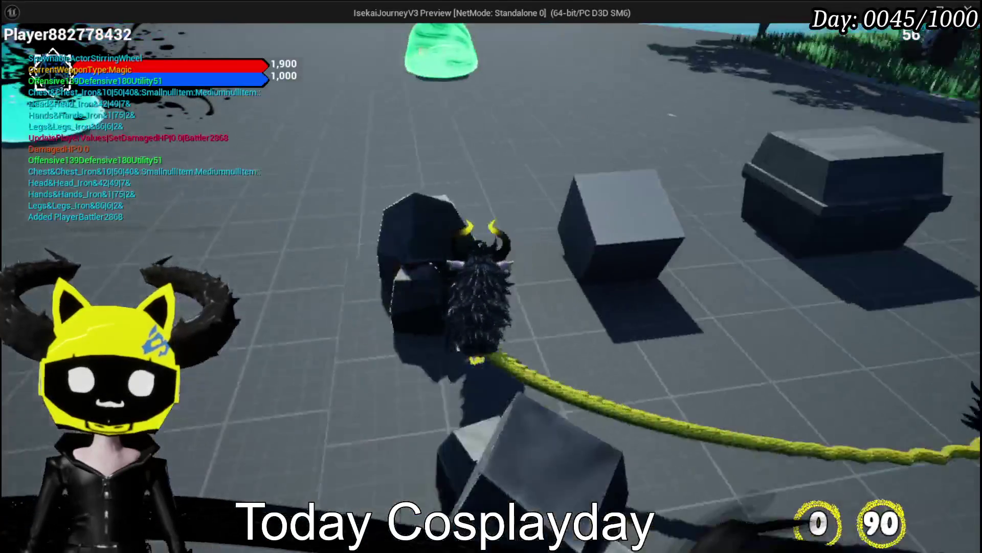
key(w)
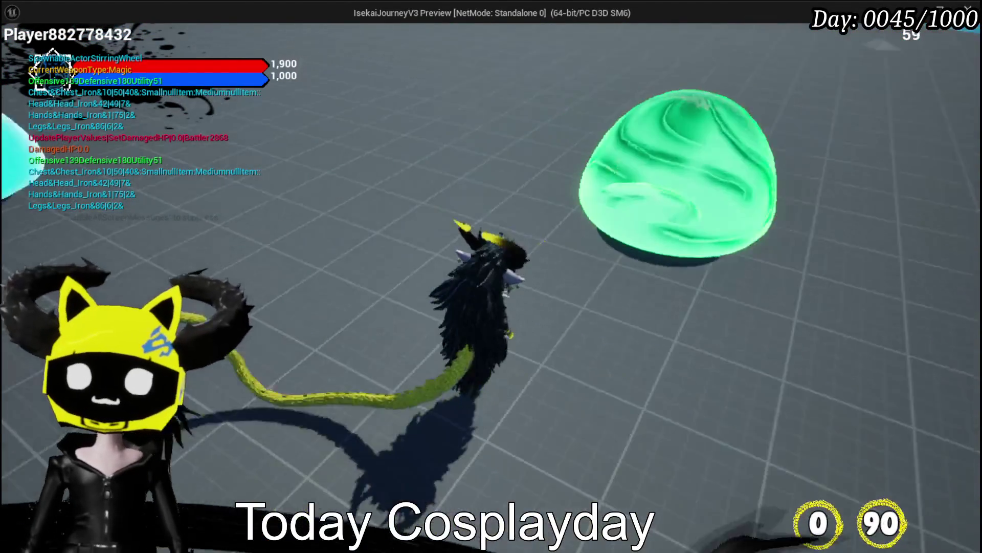
key(1)
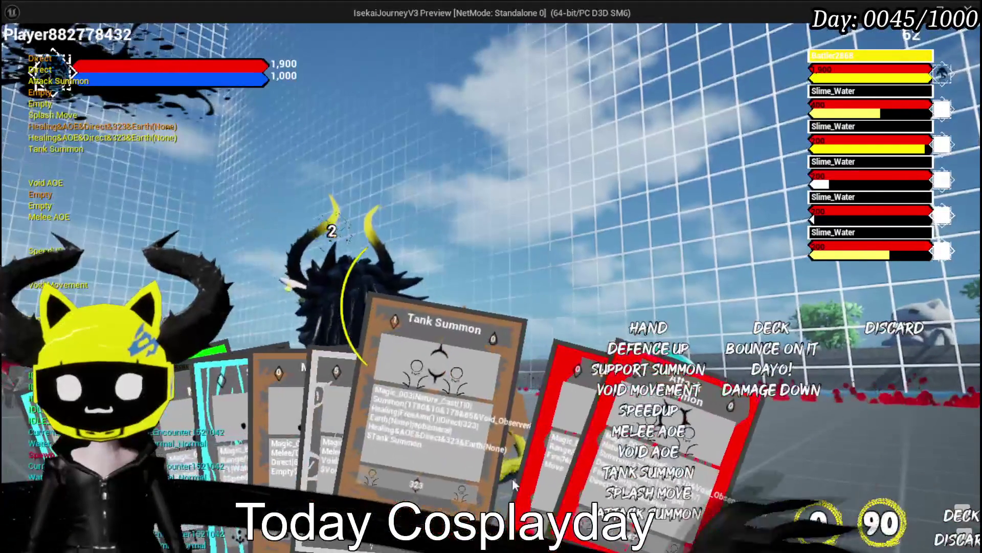
click(515, 471)
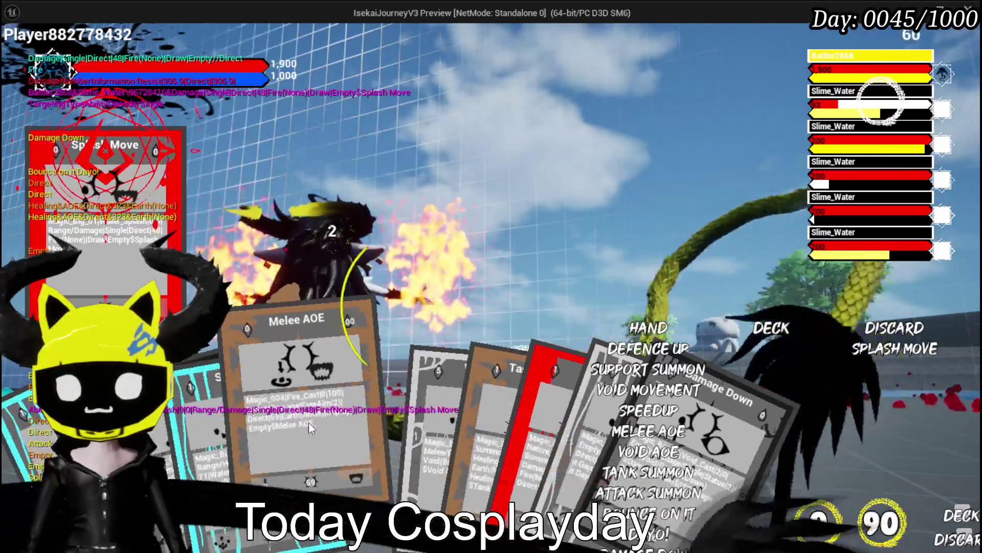
click(308, 423)
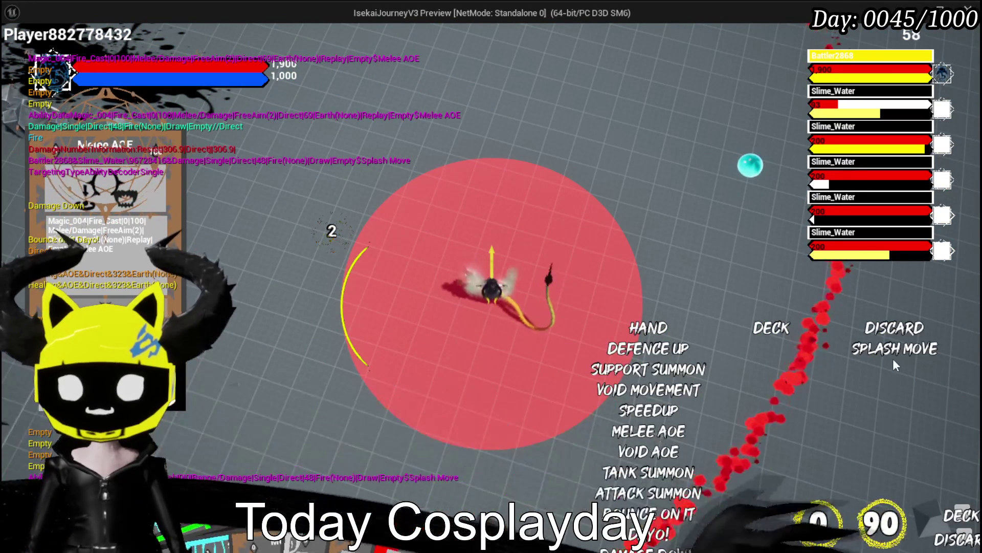
Restart play and walk into the cyan slime to begin a new battle.
key(Escape)
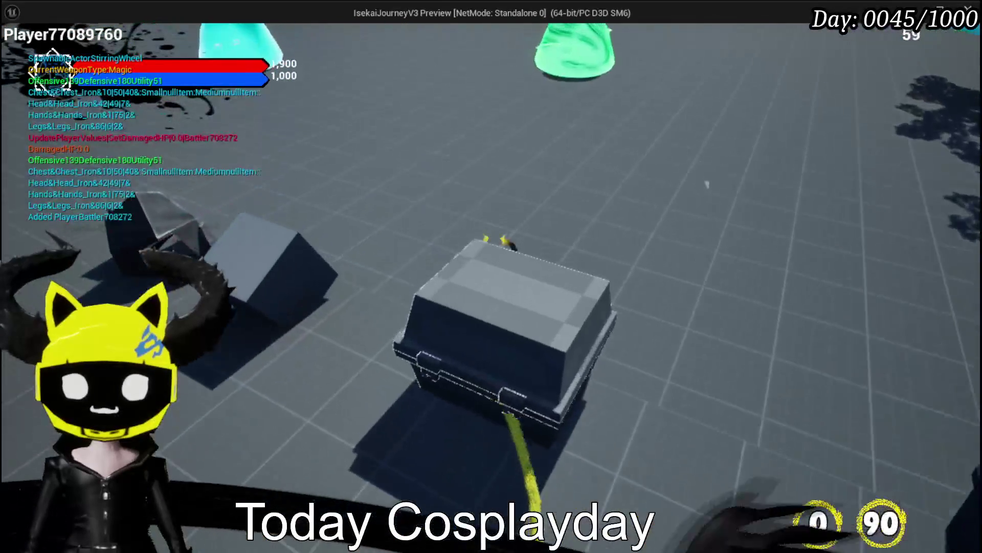
key(w)
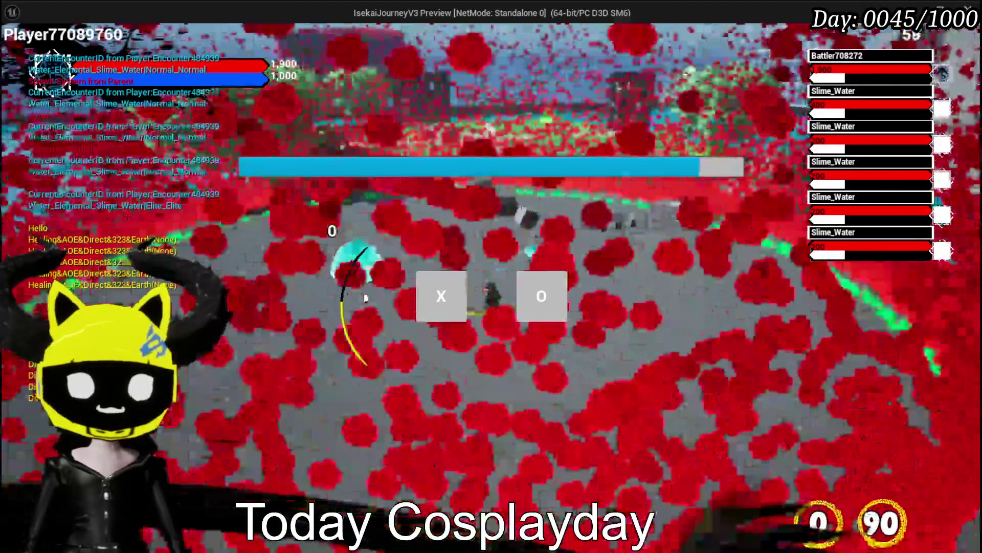
click(432, 294)
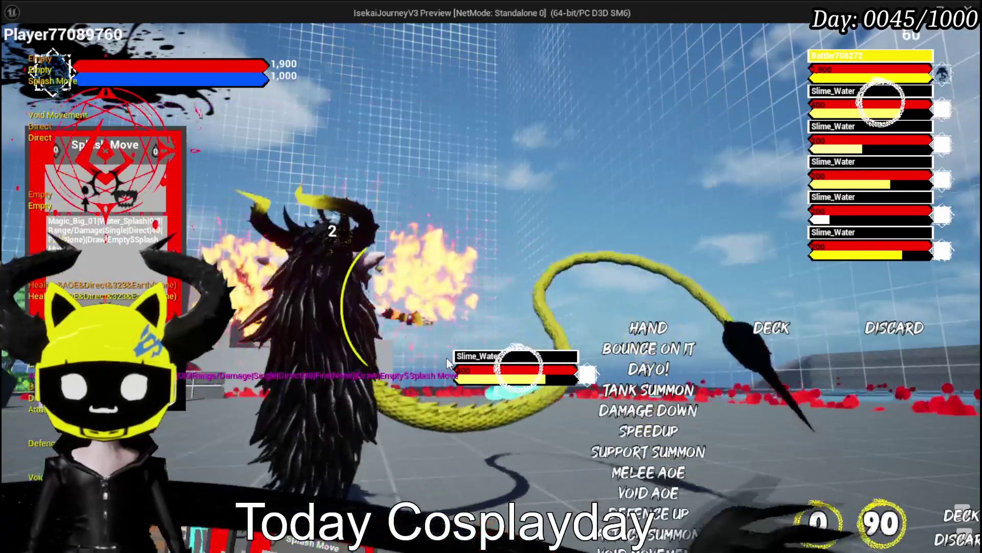
Cast Splash Move repeatedly at the Slime_Water enemies.
click(487, 400)
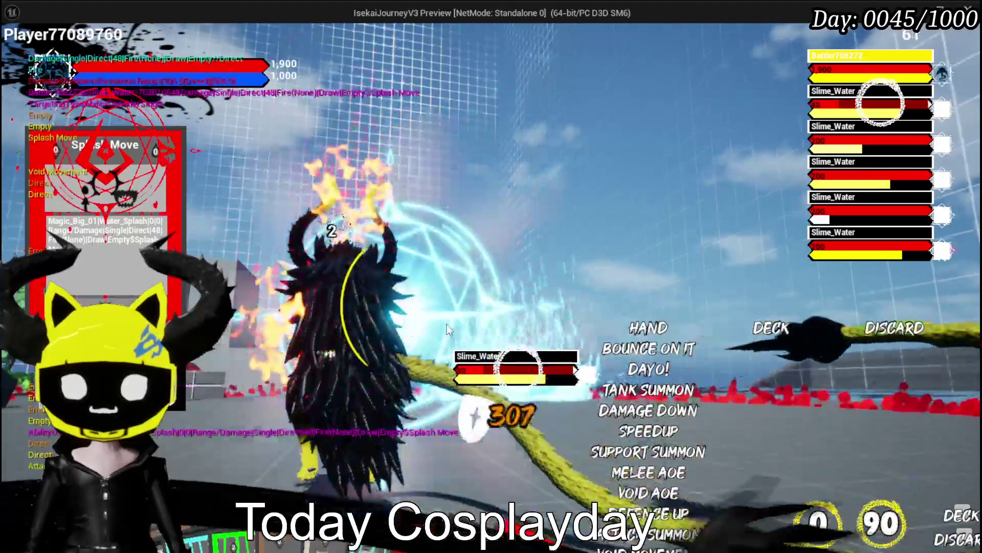
click(516, 377)
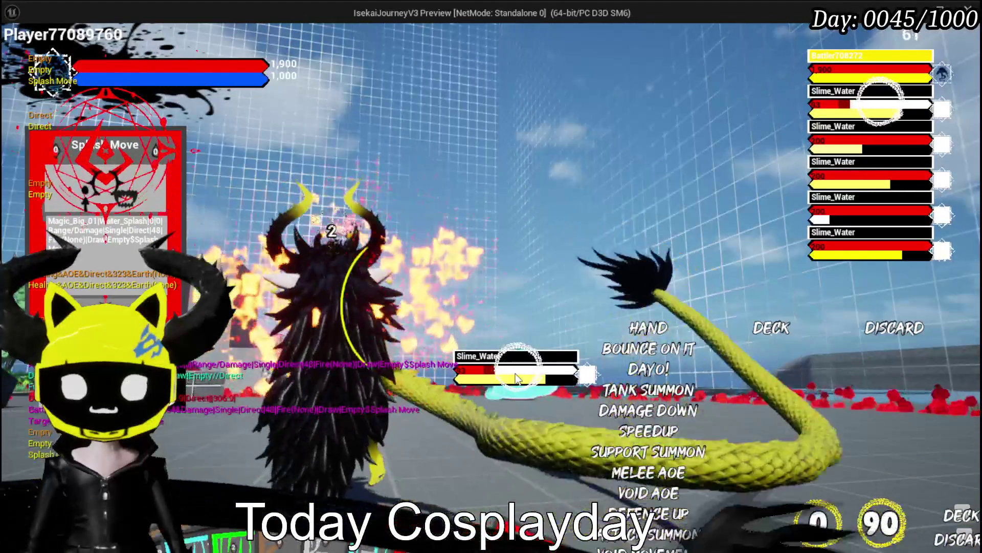
click(516, 378)
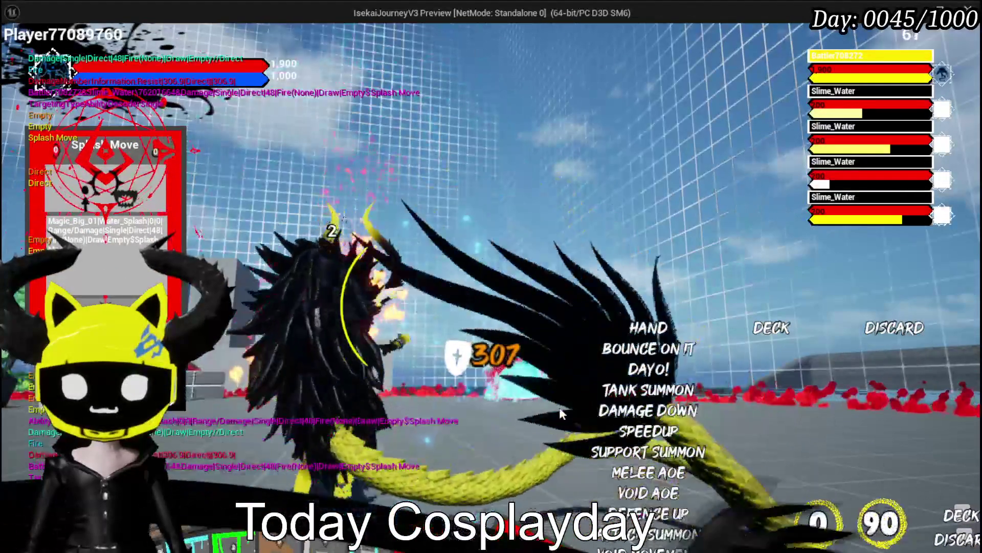
click(516, 378)
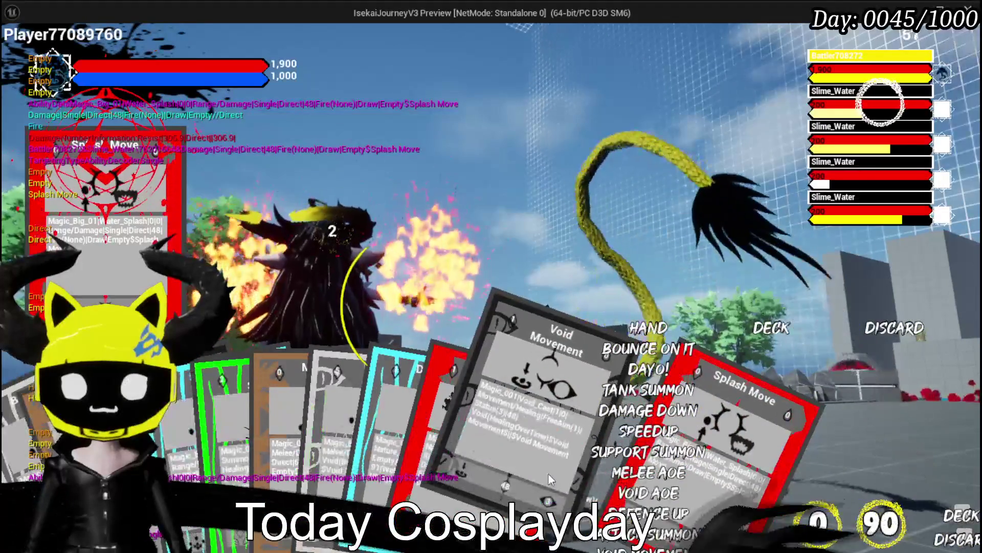
Cast Void Movement and Melee AOE, recast Void Movement, then stop play and save packages.
click(548, 473)
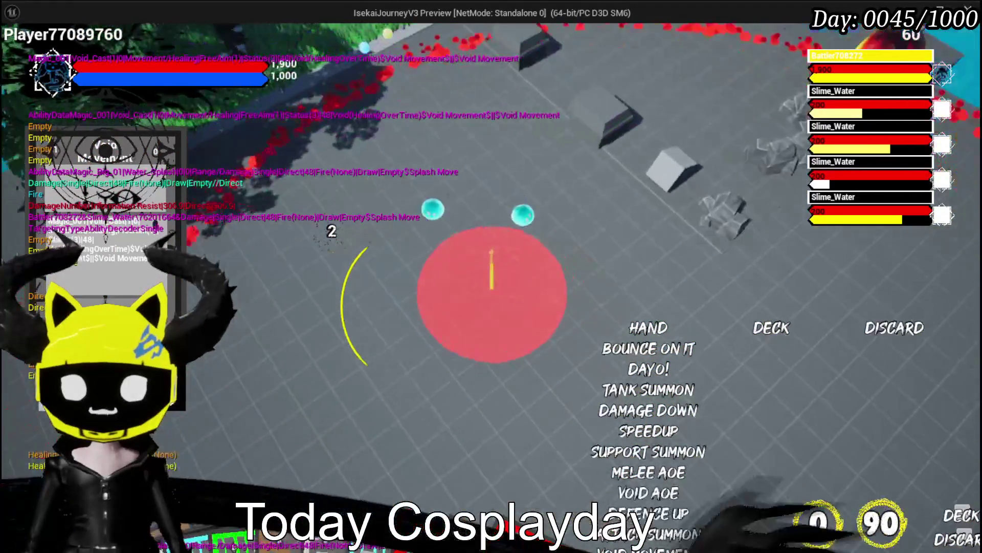
click(489, 333)
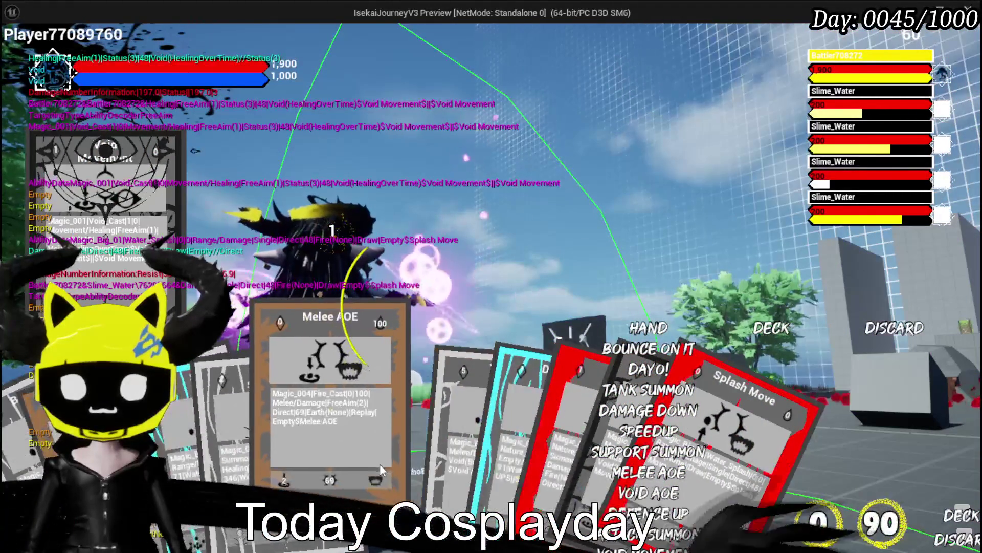
click(379, 463)
click(437, 347)
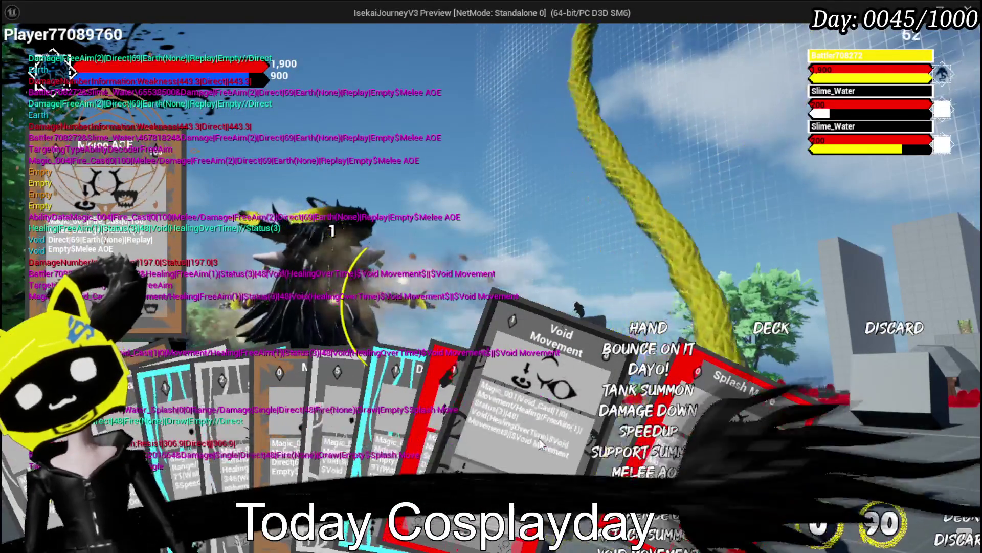
click(540, 443)
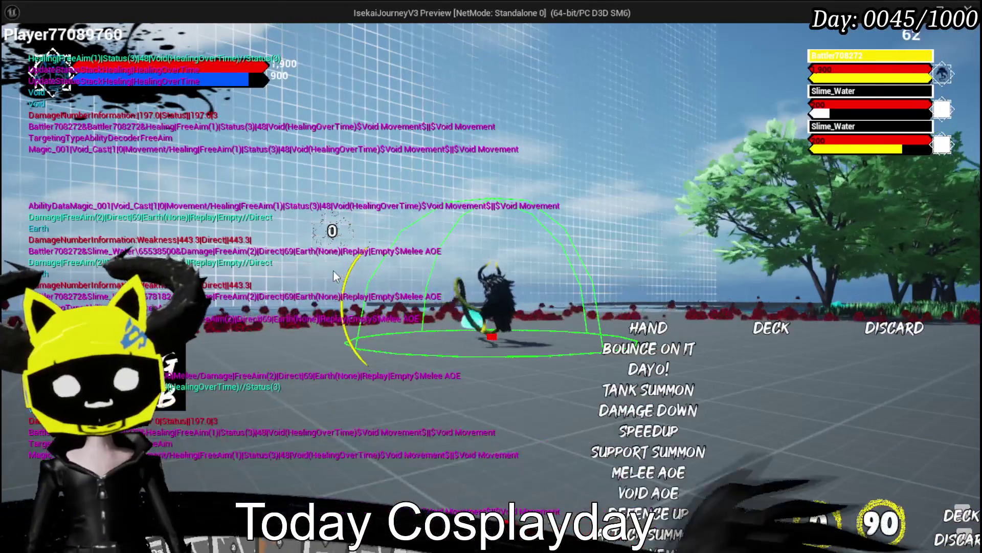
key(Escape)
click(24, 53)
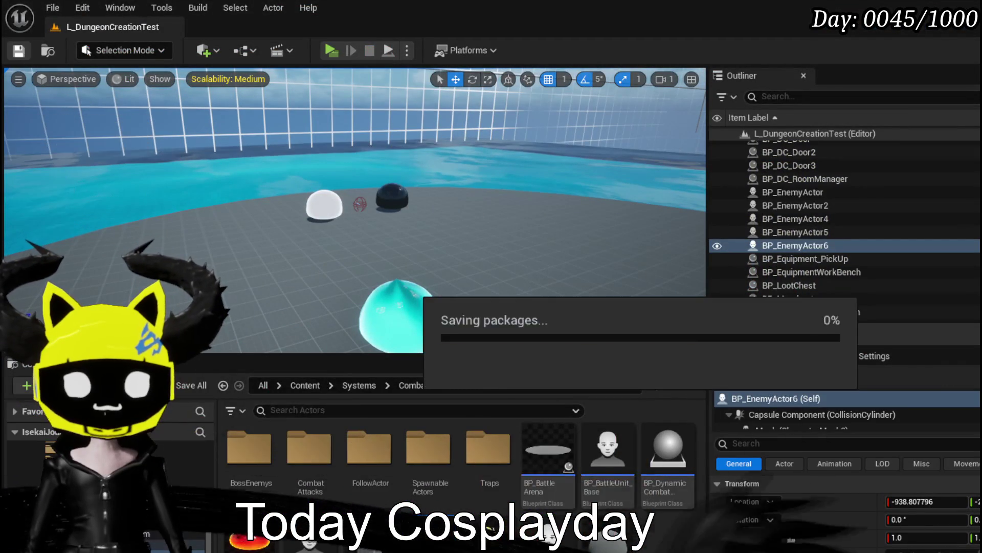
Relaunch play and re-confirm the Magic ability's Void Movement card in the card editor.
click(329, 51)
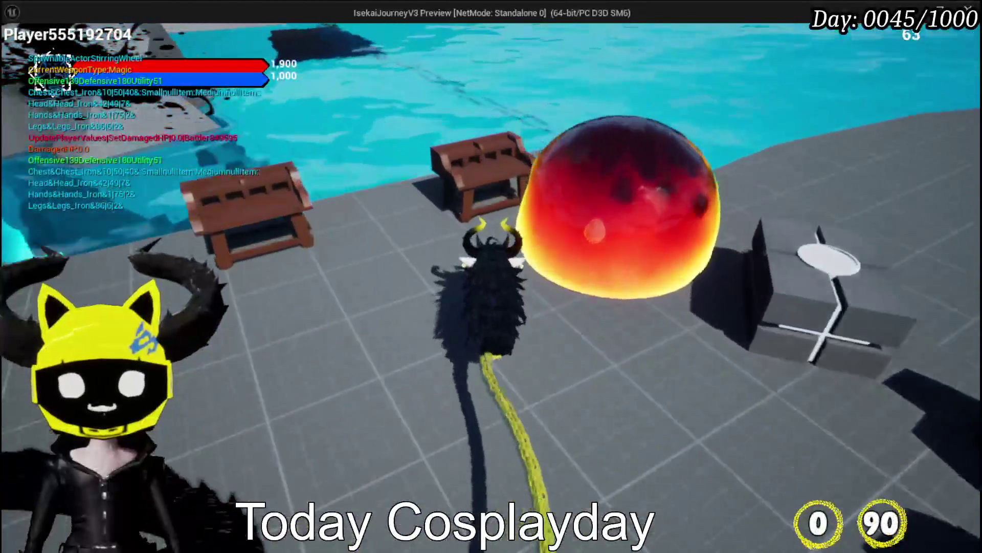
key(Tab)
click(51, 36)
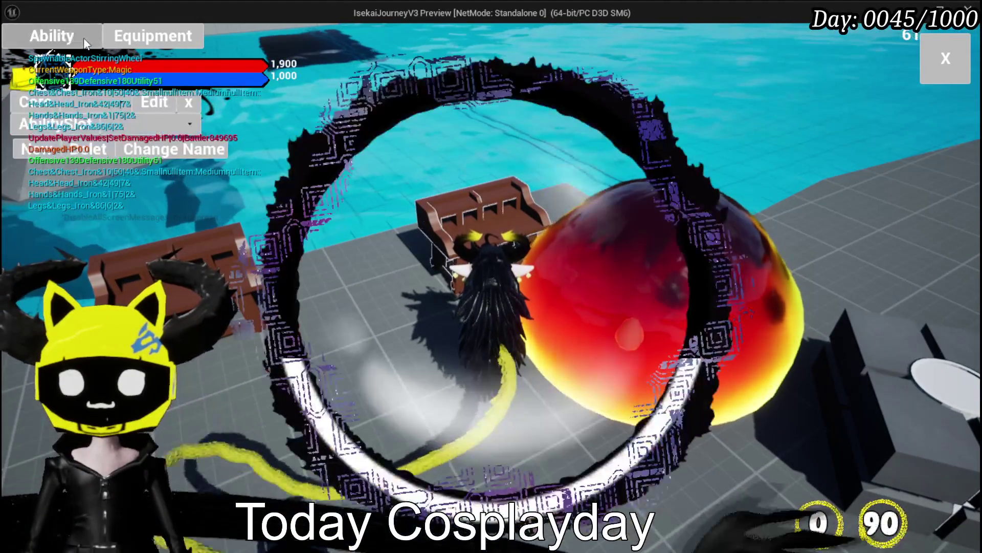
click(103, 102)
click(118, 131)
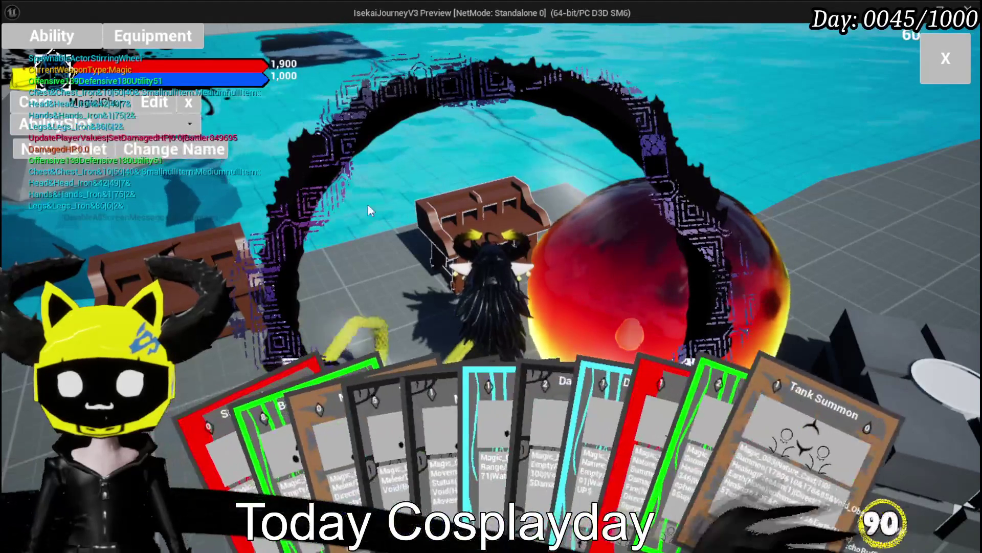
click(453, 410)
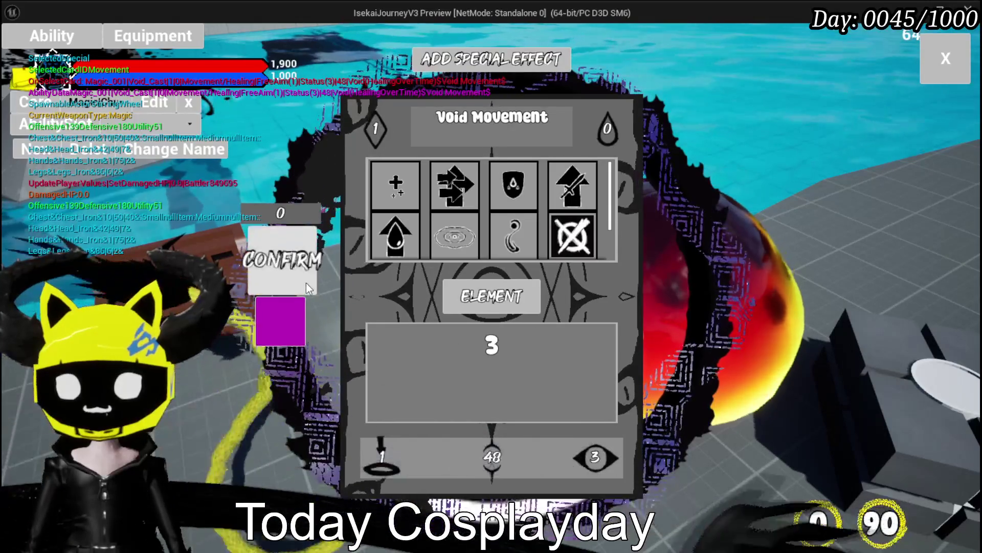
click(300, 265)
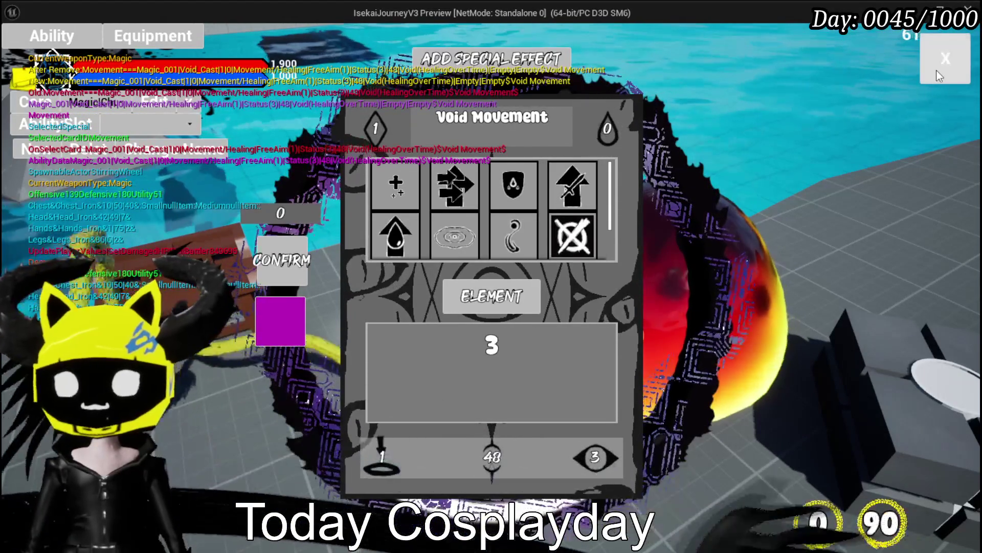
click(937, 69)
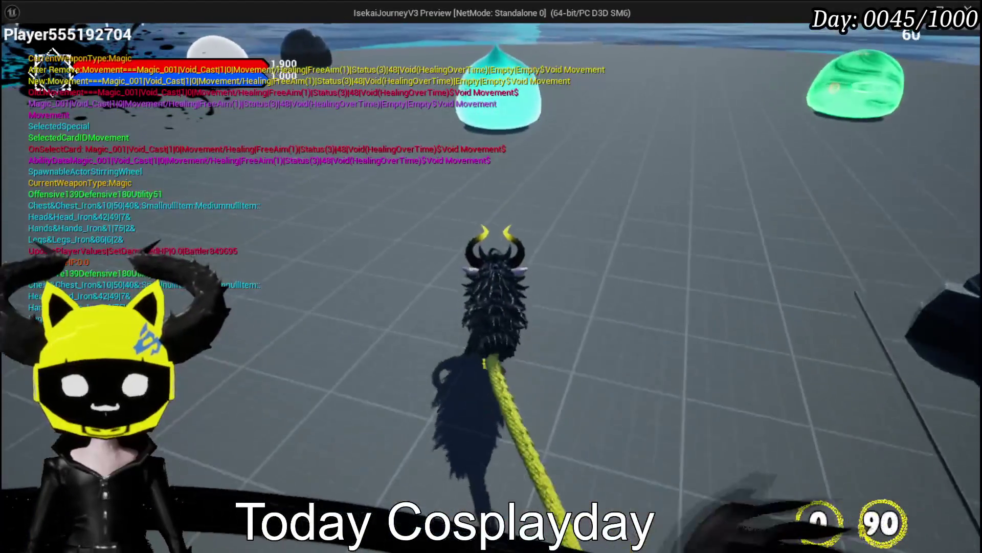
Battle the cyan slime, hit a Slime_Water with Splash Move, then stop play and save the map.
key(w)
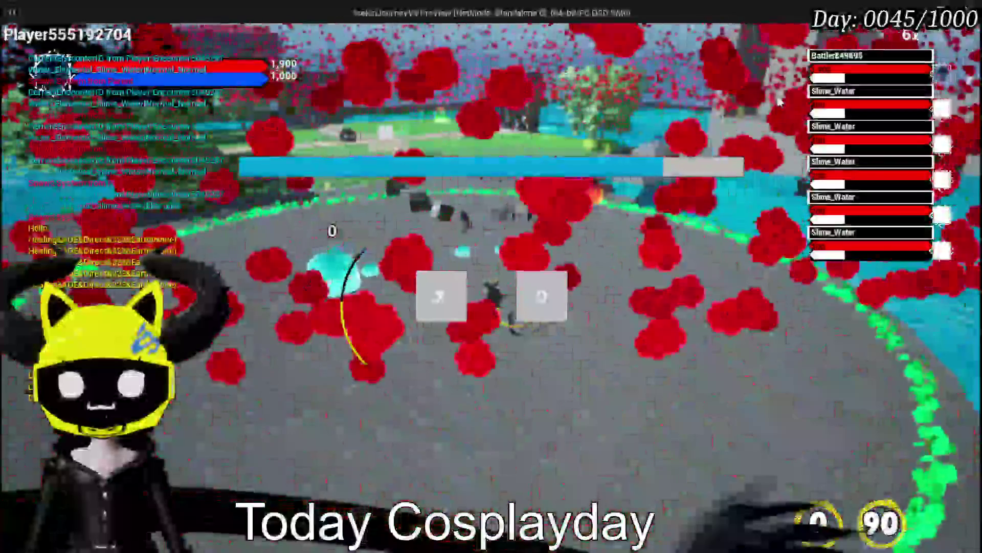
key(x)
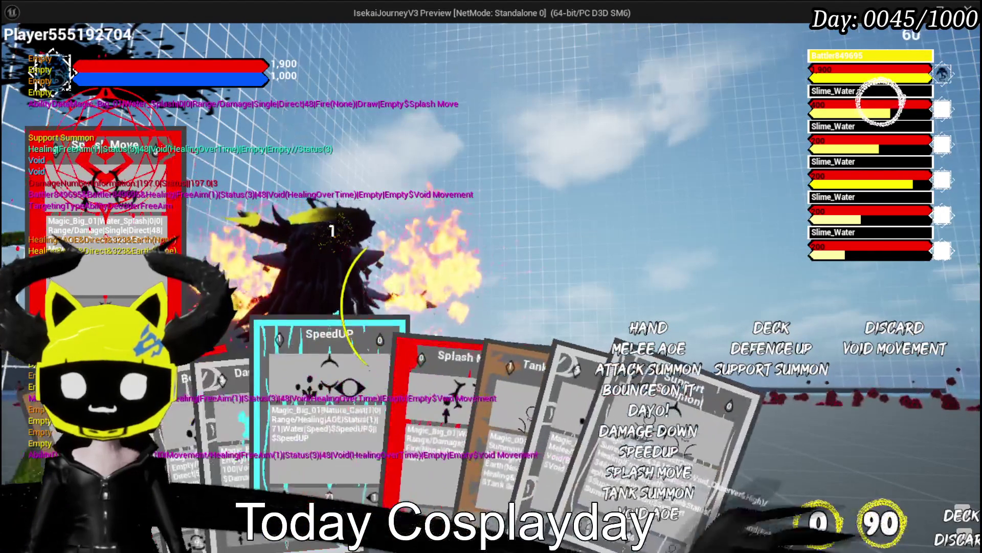
click(443, 480)
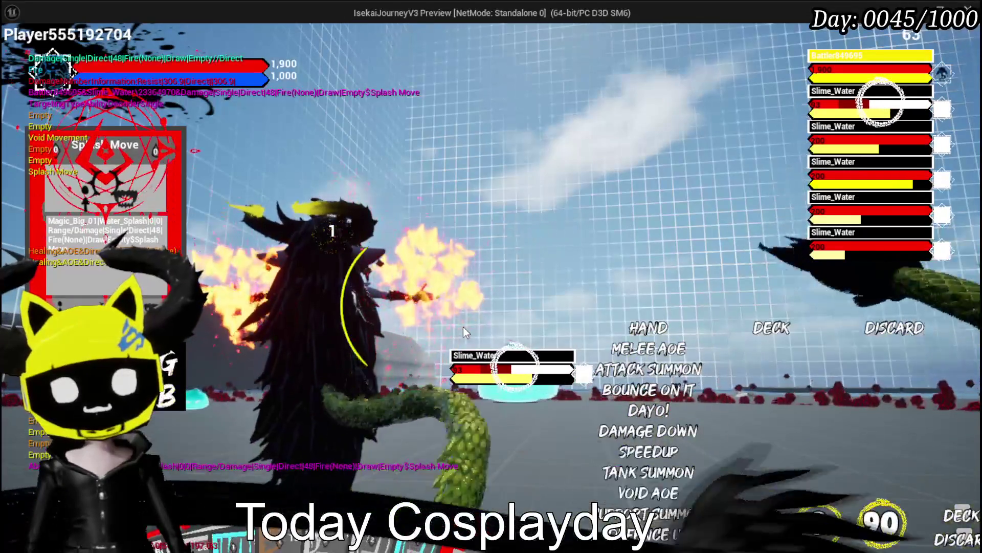
key(Escape)
click(14, 53)
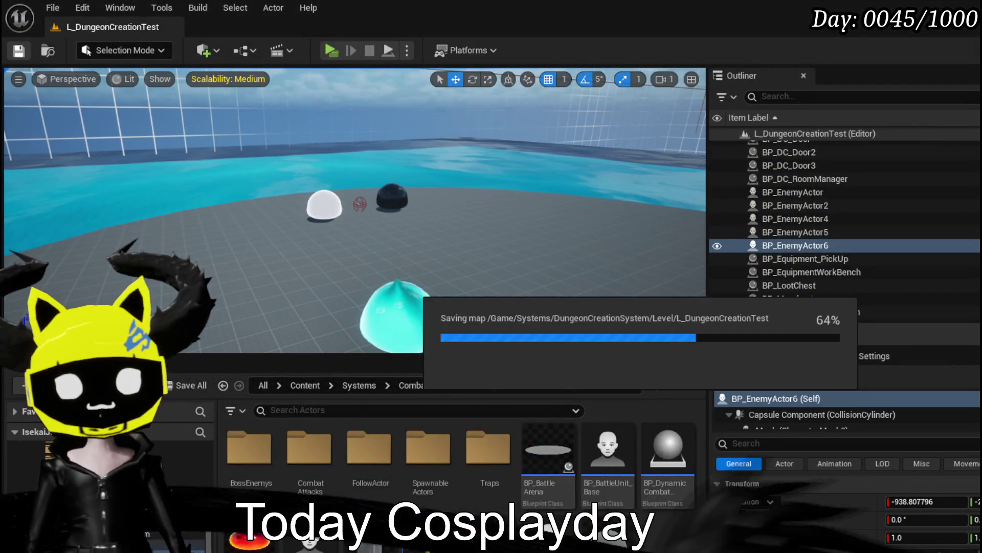
Start a play session and bring up the Magic summon ability's cards.
click(340, 55)
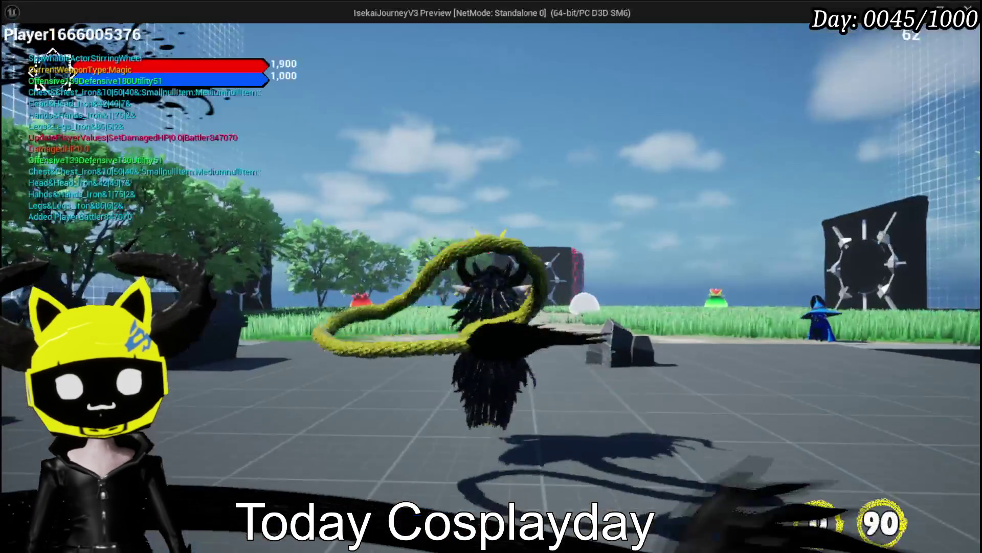
key(w)
key(e)
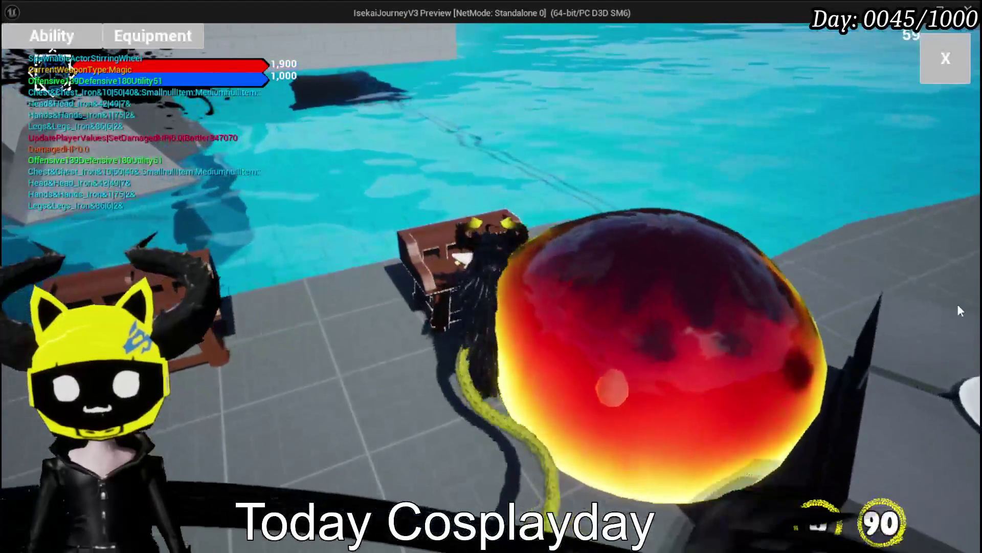
click(52, 36)
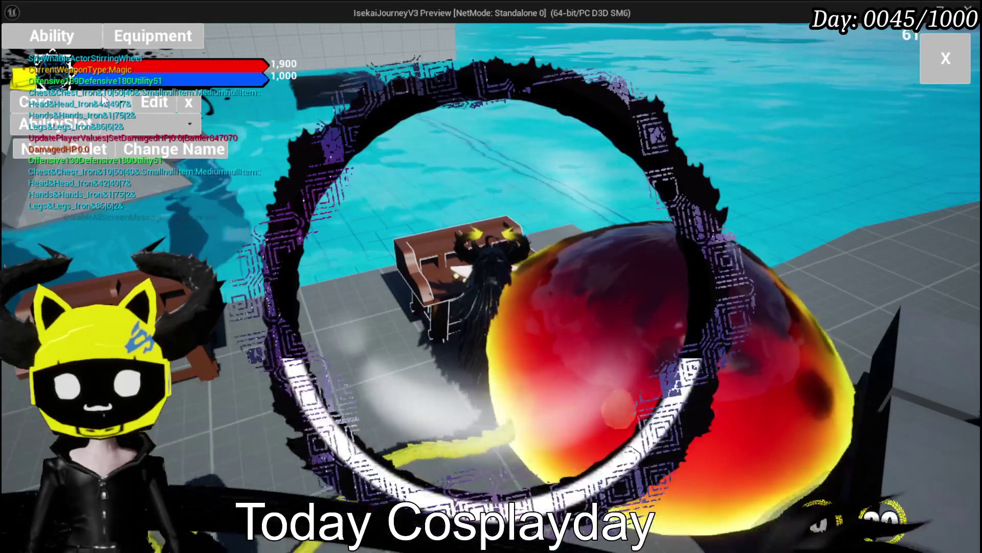
click(122, 102)
click(124, 135)
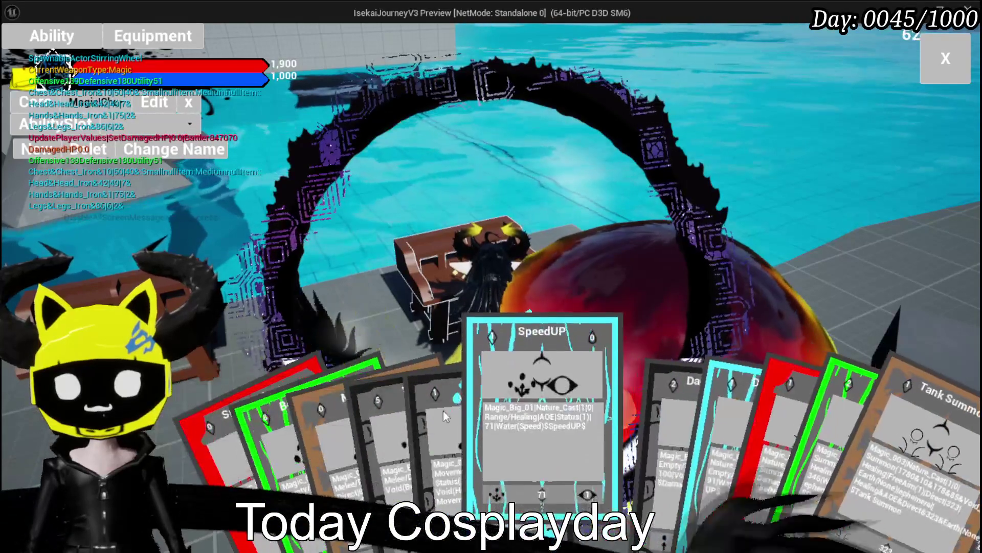
Add the Direct Hit special effect to the Void Movement card and confirm the changes.
click(527, 402)
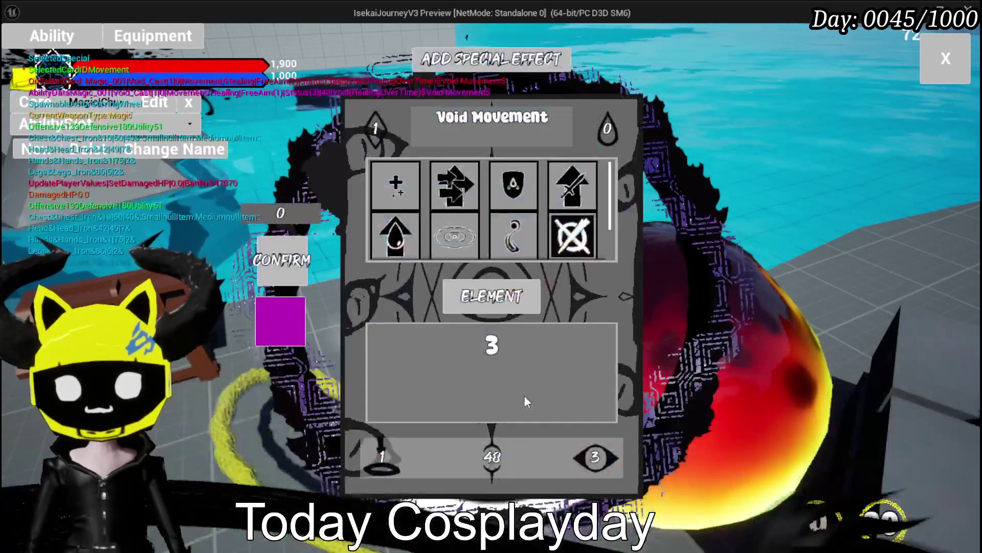
click(458, 64)
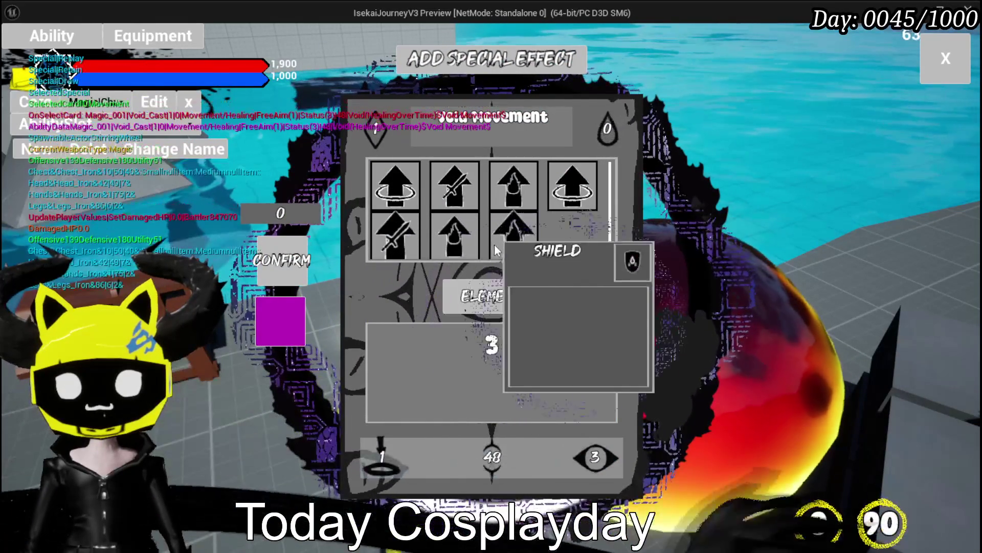
click(524, 245)
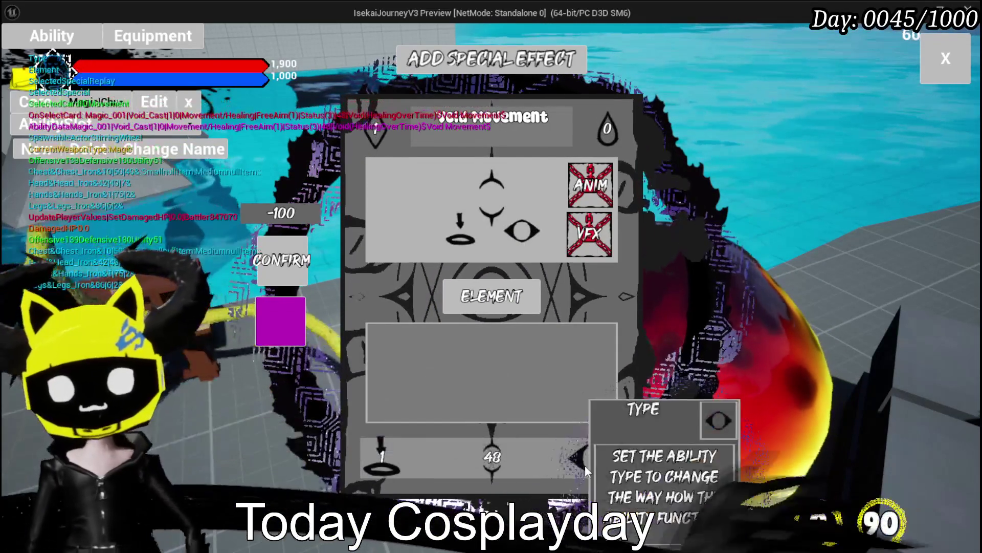
click(493, 473)
click(593, 456)
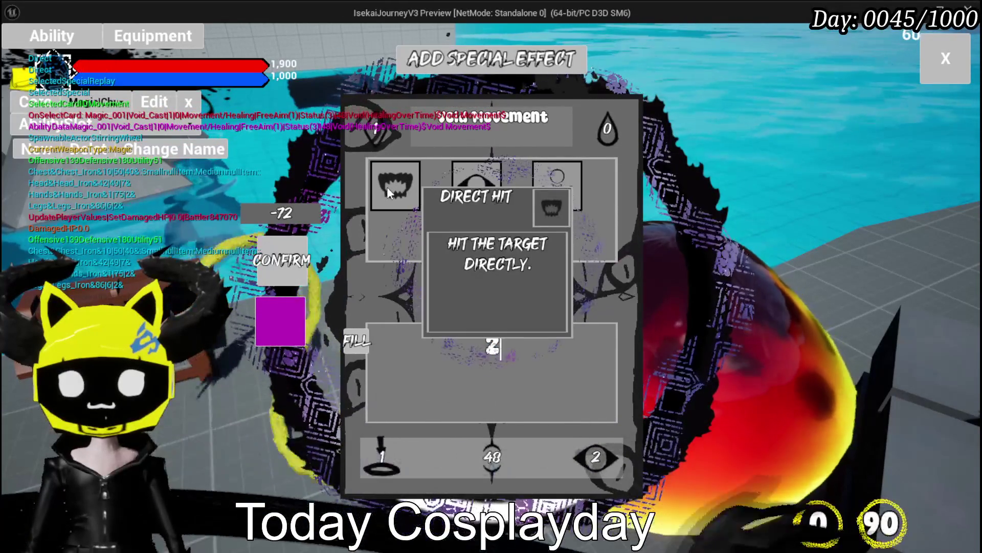
click(387, 186)
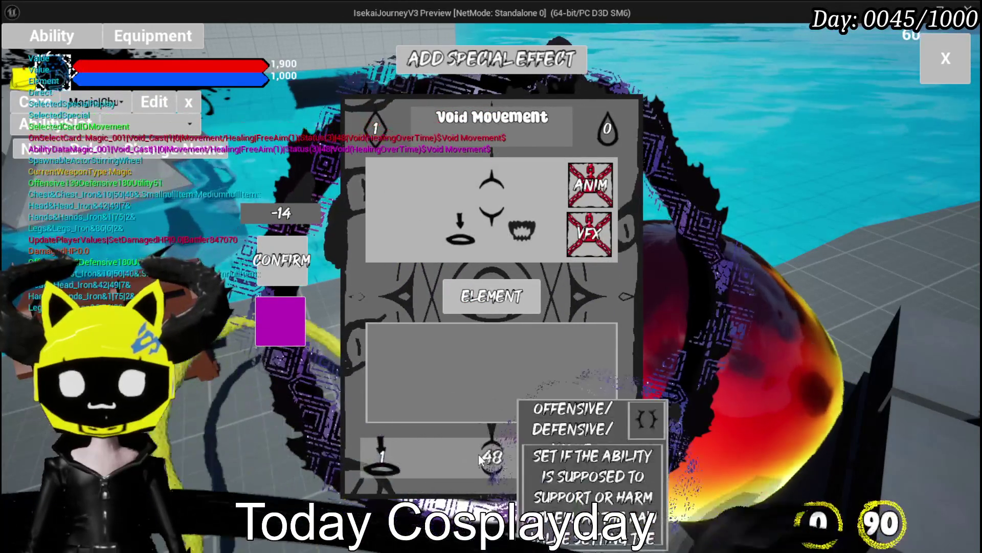
click(483, 451)
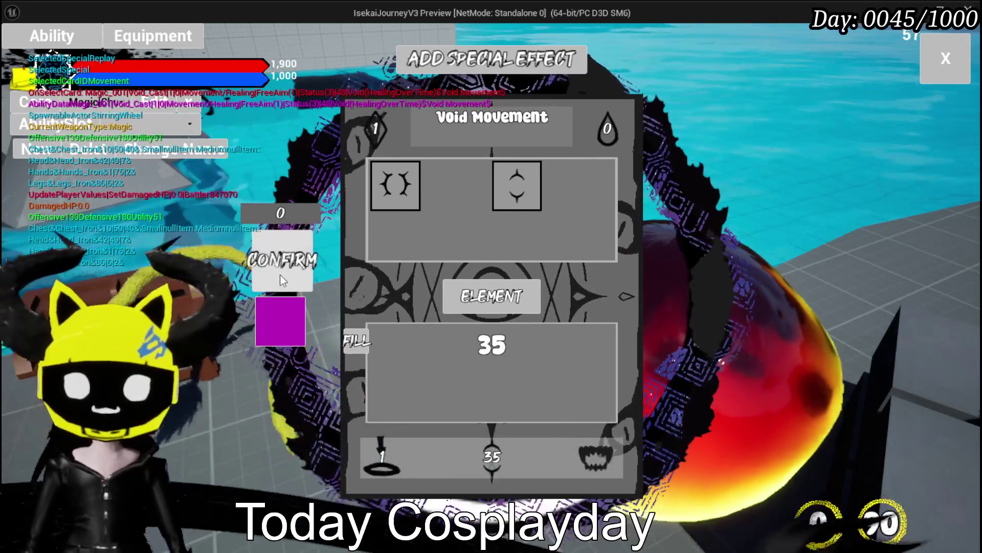
click(281, 269)
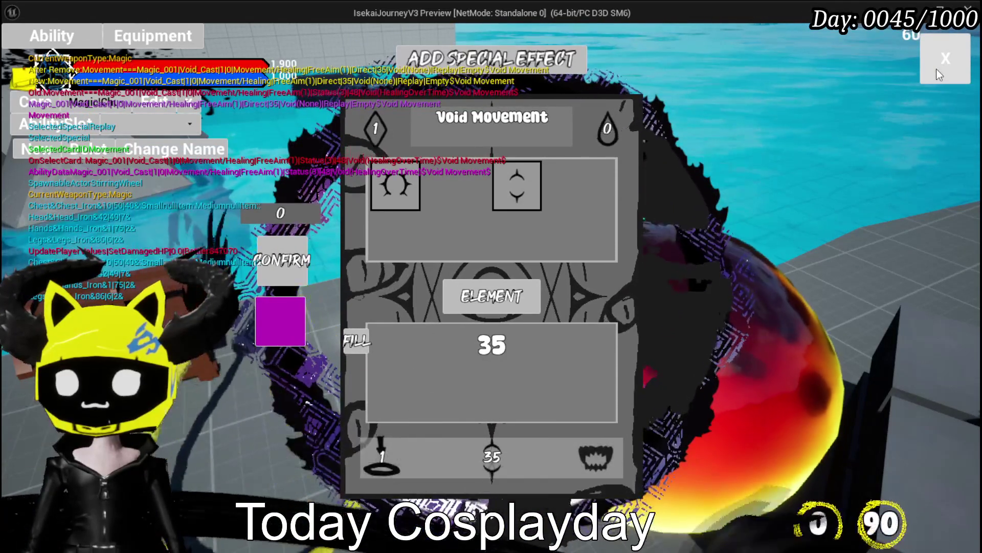
Close the card editor, end the play session and save all modified assets.
click(952, 72)
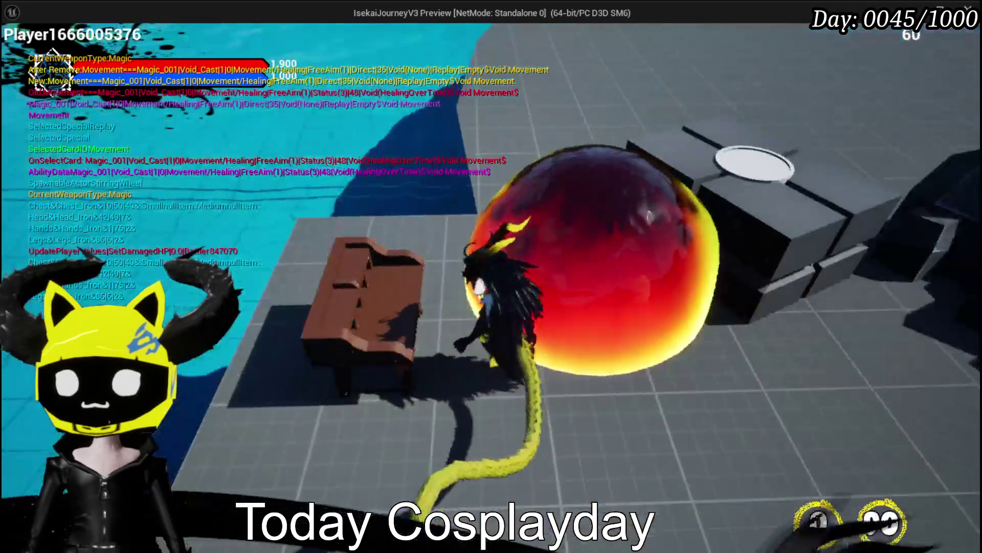
key(Tab)
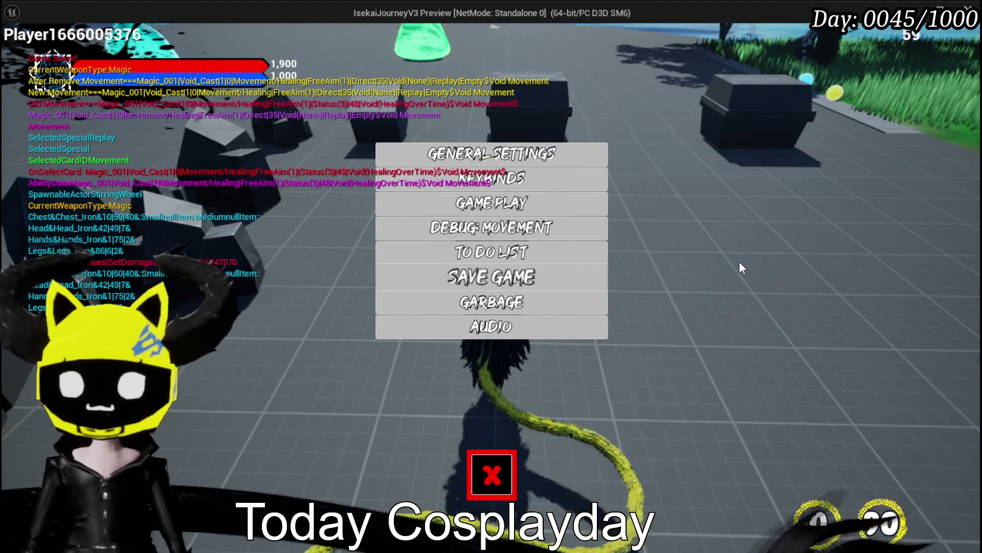
key(Tab)
key(Escape)
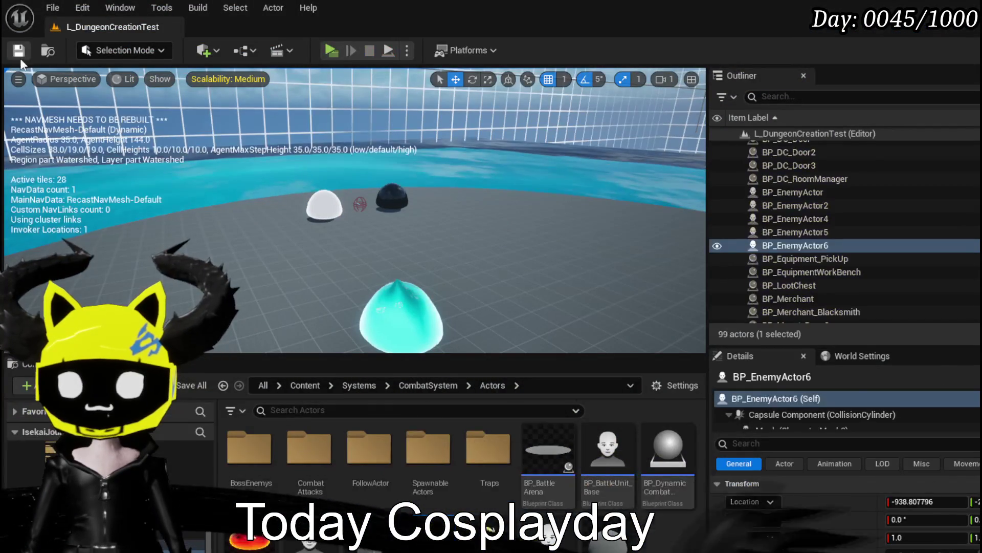
click(19, 52)
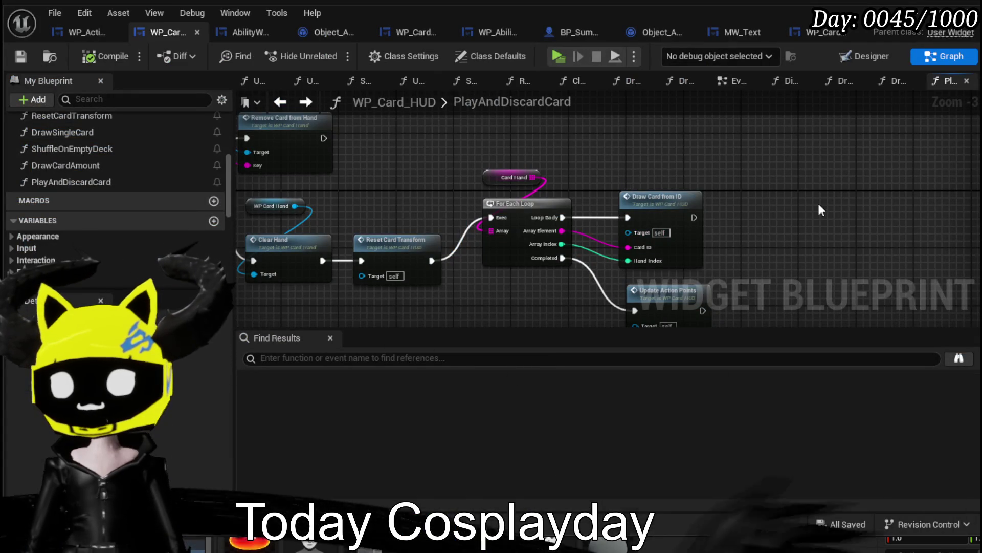
Delete the two unused Branch nodes from WP_ActionSelection's AbilitySpecialCheck graph.
click(88, 32)
scroll(687, 202, down, 1)
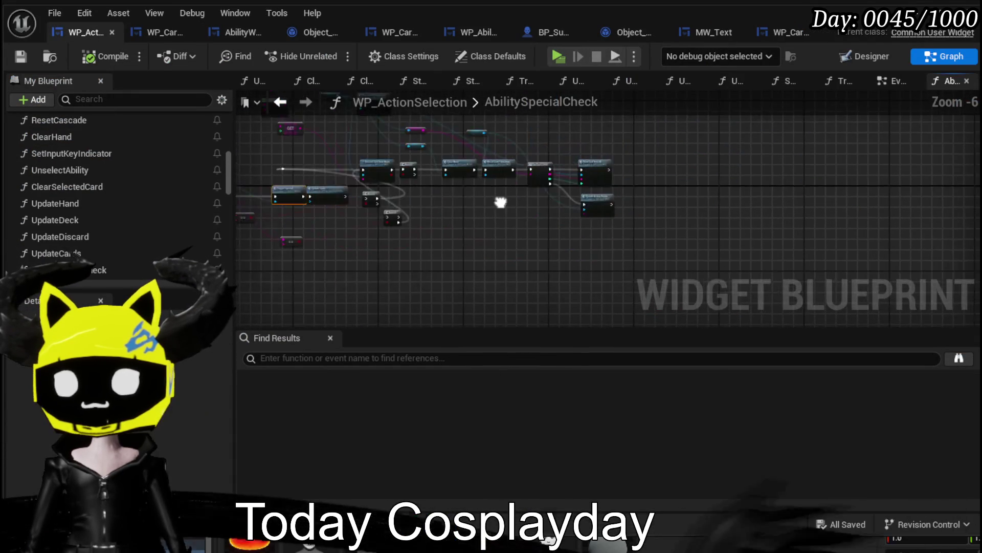
scroll(500, 202, up, 3)
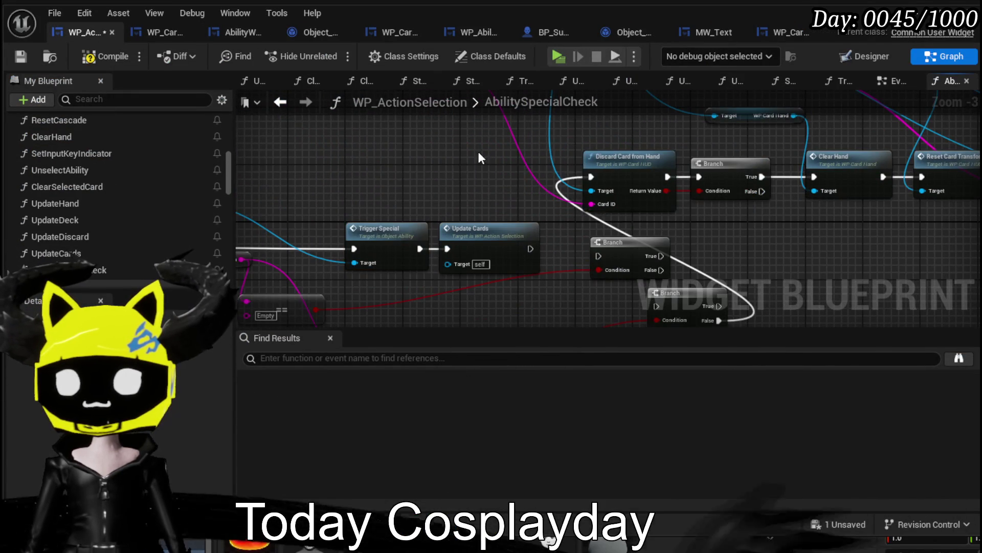
scroll(481, 249, down, 1)
drag(418, 312, 553, 195)
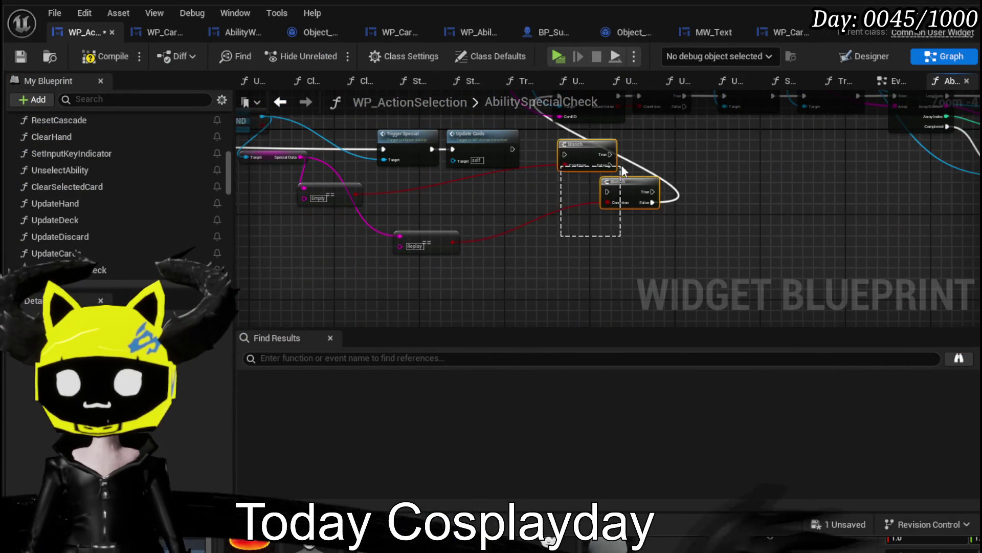
drag(621, 165, 646, 254)
drag(529, 239, 597, 261)
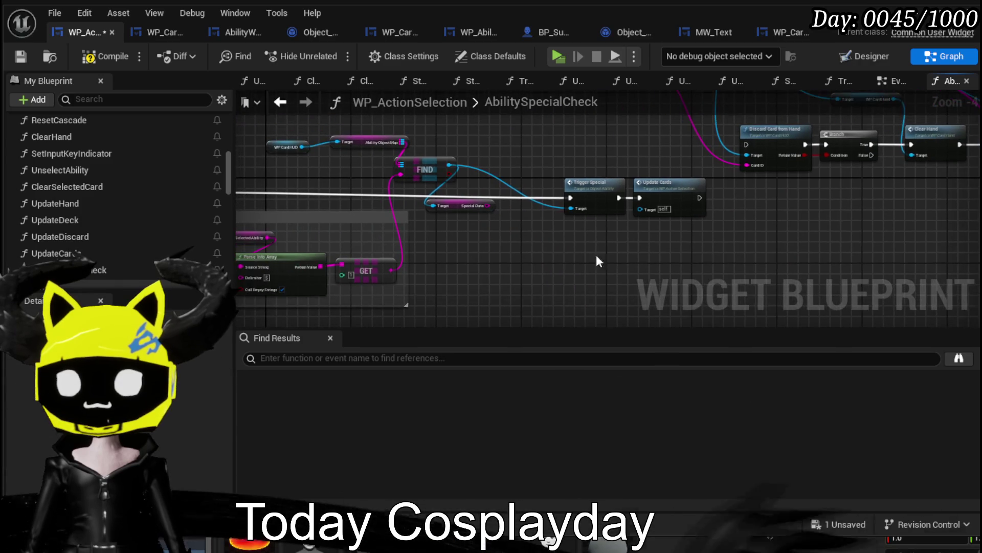
key(Delete)
drag(499, 207, 382, 250)
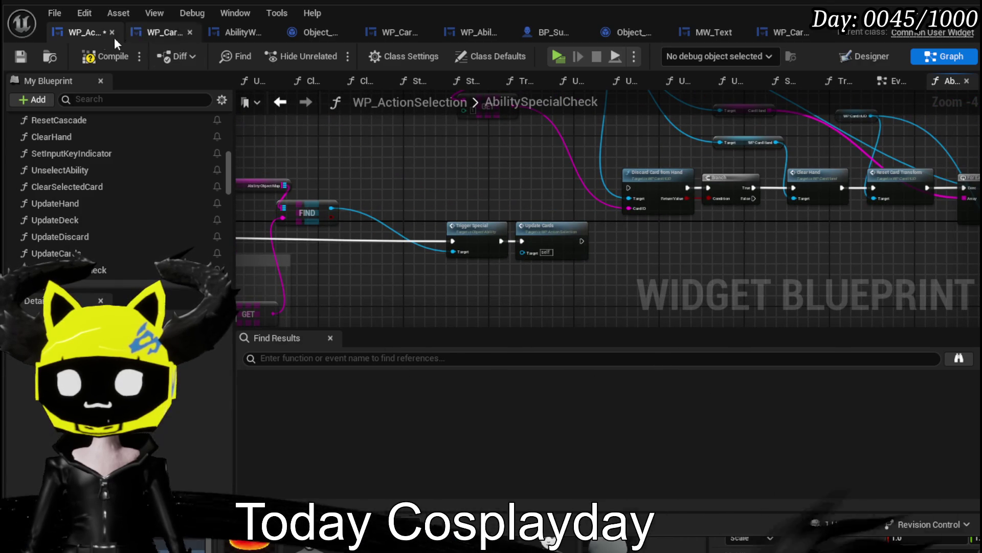
mouse_move(492, 116)
mouse_down()
mouse_move(377, 251)
mouse_move(341, 251)
mouse_up()
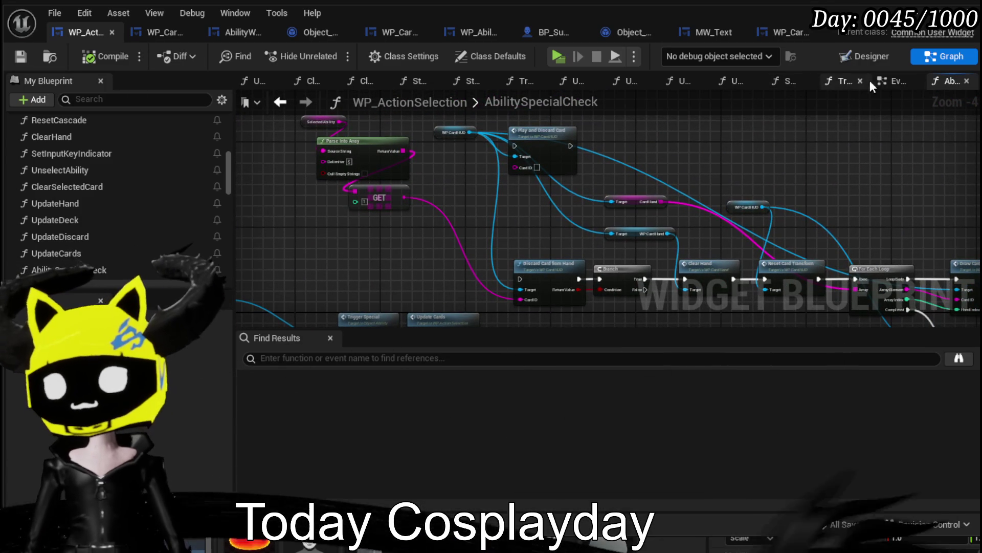
Show the EventGraph's Move Camera, Clear Hand and Update Cards chain.
click(885, 81)
scroll(639, 158, down, 8)
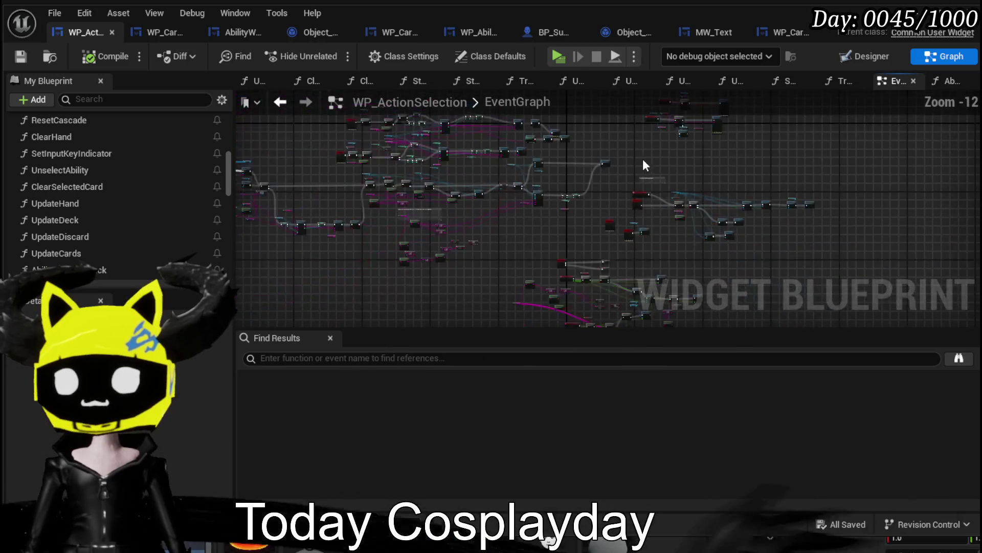
scroll(559, 174, up, 7)
scroll(647, 235, up, 4)
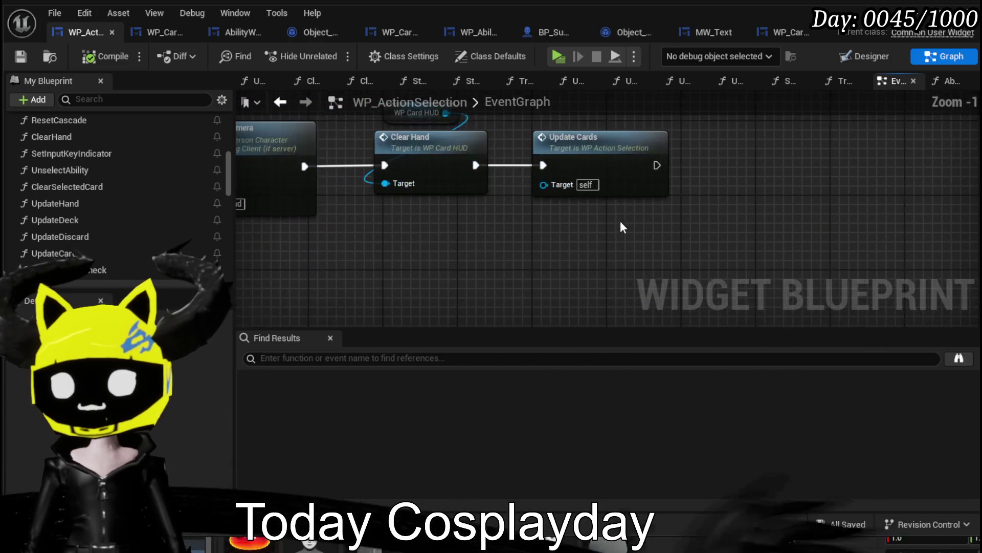
scroll(613, 224, down, 2)
mouse_move(561, 226)
mouse_down()
mouse_move(688, 223)
mouse_move(597, 252)
mouse_up()
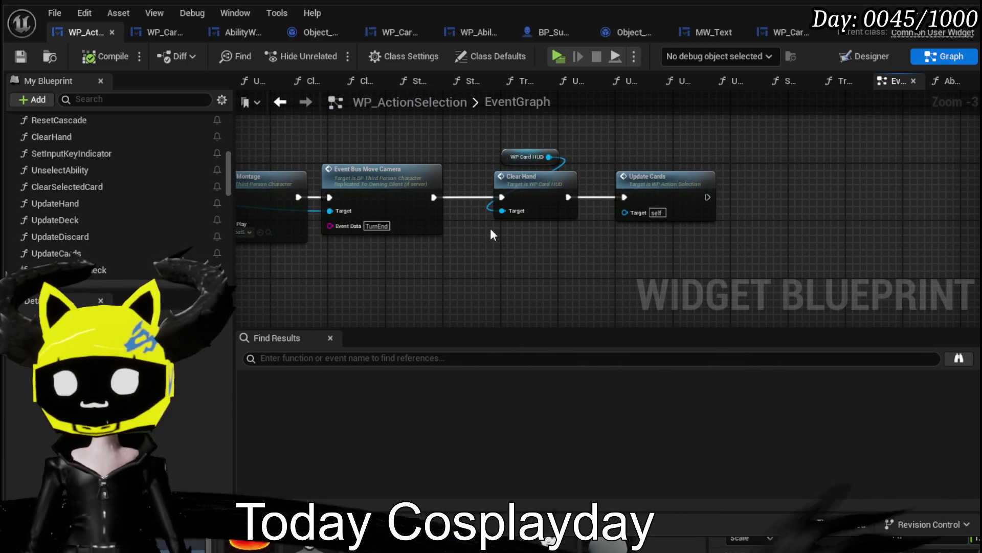
In WP_Card_HUD's ClearHand graph, reposition Remove Card from Hand and move Clear Hand beside CLEAR.
double_click(520, 188)
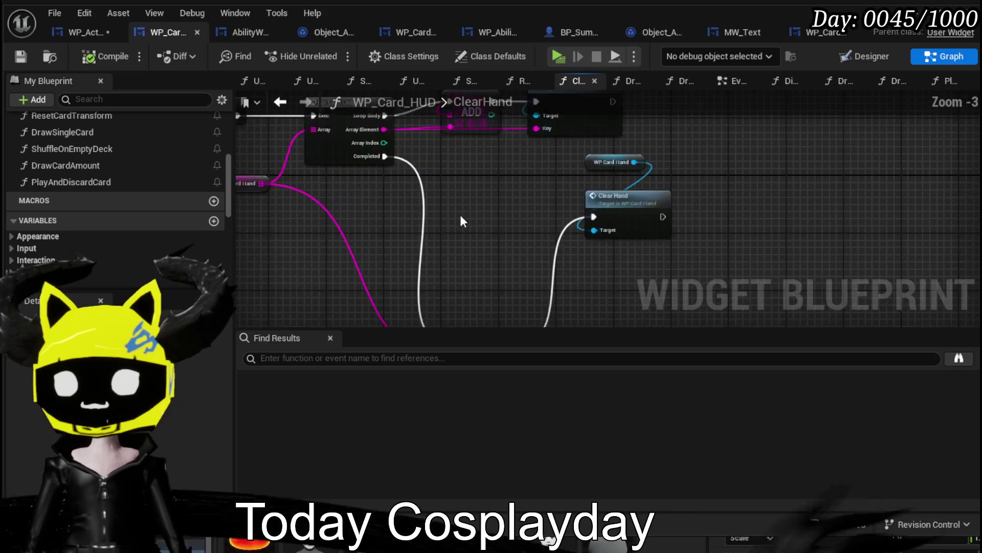
drag(507, 263, 719, 199)
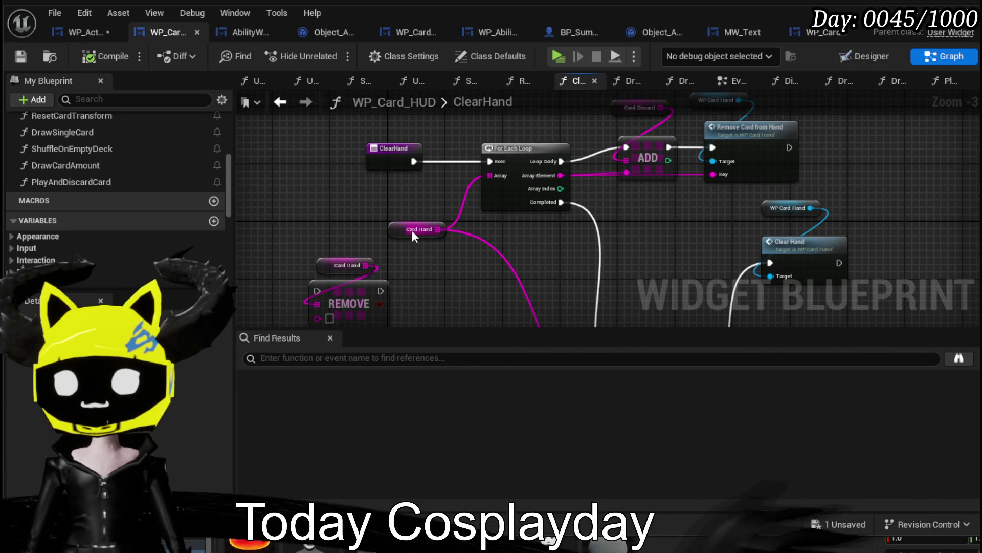
drag(662, 218, 490, 285)
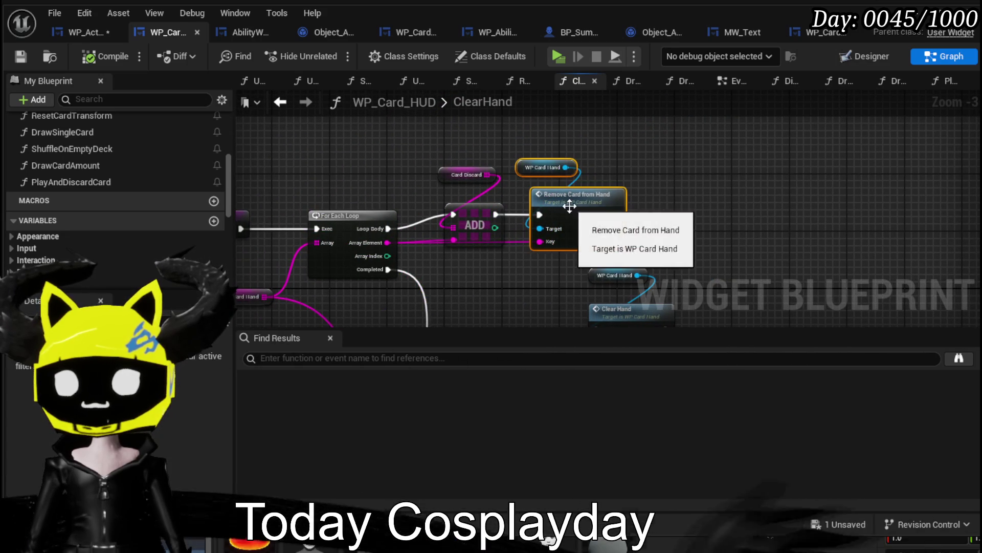
drag(578, 192, 797, 192)
mouse_move(626, 226)
mouse_down()
mouse_move(610, 172)
mouse_move(537, 172)
mouse_up()
drag(566, 117, 566, 117)
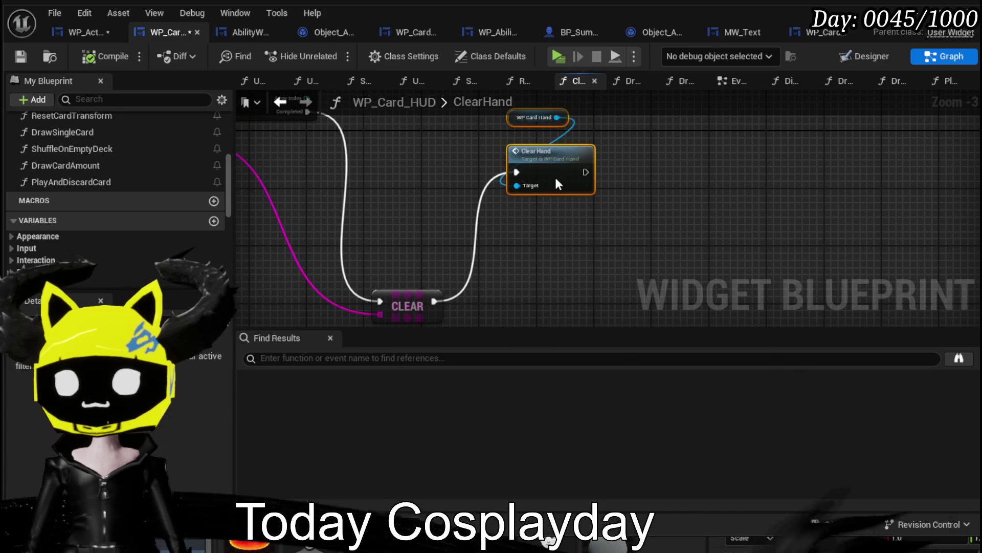
drag(554, 175, 576, 247)
Check WP_Card_Hand's ClearHand event, then save the blueprint and remaining unsaved assets.
double_click(578, 232)
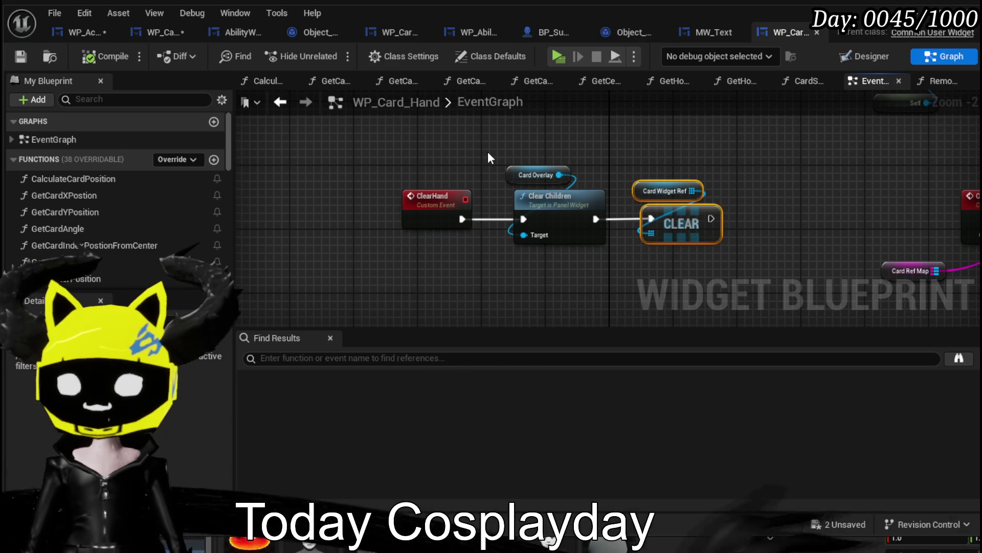
click(488, 158)
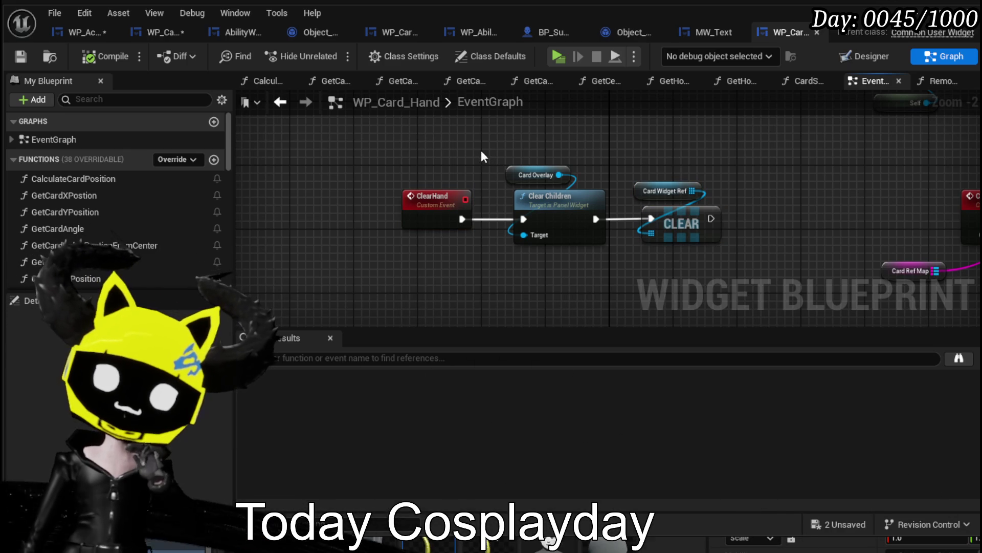
click(20, 56)
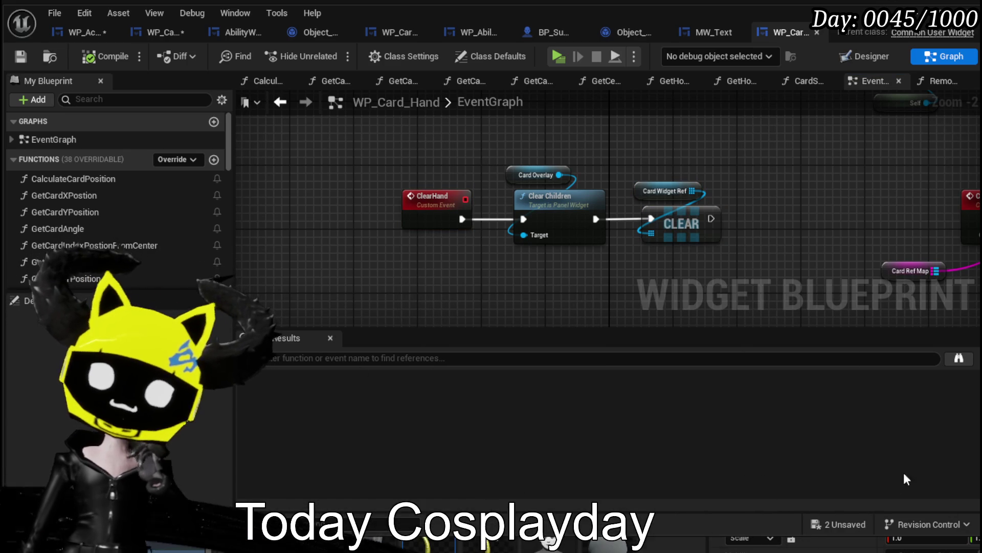
click(837, 521)
click(788, 500)
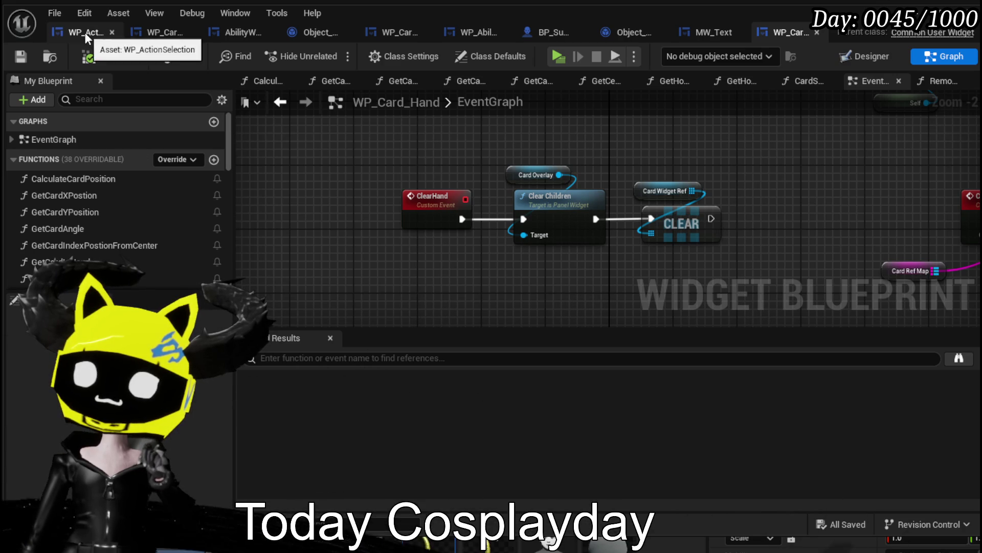
Back in ClearHand, move Clear Hand closer to CLEAR and nudge the Card Discard/ADD nodes.
click(61, 27)
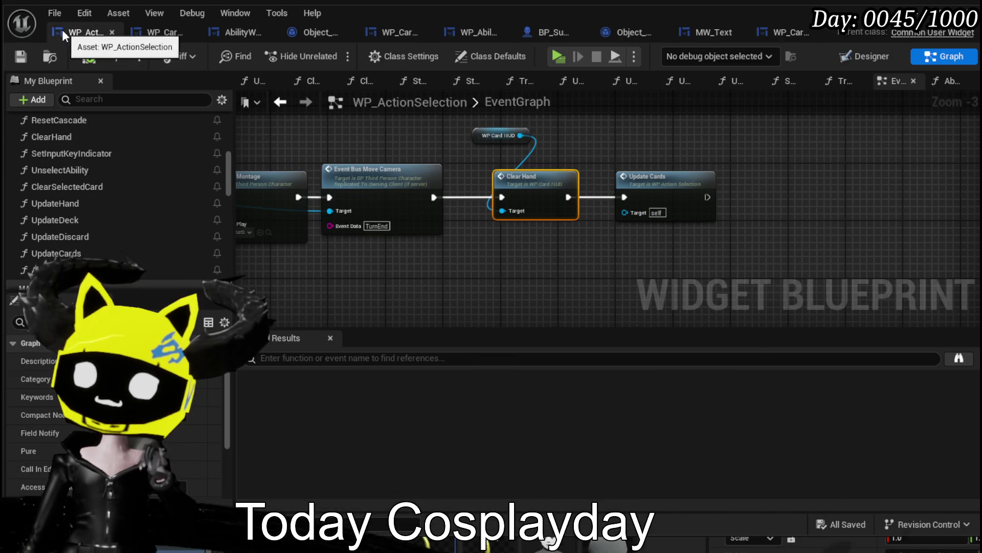
click(166, 32)
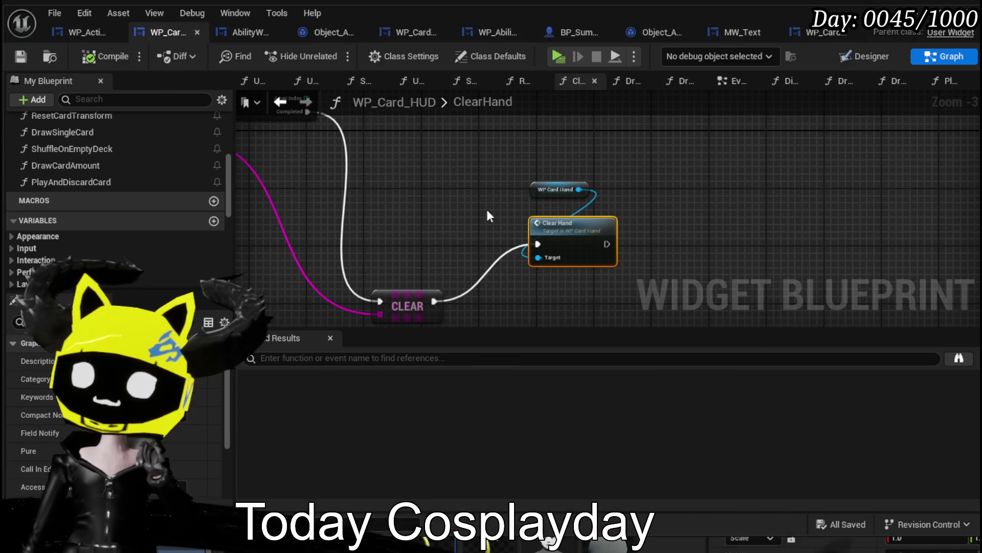
scroll(499, 195, down, 1)
drag(539, 275, 513, 261)
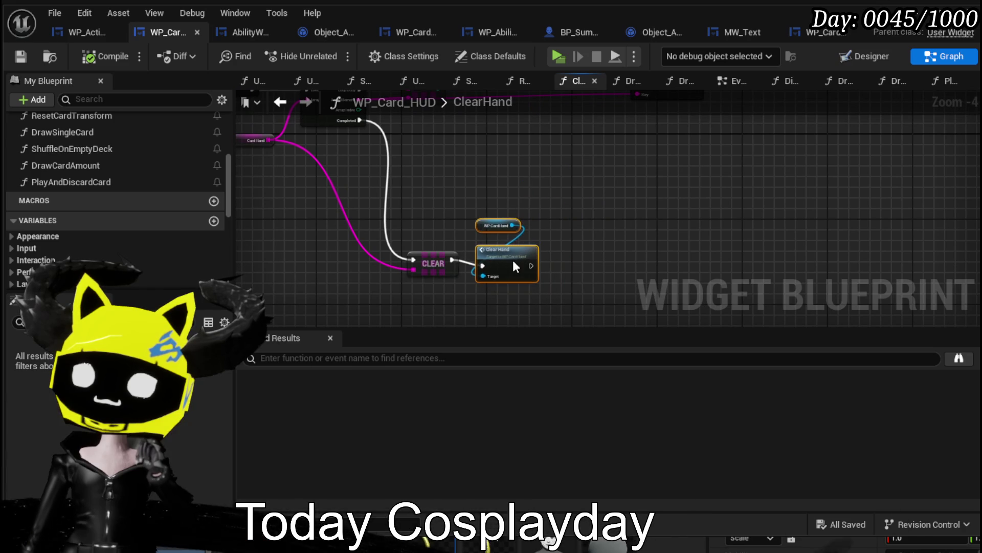
scroll(544, 237, up, 2)
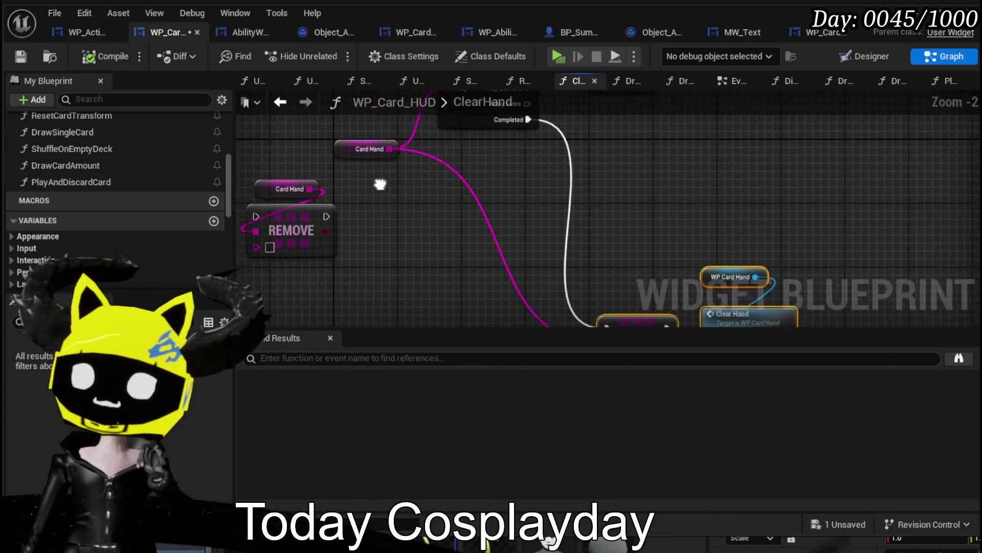
click(347, 152)
mouse_move(646, 192)
mouse_down()
mouse_move(537, 259)
mouse_move(559, 239)
mouse_up()
mouse_move(557, 202)
mouse_down()
mouse_move(489, 286)
mouse_move(496, 377)
mouse_up()
drag(438, 214, 447, 206)
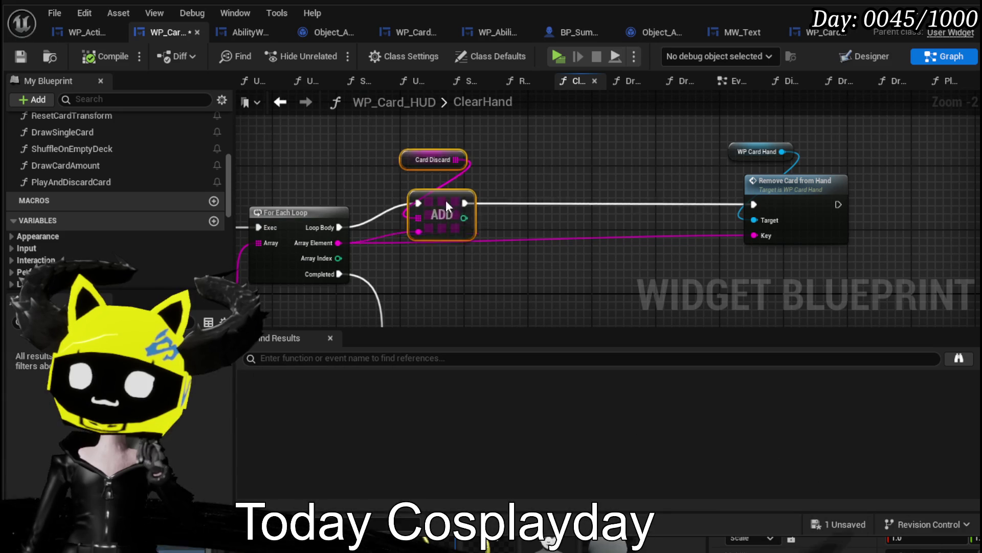
click(594, 186)
Drag the AbilityObjectMap variable into the ClearHand graph near the entry node.
mouse_move(593, 186)
mouse_down()
mouse_move(767, 175)
mouse_move(561, 257)
mouse_move(684, 188)
mouse_move(567, 143)
mouse_move(723, 219)
mouse_move(656, 261)
mouse_move(656, 207)
mouse_move(582, 241)
mouse_move(647, 275)
mouse_move(717, 243)
mouse_move(560, 288)
mouse_move(532, 323)
mouse_up()
drag(602, 307, 742, 287)
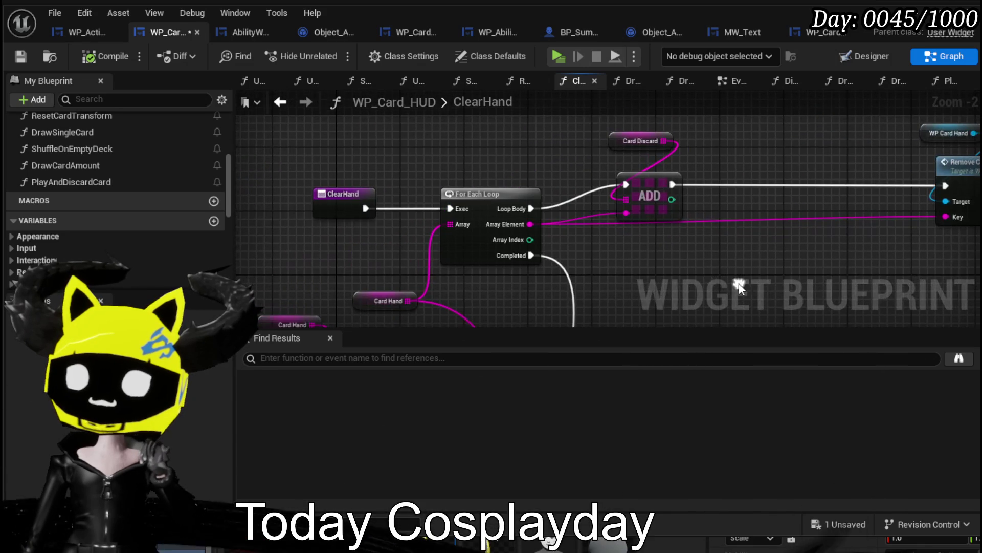
scroll(128, 249, down, 5)
drag(38, 257, 660, 241)
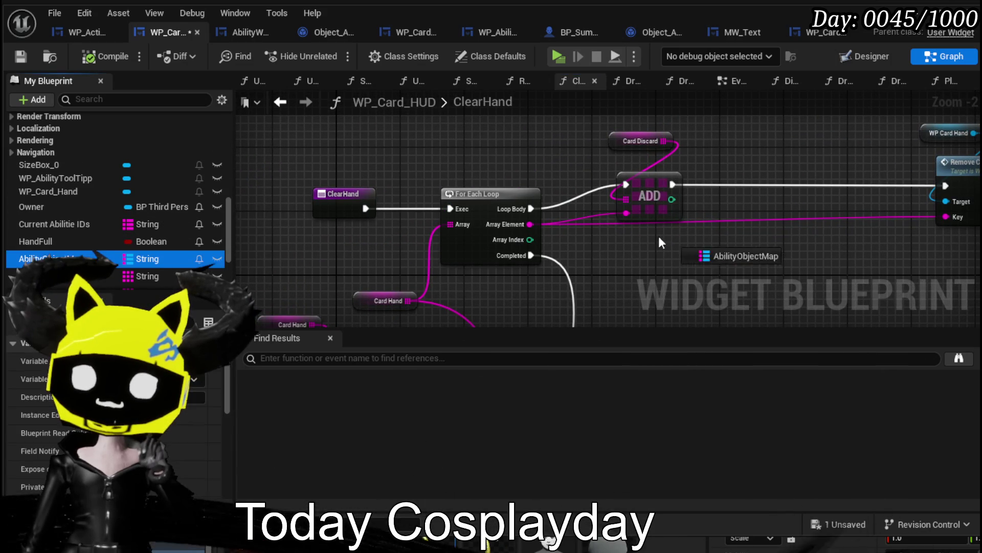
Add an AbilityObjectMap getter and a Map Find keyed by the loop's Array Element.
click(605, 285)
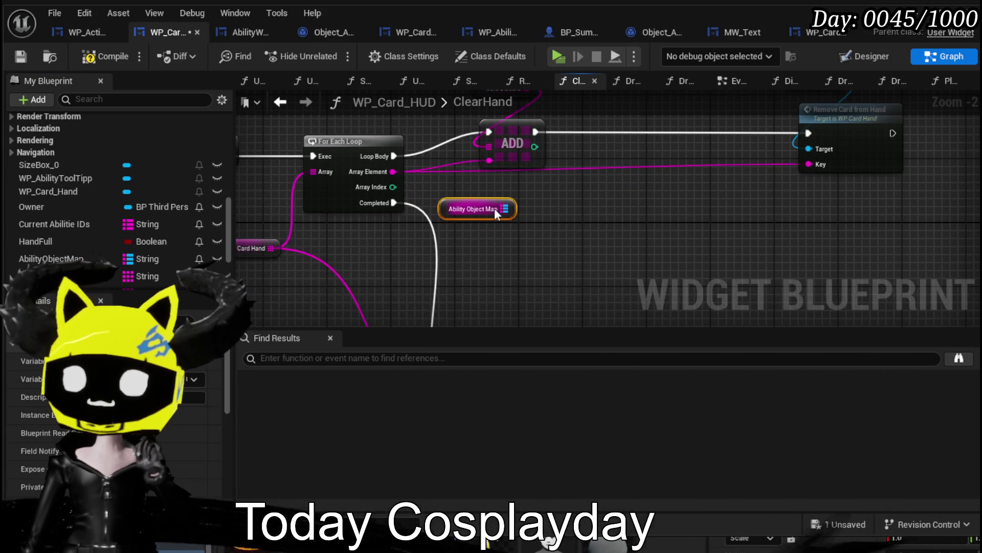
drag(512, 209, 590, 219)
text(find)
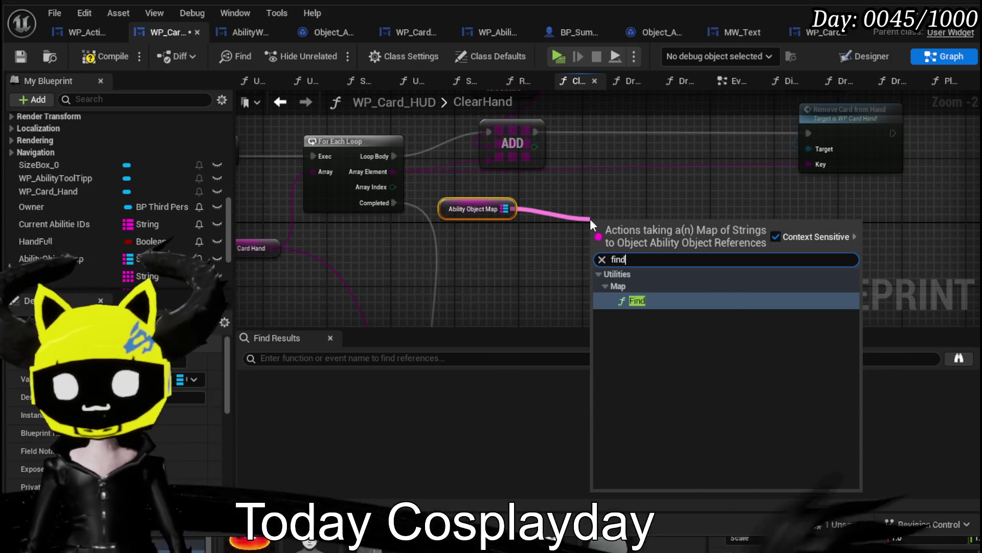
key(Return)
mouse_move(393, 171)
mouse_down()
mouse_move(551, 234)
mouse_move(606, 241)
mouse_up()
Compare the found ability's Special Data with "Retain" and drive a new Branch from it.
drag(506, 231, 616, 239)
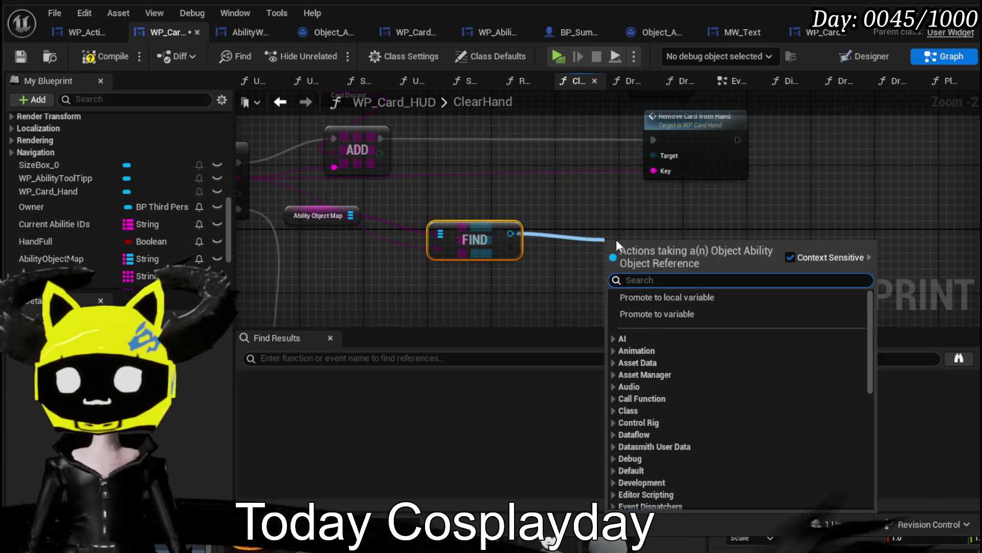
text(Spec)
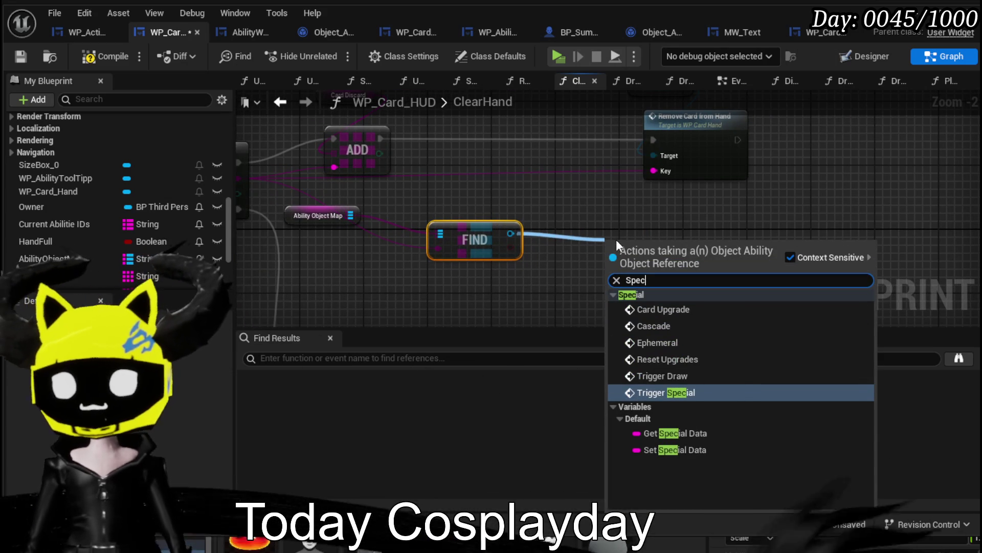
click(675, 433)
mouse_move(667, 245)
mouse_down()
mouse_move(501, 205)
mouse_move(600, 240)
mouse_up()
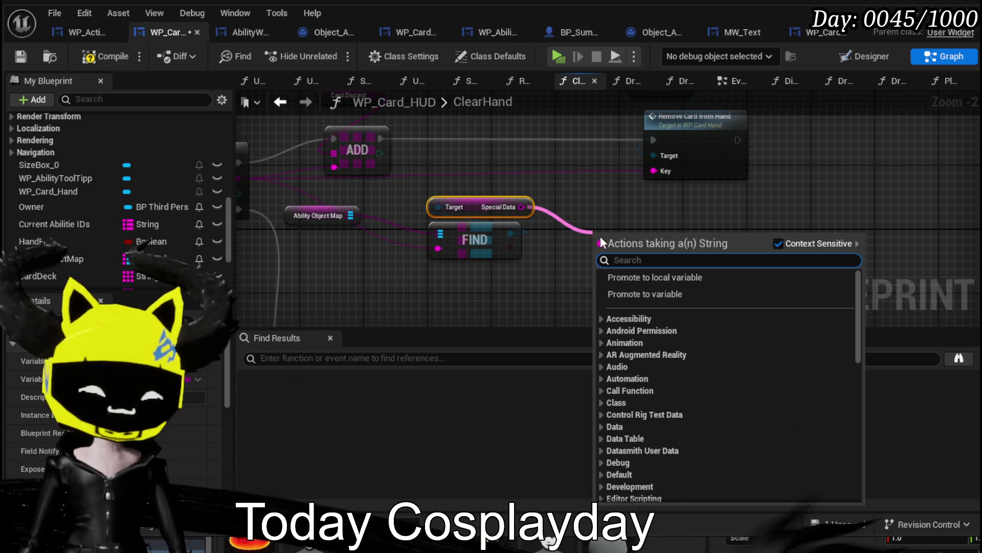
text(==)
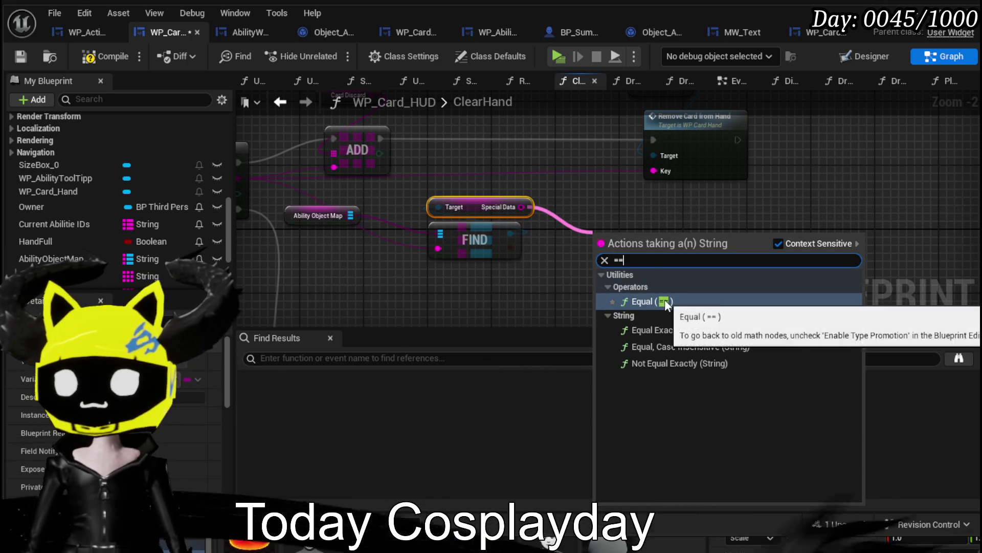
click(665, 345)
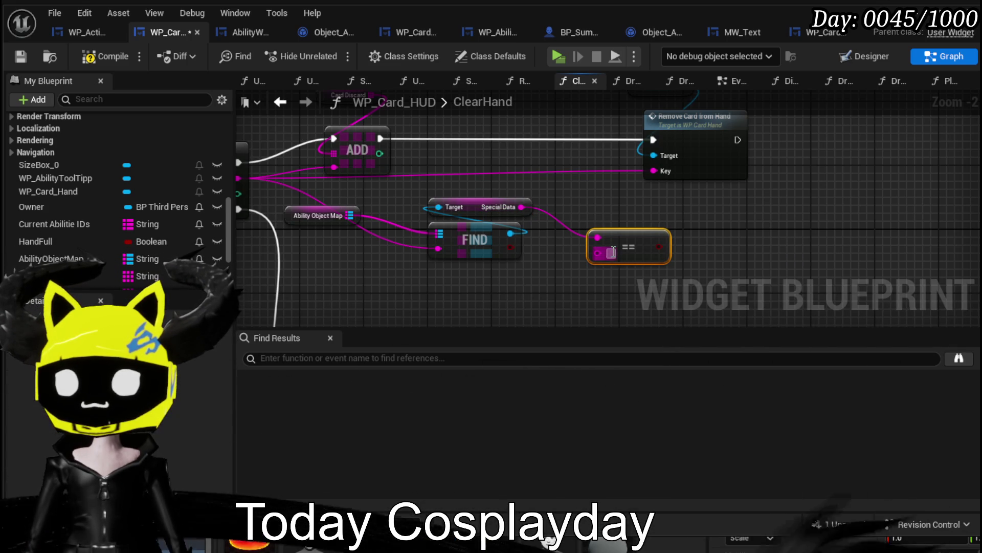
text(Retain)
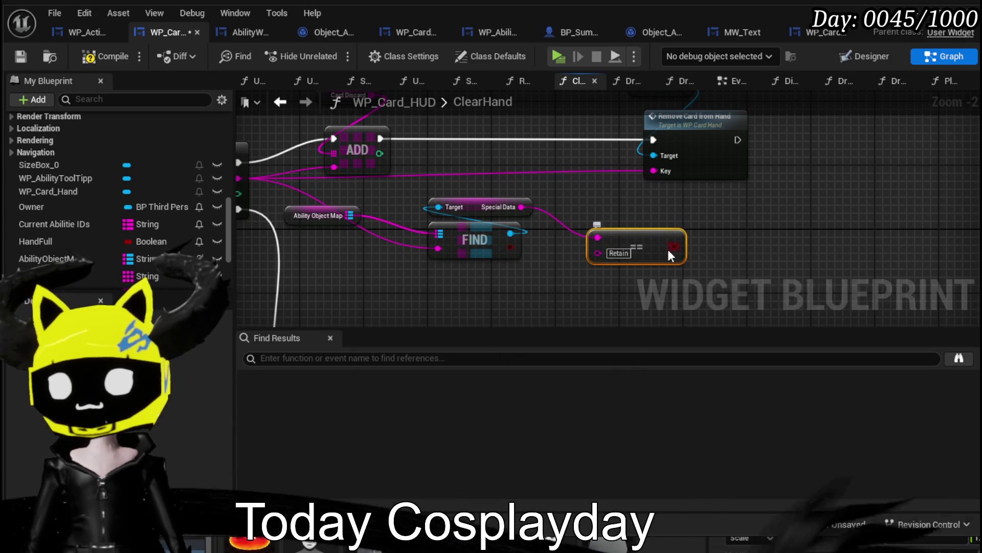
drag(675, 246, 732, 256)
mouse_move(449, 134)
mouse_down()
mouse_move(442, 152)
mouse_move(526, 229)
mouse_up()
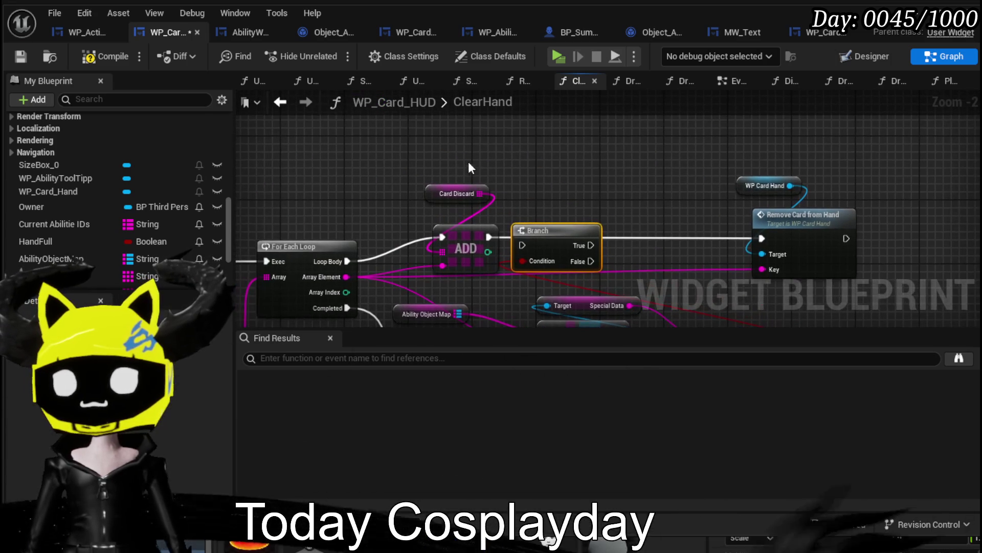
Route the loop body through the Branch so the Card Discard ADD runs only on False.
drag(465, 193, 464, 240)
drag(463, 238, 672, 238)
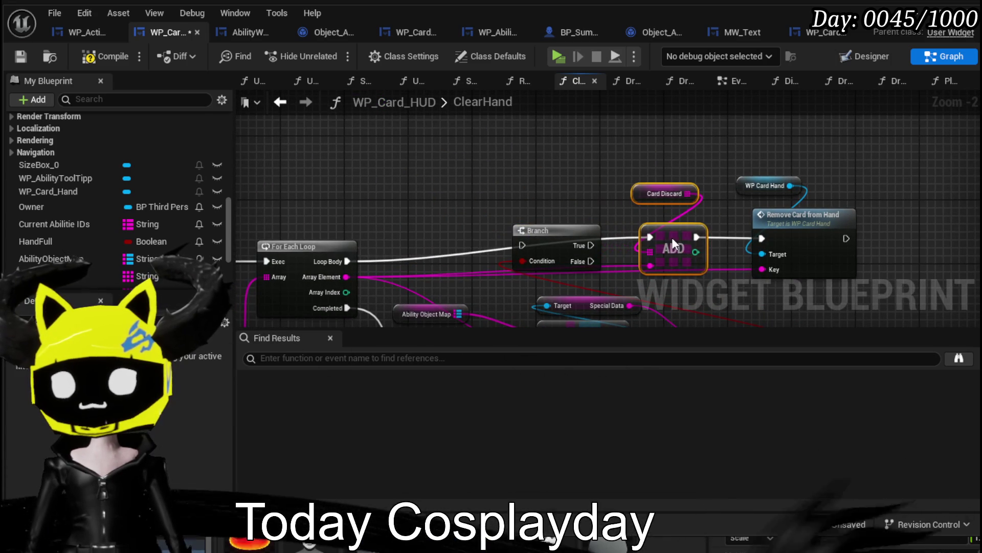
drag(348, 261, 514, 237)
drag(583, 252, 651, 236)
Arrange the Find, map and comparison nodes above the Branch.
mouse_move(413, 322)
mouse_down()
mouse_move(428, 233)
mouse_move(632, 249)
mouse_move(399, 219)
mouse_up()
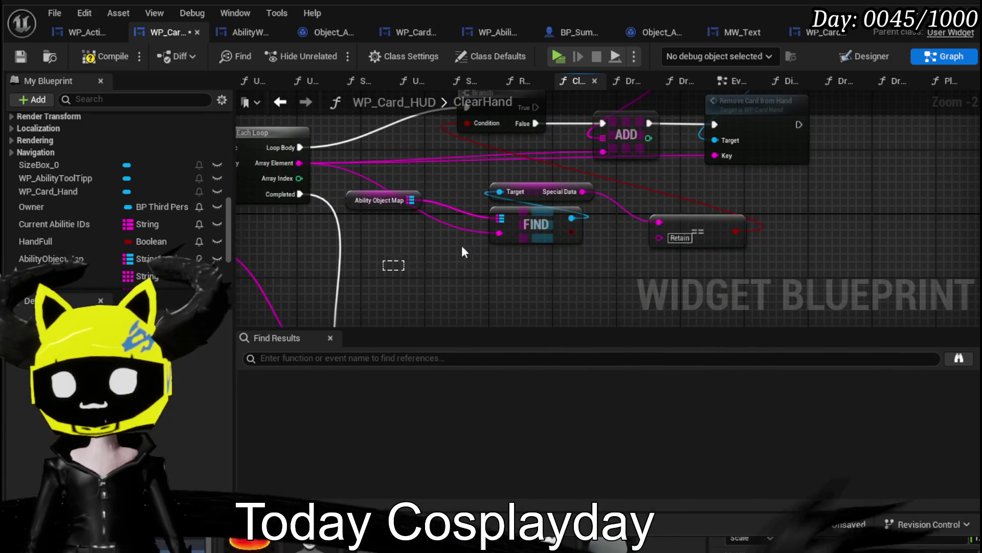
mouse_move(715, 226)
mouse_down()
mouse_move(504, 102)
mouse_move(465, 292)
mouse_move(514, 209)
mouse_move(514, 168)
mouse_move(514, 213)
mouse_move(478, 134)
mouse_move(494, 165)
mouse_up()
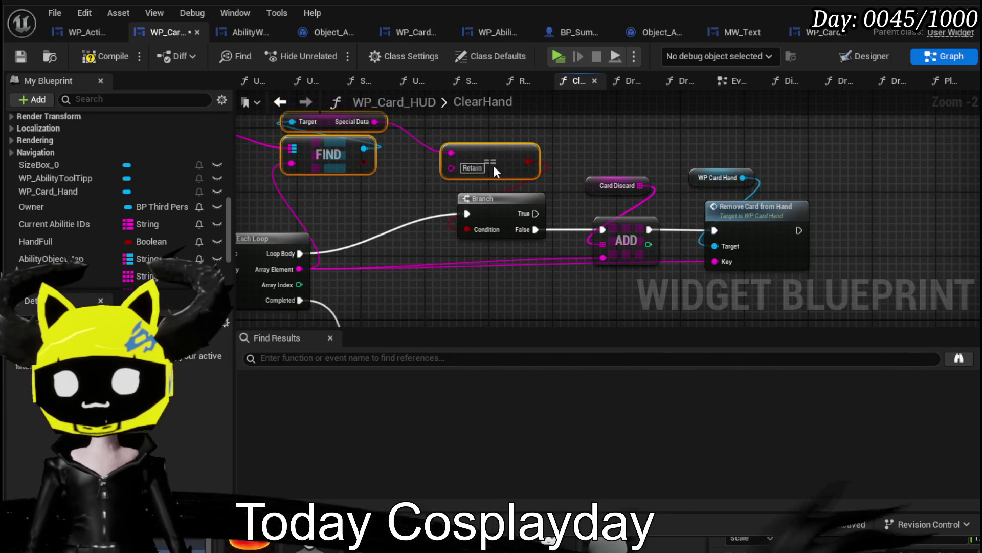
drag(376, 180, 491, 203)
drag(288, 225, 461, 139)
mouse_move(458, 178)
mouse_down()
mouse_move(494, 178)
mouse_move(516, 78)
mouse_move(533, 61)
mouse_up()
drag(524, 180, 345, 202)
Promote the Array Element to a local variable named TempArray, typed as a String array.
right_click(347, 201)
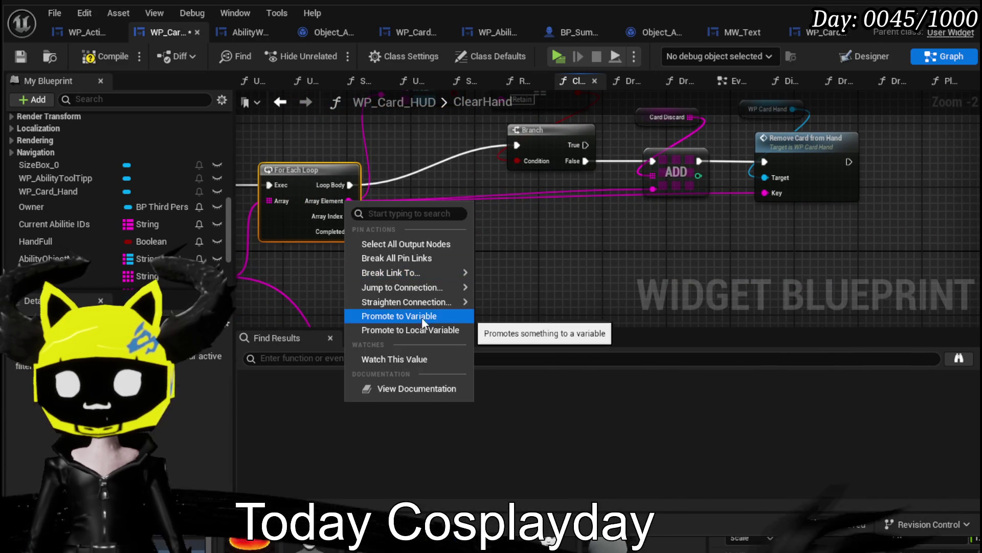
click(409, 330)
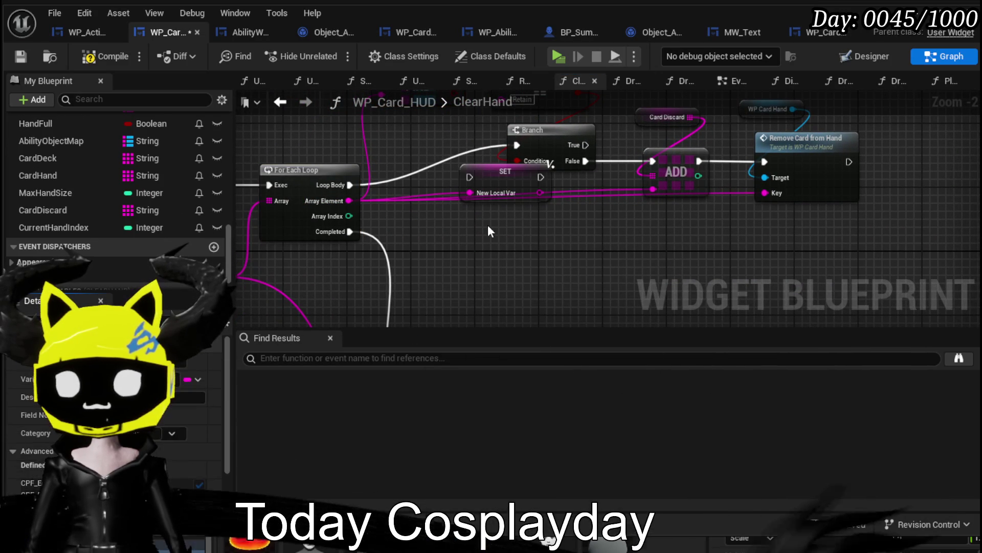
scroll(149, 225, down, 1)
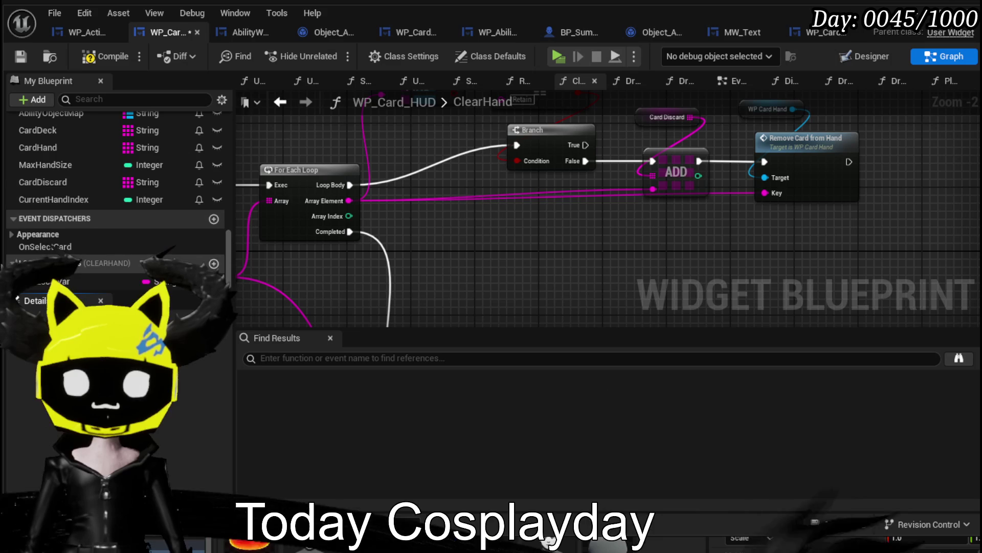
scroll(113, 409, down, 3)
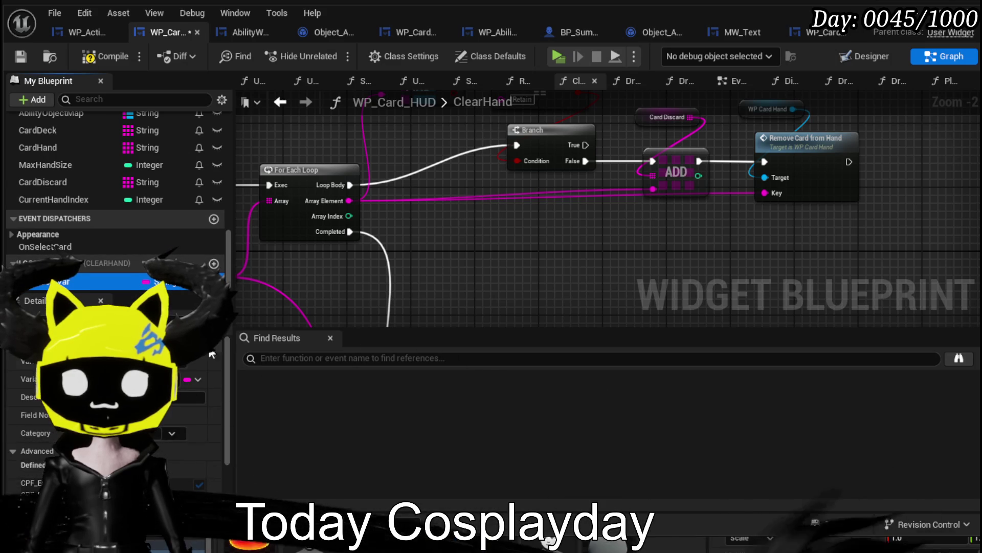
right_click(46, 281)
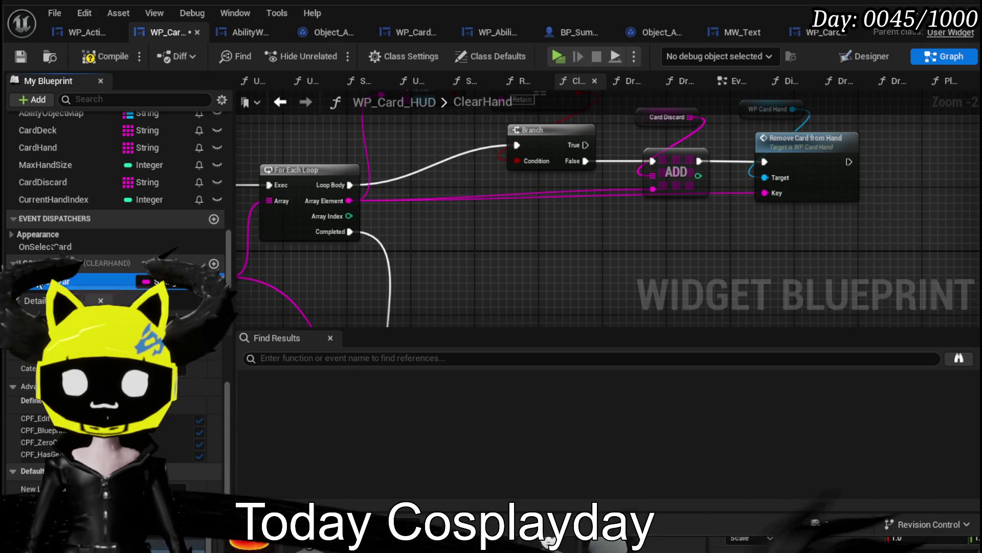
click(92, 305)
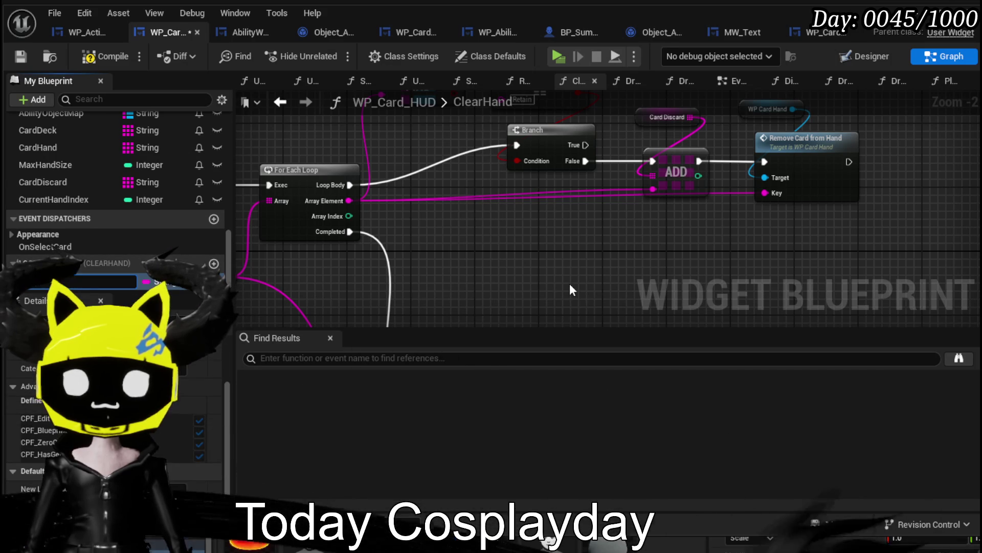
text(IempA)
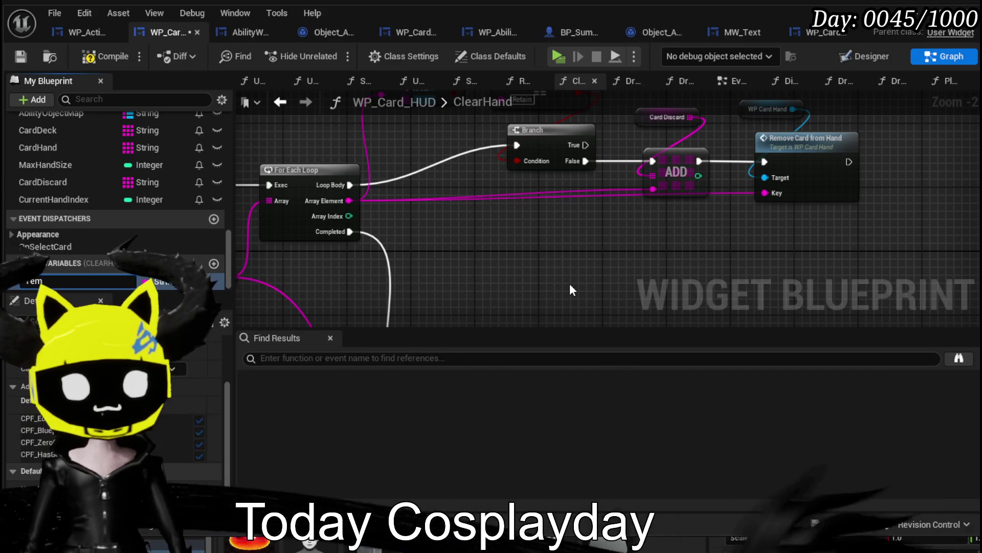
text(y)
key(Return)
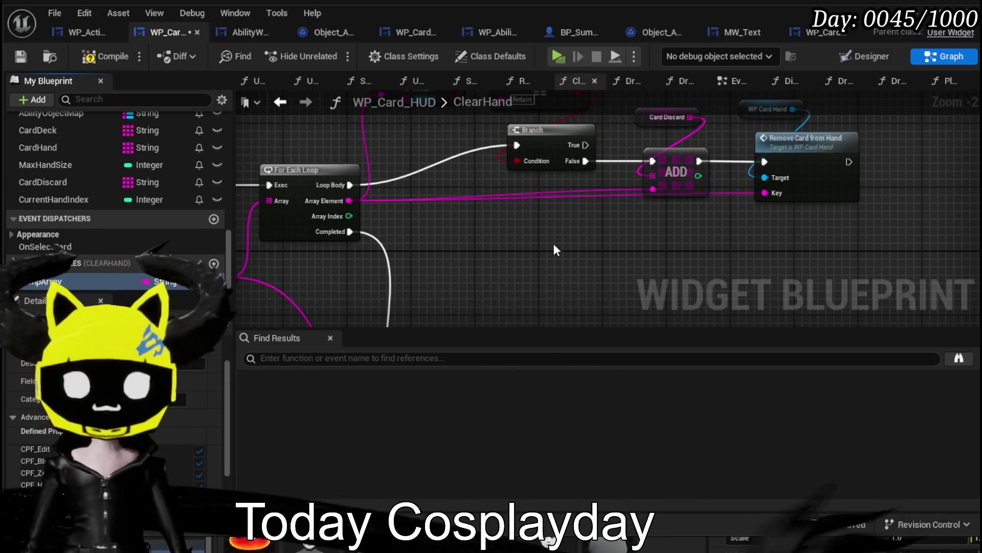
click(159, 282)
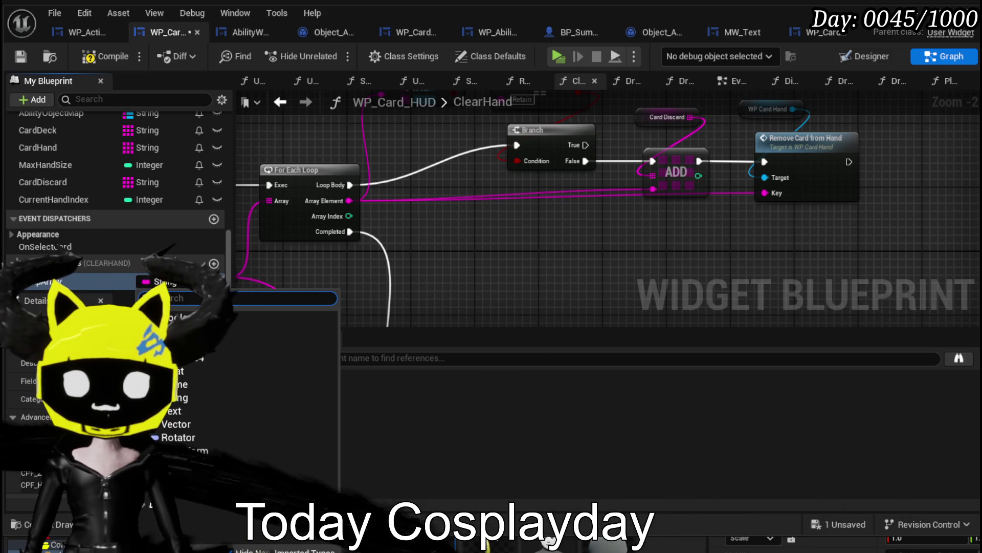
click(172, 398)
click(199, 351)
click(186, 382)
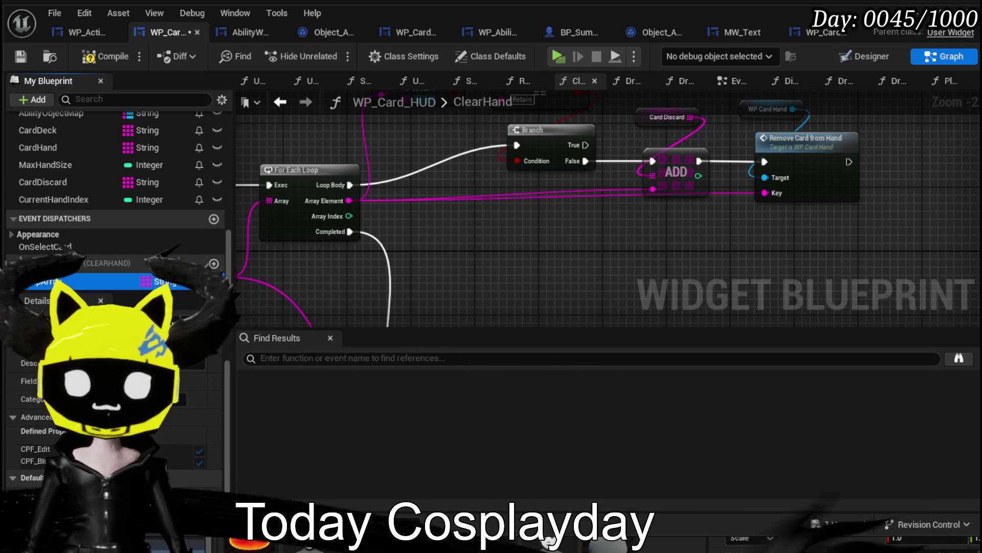
Add the card value to TempArray after Remove Card from Hand executes.
drag(46, 281, 569, 253)
click(476, 256)
text(add)
click(594, 422)
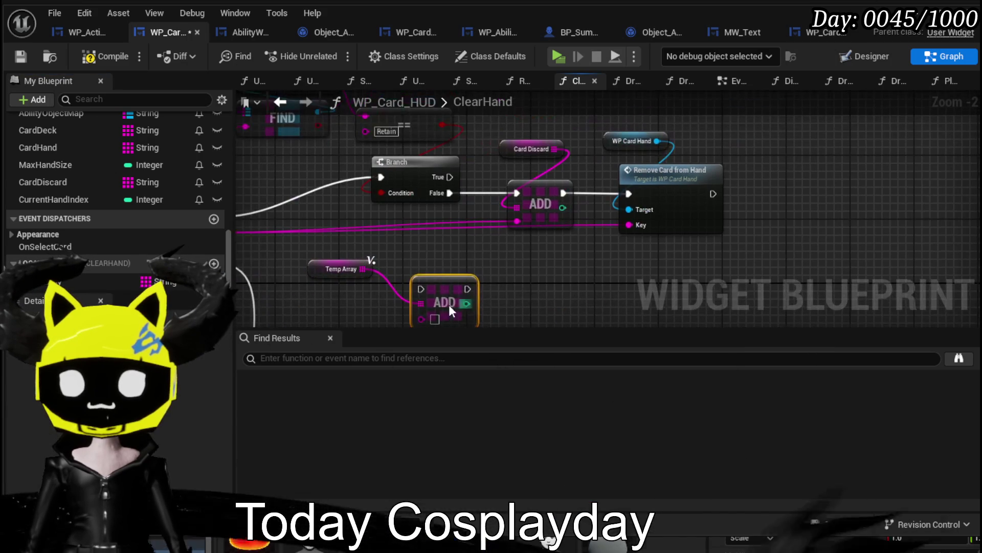
mouse_move(712, 194)
mouse_down()
mouse_move(755, 204)
mouse_move(787, 197)
mouse_up()
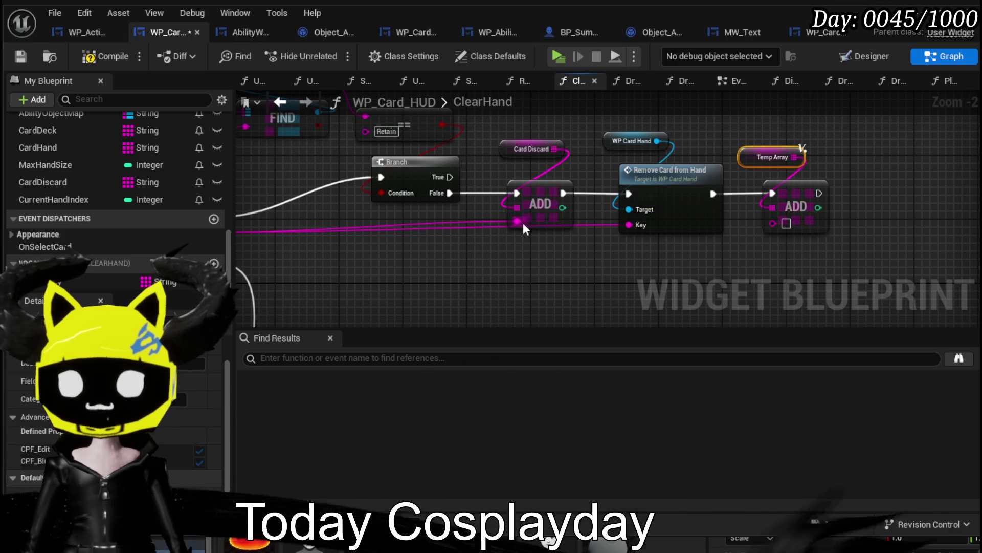
drag(518, 221, 773, 224)
mouse_move(563, 154)
mouse_down()
mouse_move(459, 281)
mouse_move(509, 285)
mouse_up()
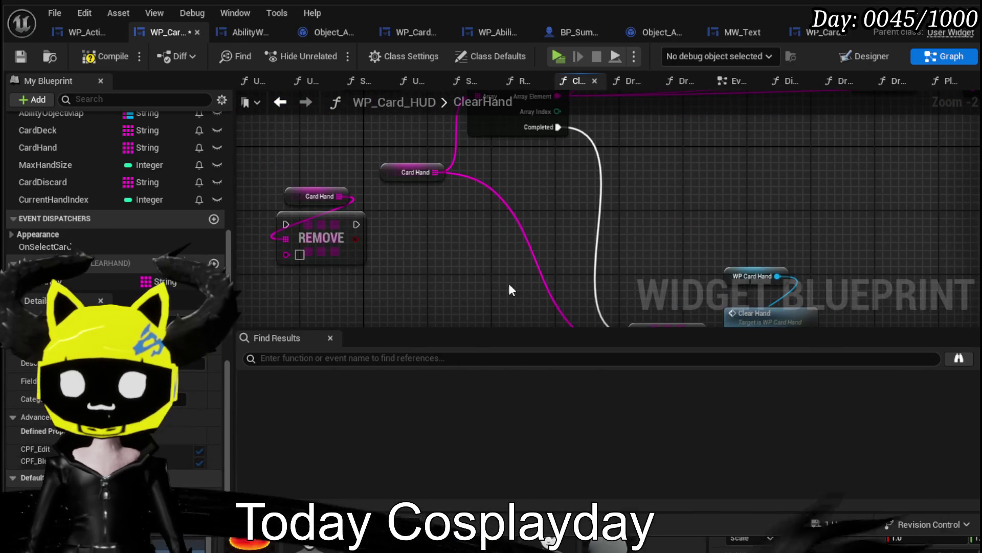
Place a TempArray getter, duplicate the Card Hand getter, and add a For Each Loop over TempArray.
drag(400, 213, 402, 215)
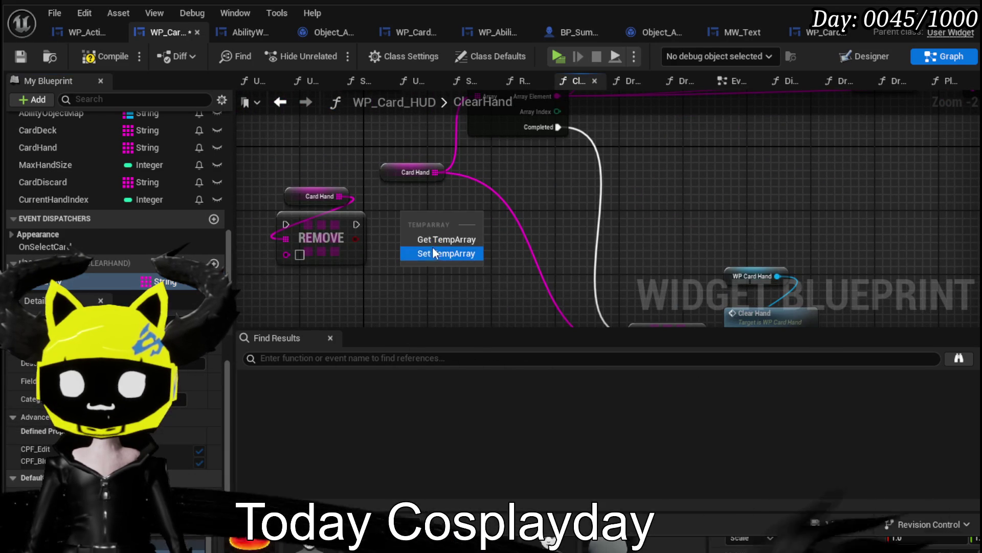
click(431, 247)
key(ctrl+c)
key(ctrl+v)
mouse_move(371, 289)
mouse_down()
mouse_move(378, 271)
mouse_move(417, 269)
mouse_up()
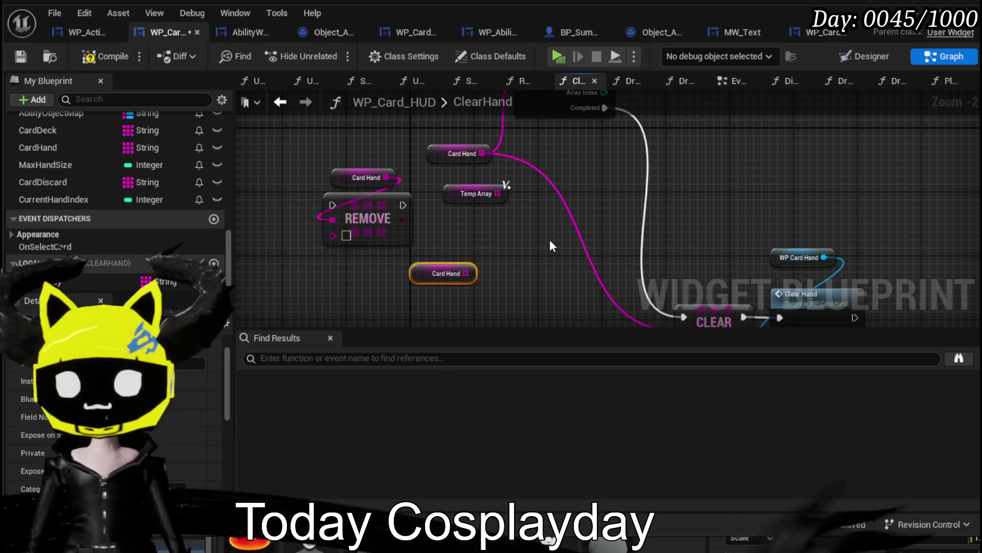
drag(384, 222, 591, 272)
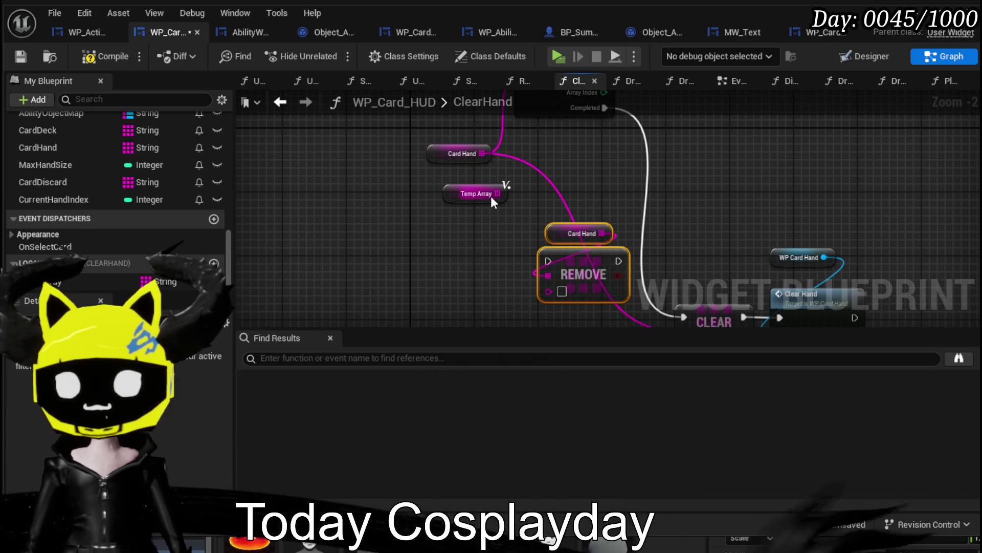
drag(498, 194, 532, 199)
text(Loop)
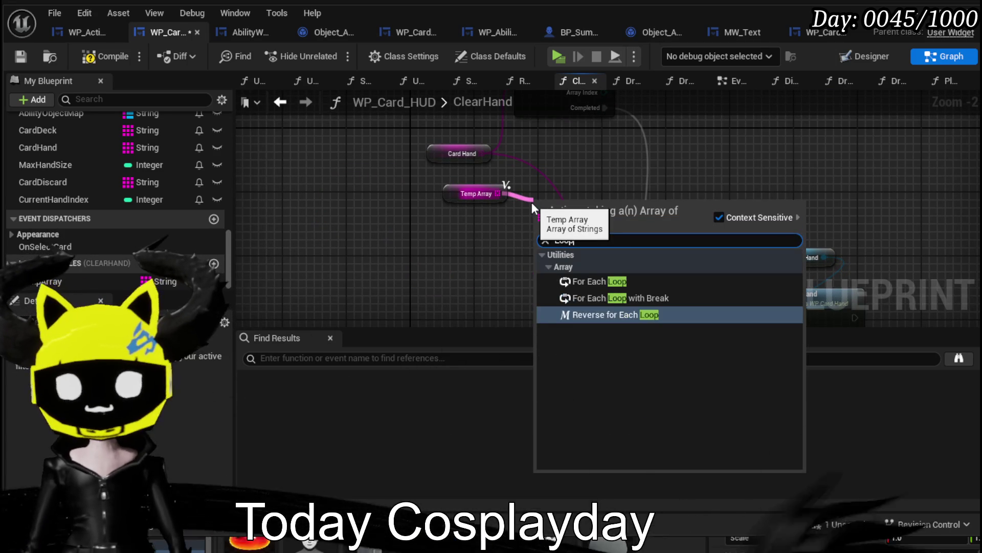
click(599, 281)
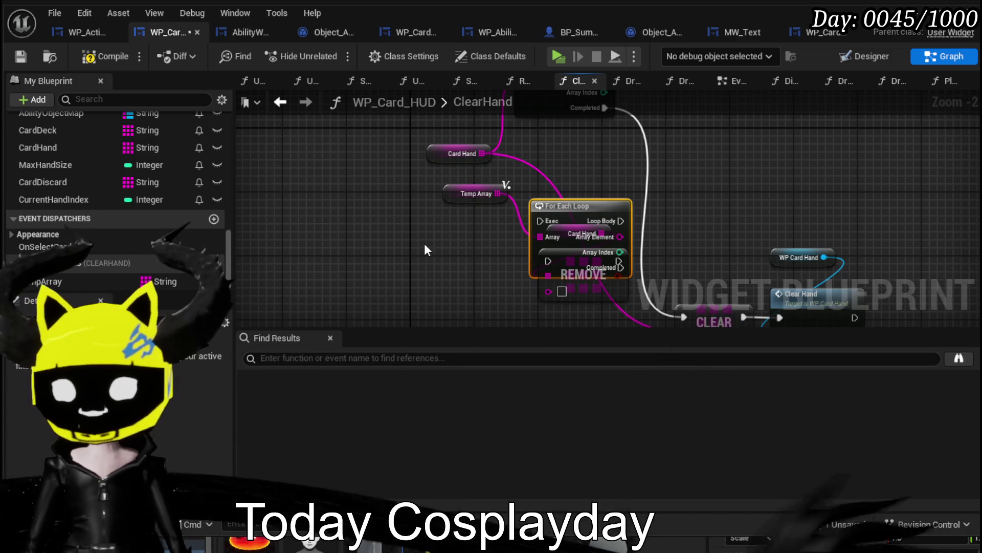
Wire Loop Body into REMOVE on Card Hand, Completed into Clear Hand, and delete CLEAR.
drag(554, 211, 437, 228)
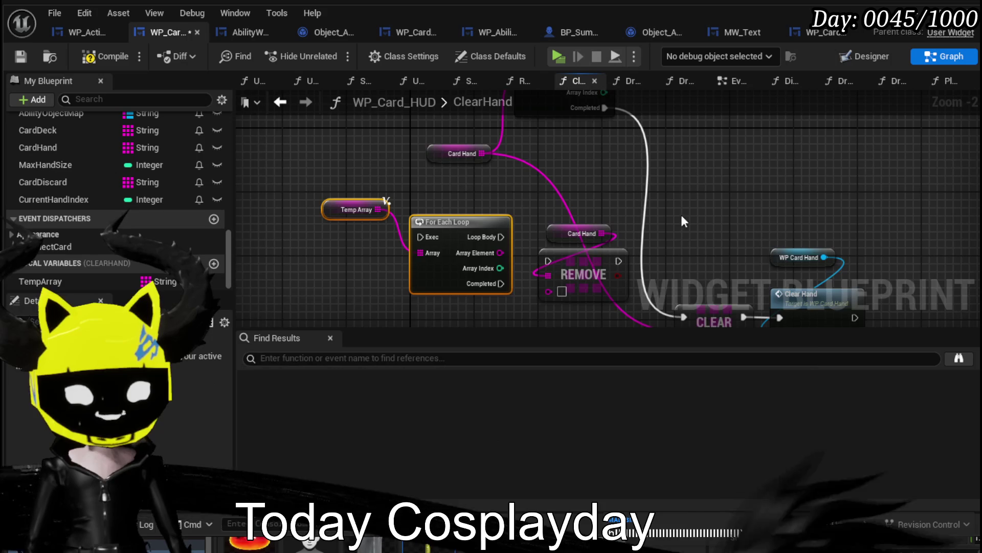
drag(580, 194, 442, 201)
drag(459, 271, 475, 239)
mouse_move(362, 243)
mouse_down()
mouse_move(437, 236)
mouse_move(462, 250)
mouse_move(439, 172)
mouse_move(509, 196)
mouse_up()
click(434, 237)
mouse_move(439, 239)
mouse_down()
mouse_move(586, 278)
mouse_move(713, 275)
mouse_move(809, 235)
mouse_up()
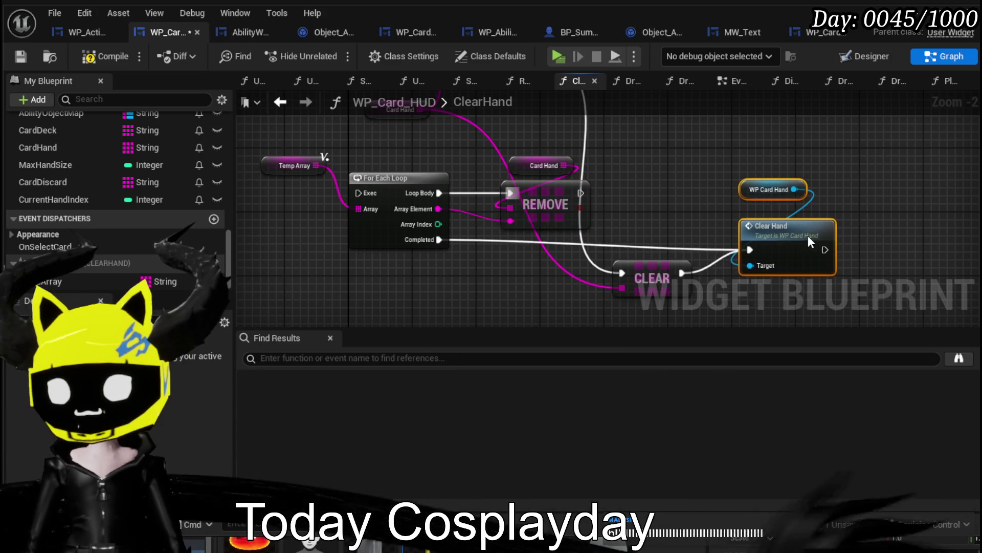
click(672, 290)
key(Delete)
Chain the first loop's completion into the new loop, tidy the nodes, and compile.
mouse_move(317, 292)
mouse_down()
mouse_move(545, 187)
mouse_move(576, 212)
mouse_move(624, 210)
mouse_up()
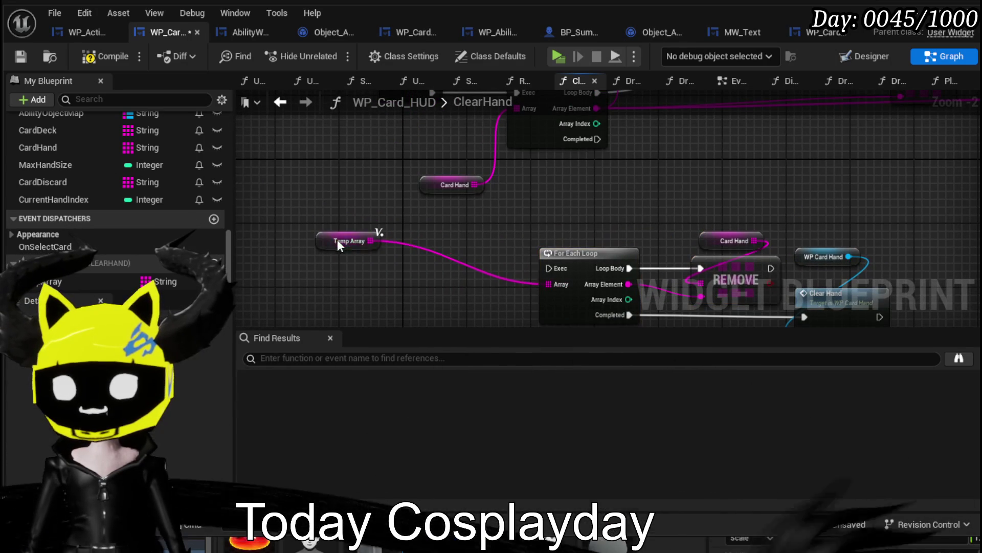
mouse_move(588, 139)
mouse_down()
mouse_move(523, 271)
mouse_move(548, 268)
mouse_up()
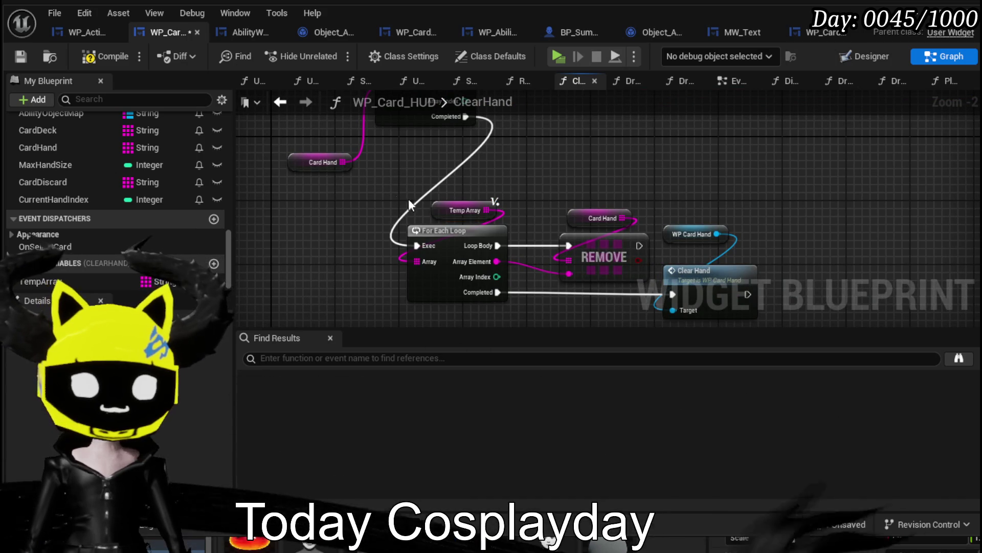
drag(446, 211, 421, 210)
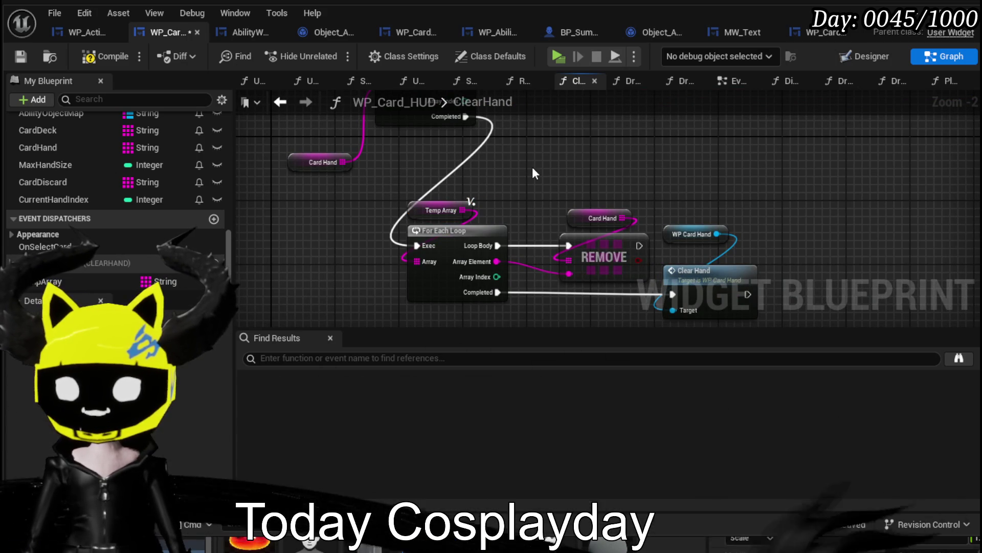
drag(528, 165, 432, 152)
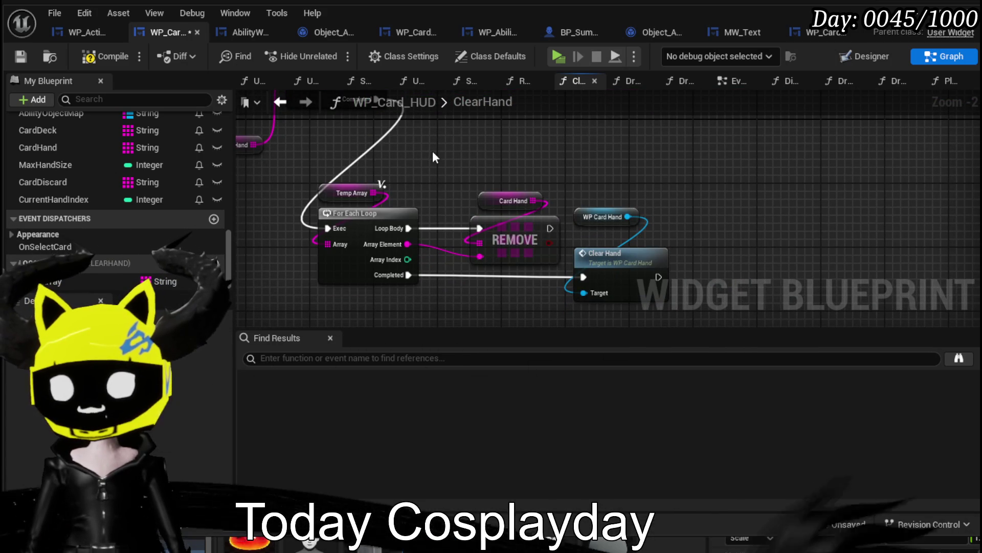
drag(505, 201, 517, 290)
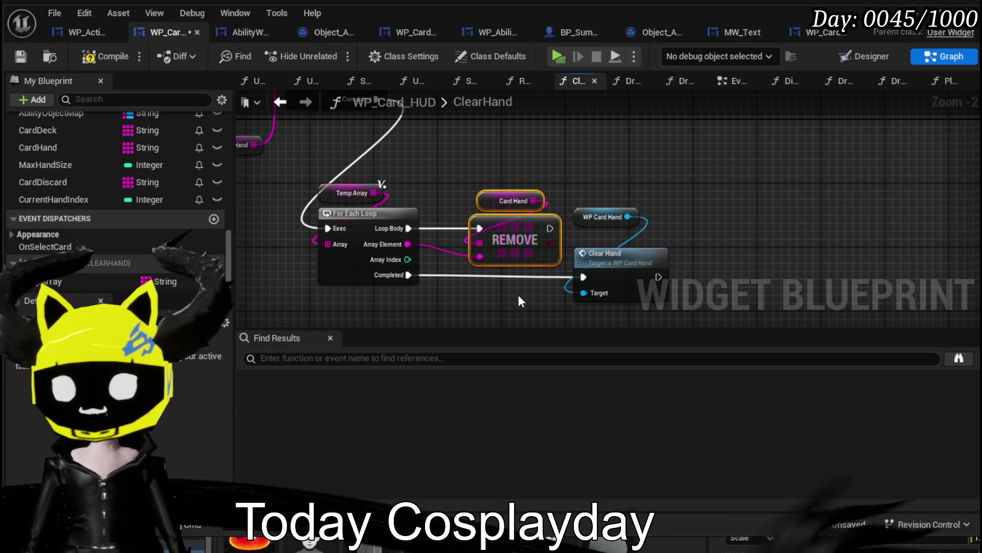
scroll(441, 153, down, 2)
drag(441, 153, 461, 286)
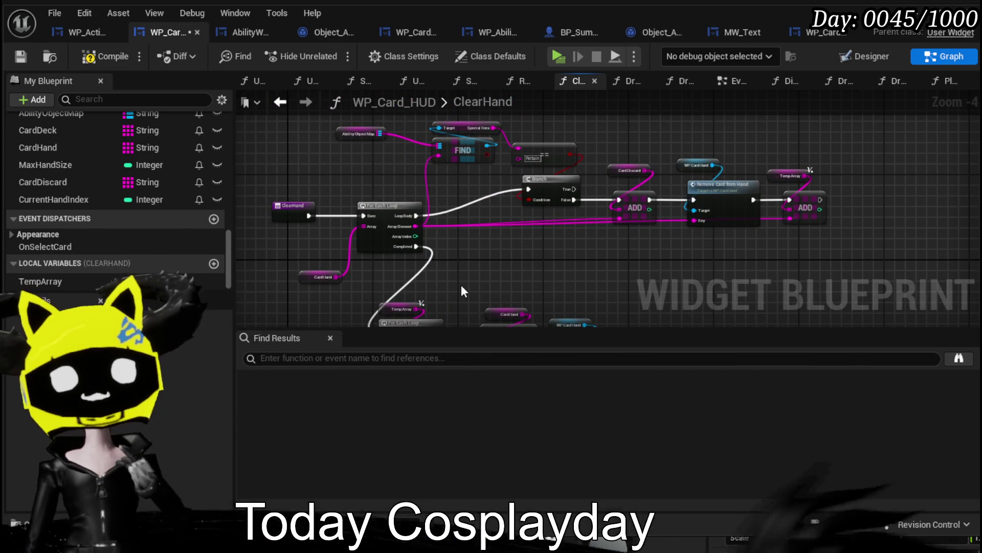
drag(461, 285, 443, 199)
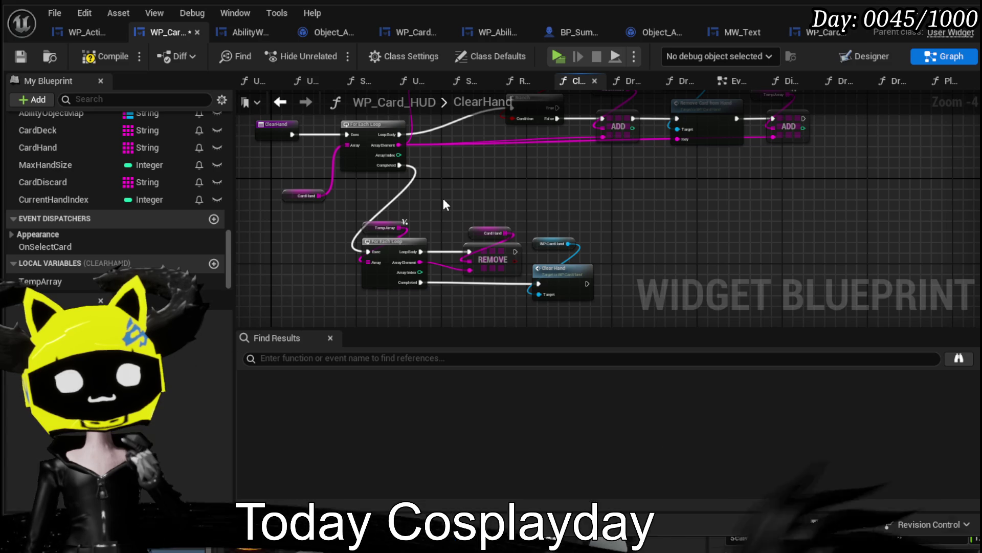
click(96, 48)
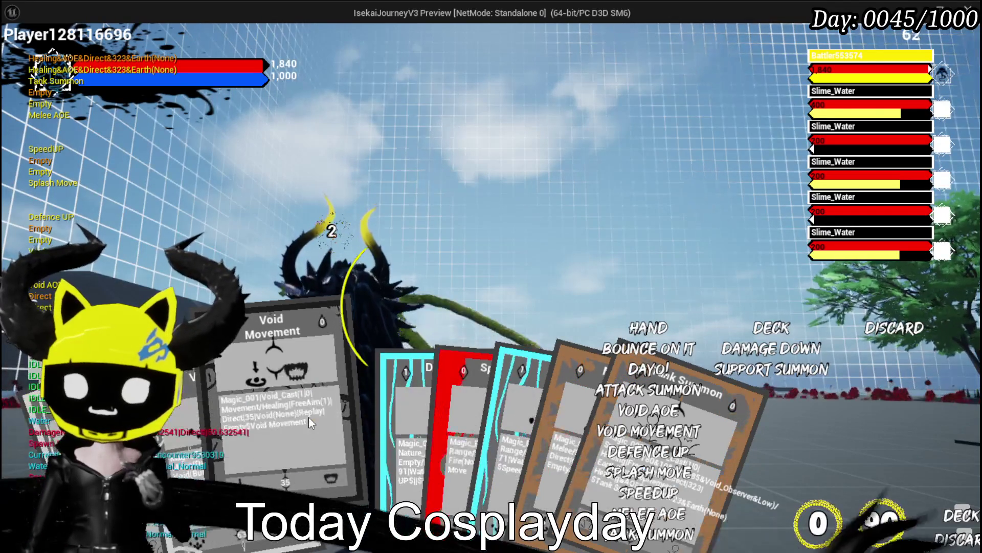
Cast Void Movement on a target in battle for 184, then stop the preview and save.
click(295, 362)
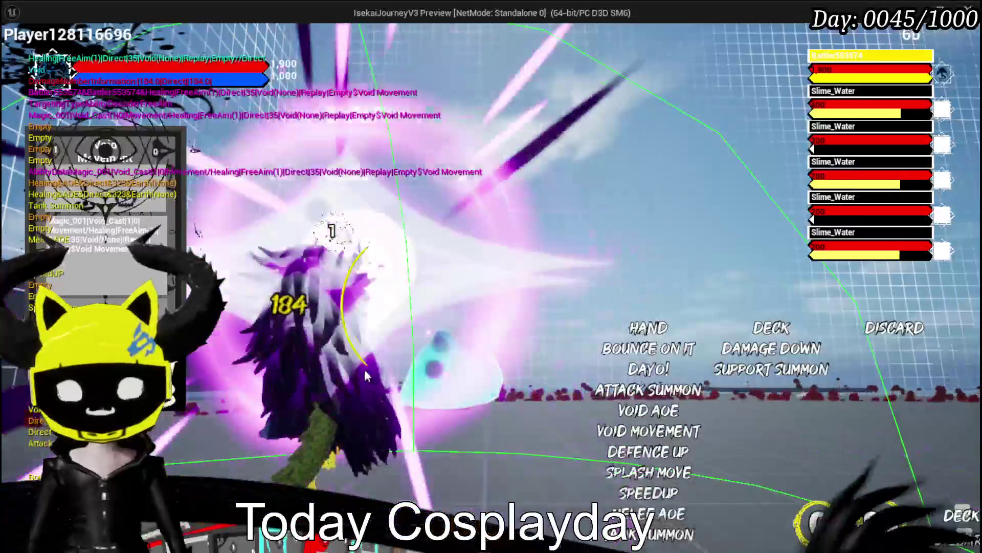
click(276, 358)
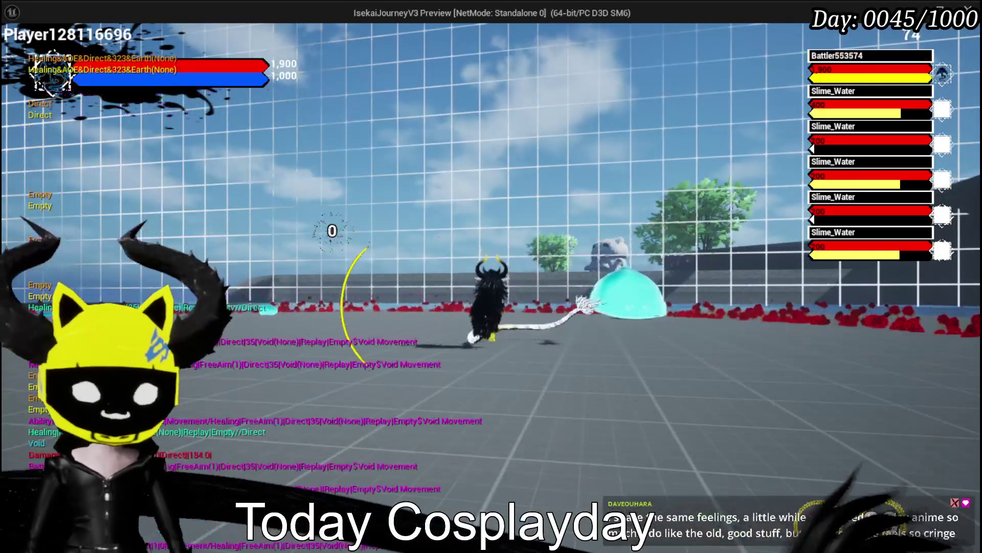
key(Escape)
click(24, 43)
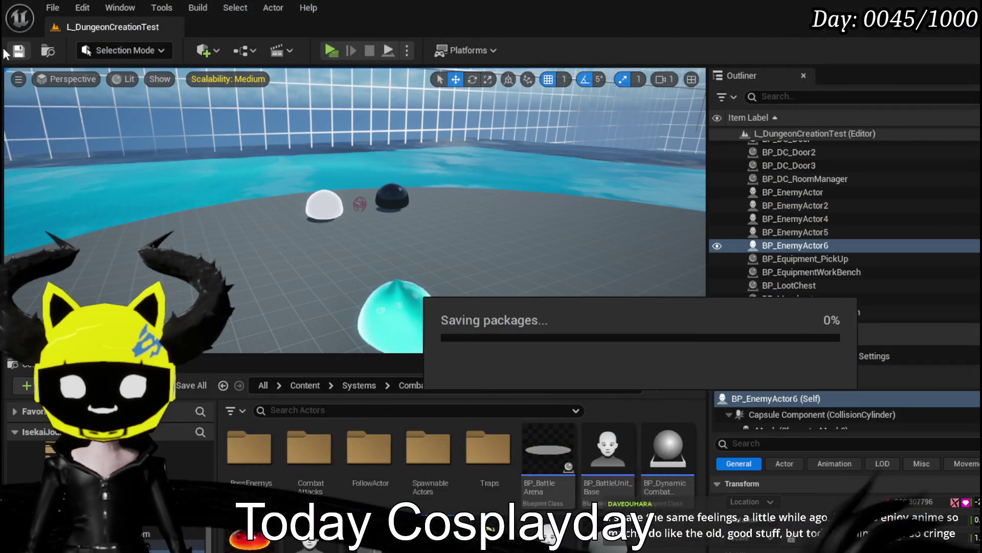
Start a play session and give the Void Movement card the Retain special effect at value 83.
click(326, 52)
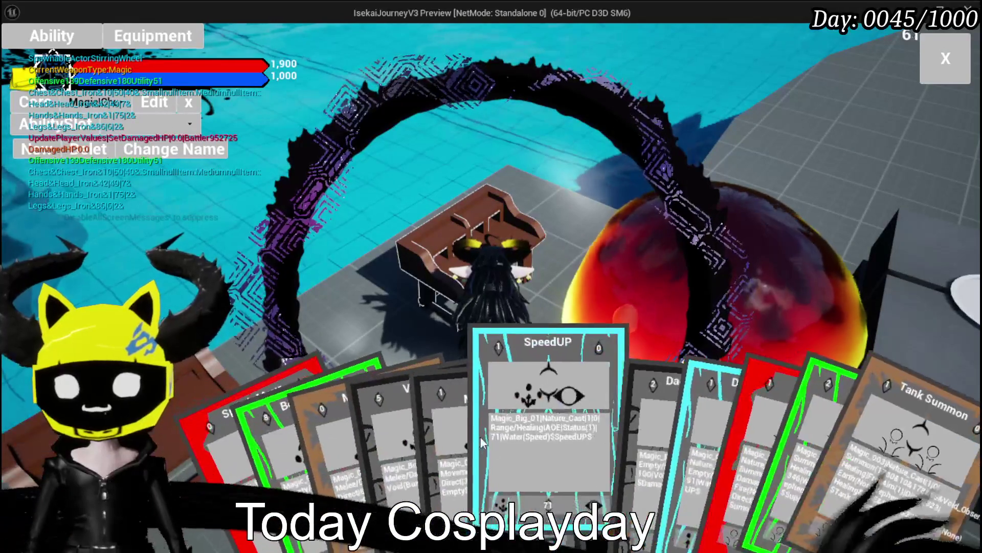
click(435, 444)
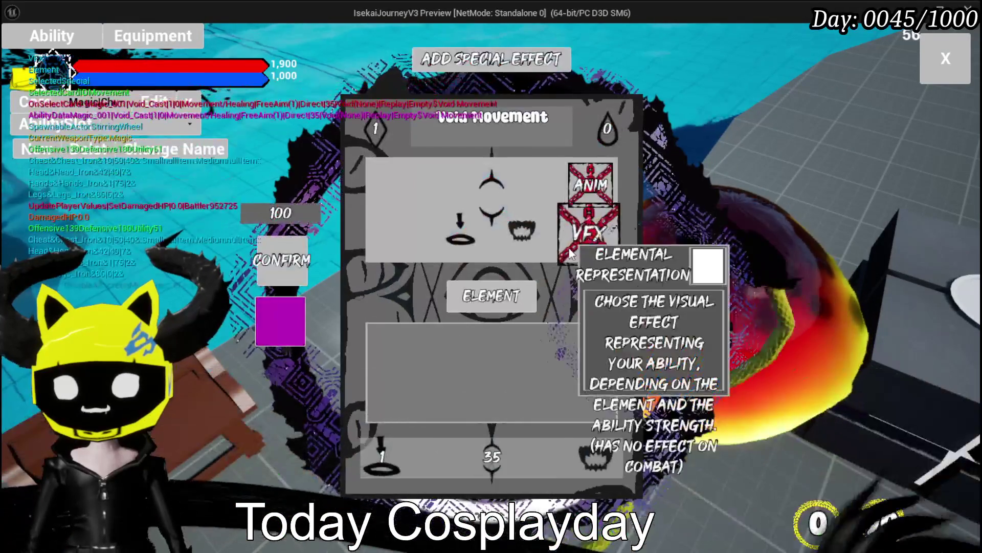
click(460, 58)
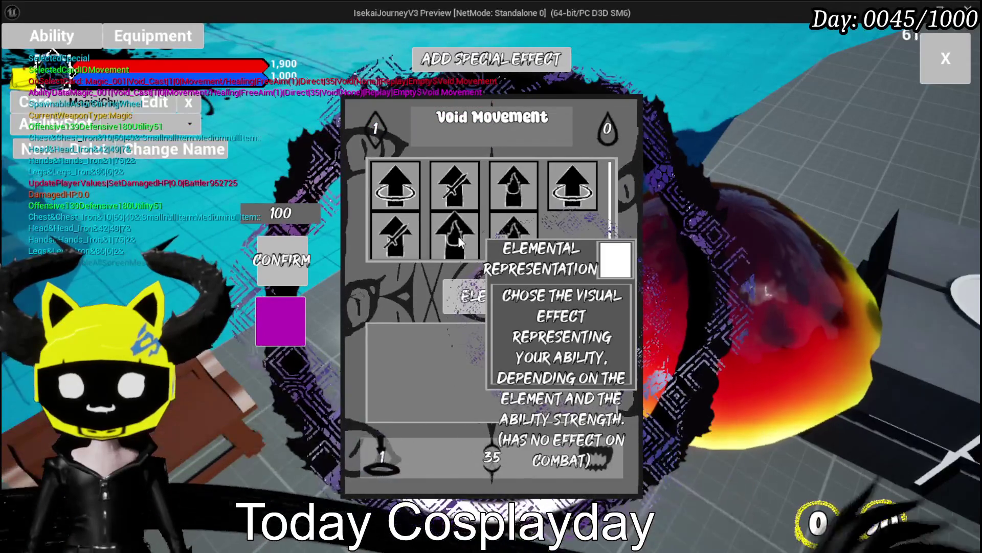
click(459, 242)
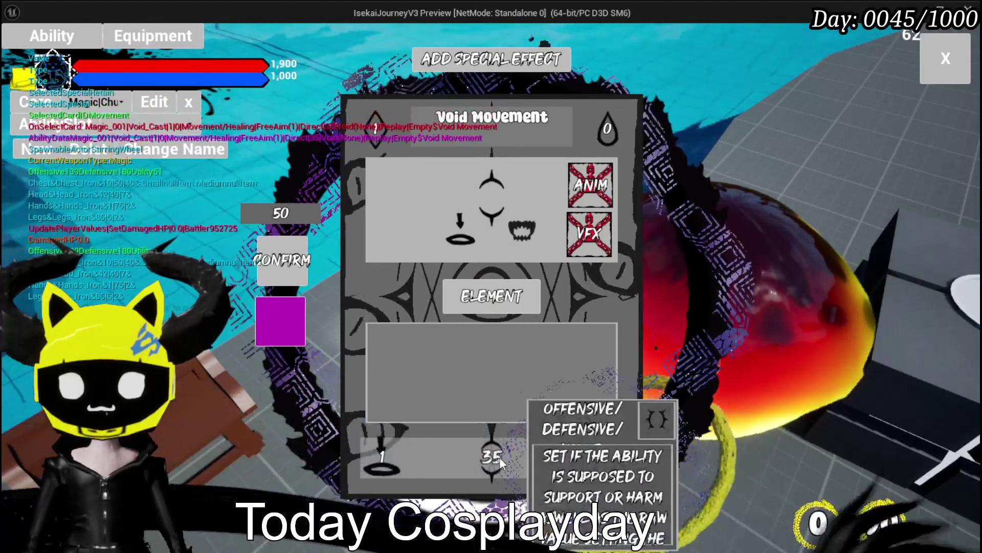
click(499, 456)
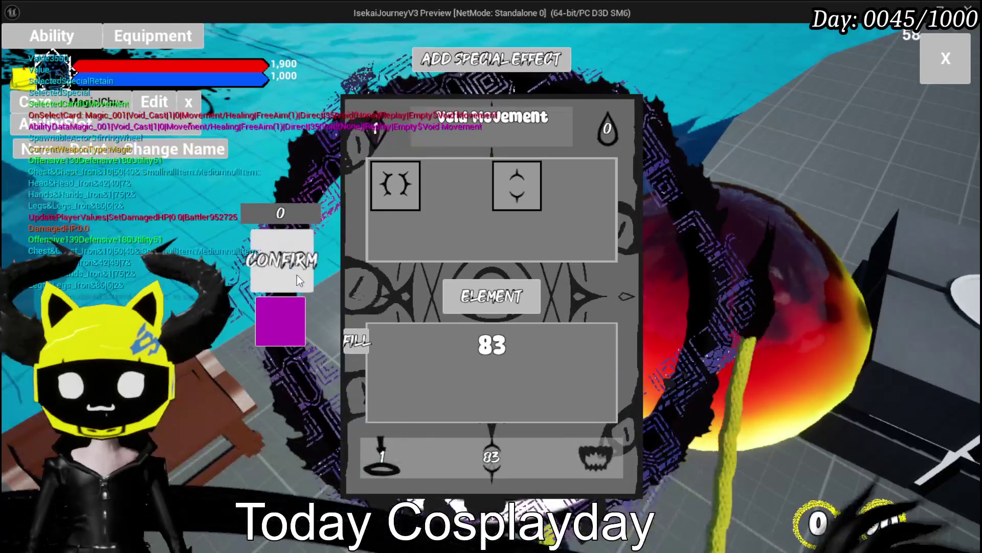
click(296, 263)
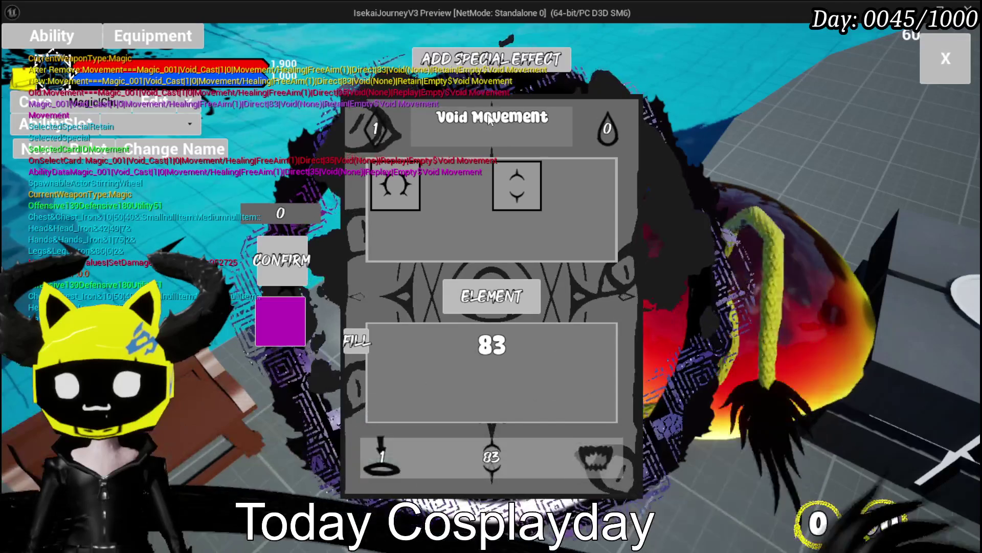
click(935, 62)
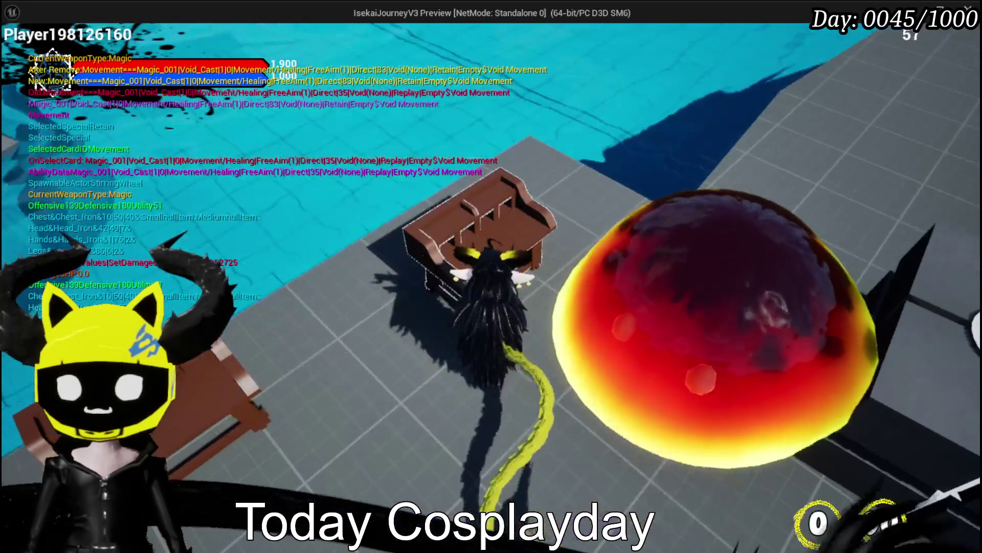
Fight a slime battle, casting cards until only Void Movement remains in hand, then stop the test.
key(Escape)
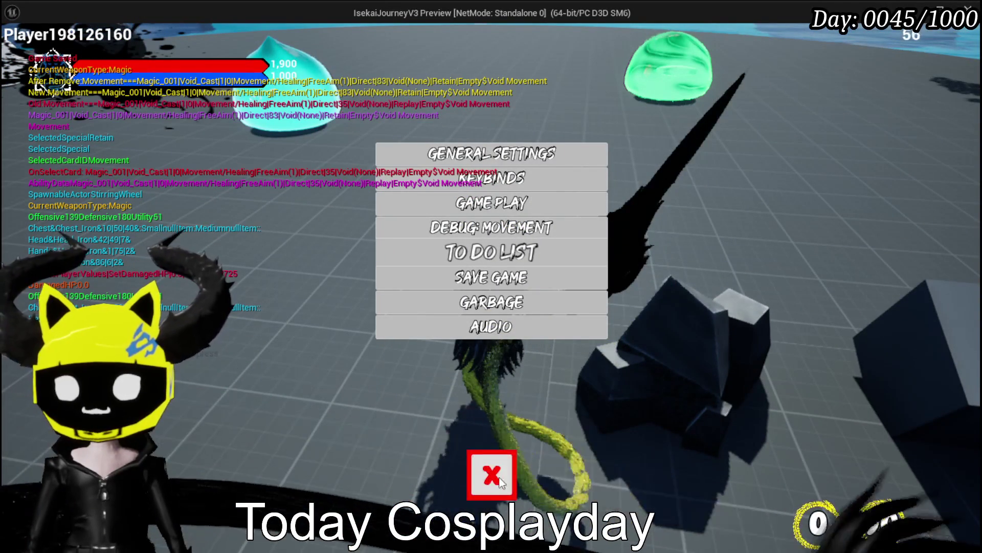
click(470, 477)
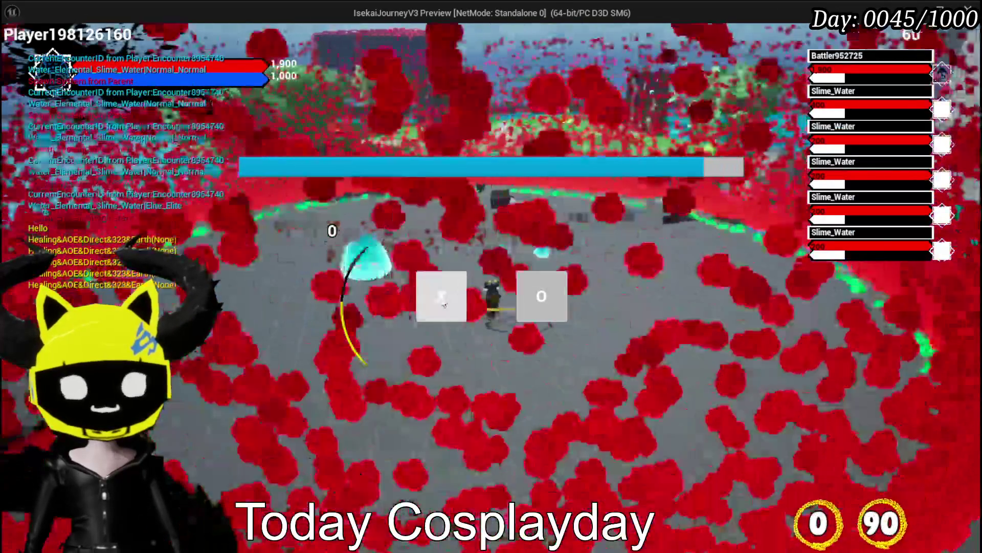
click(443, 304)
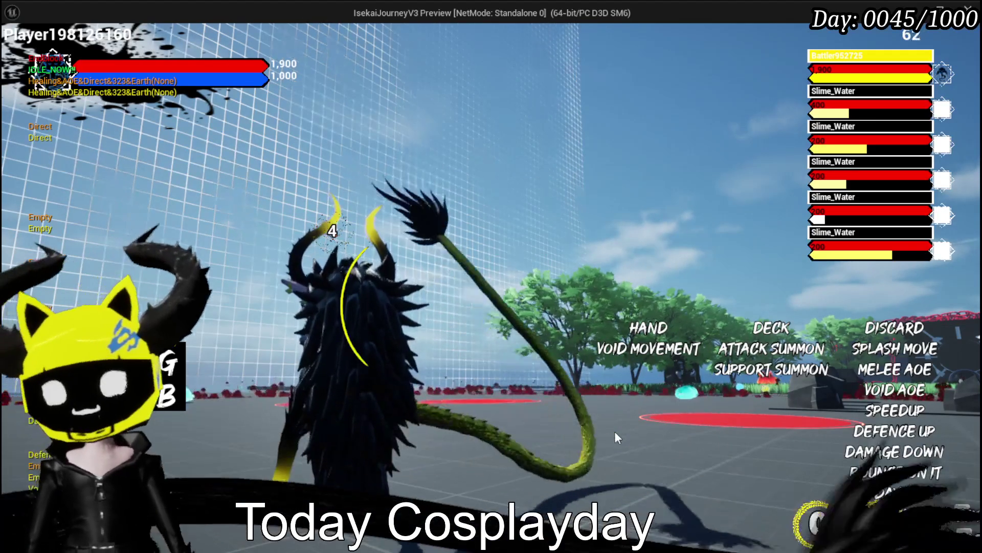
key(Escape)
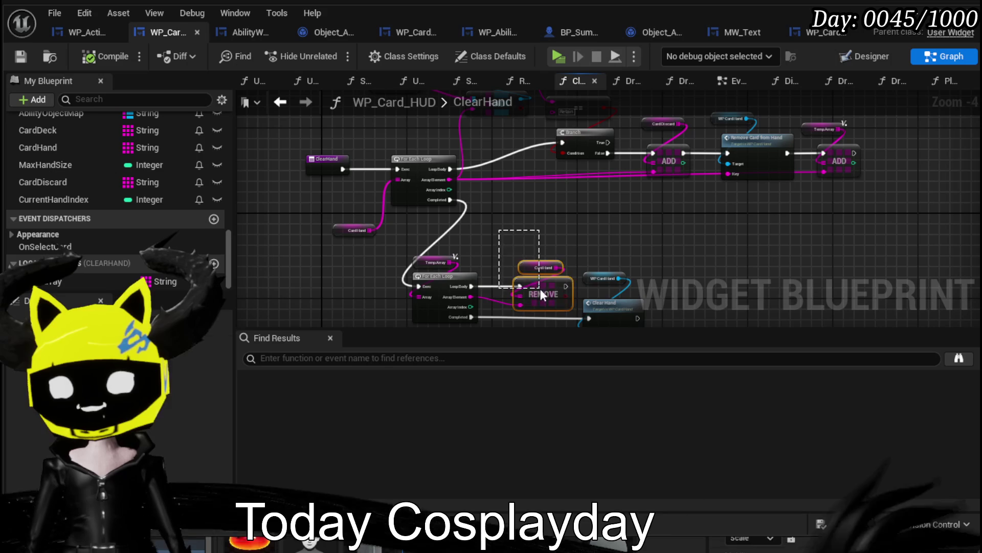
Look over the ClearHand graph's FIND and entry nodes and save WP_Card_HUD.
mouse_move(535, 258)
mouse_down()
mouse_move(535, 193)
mouse_move(514, 293)
mouse_up()
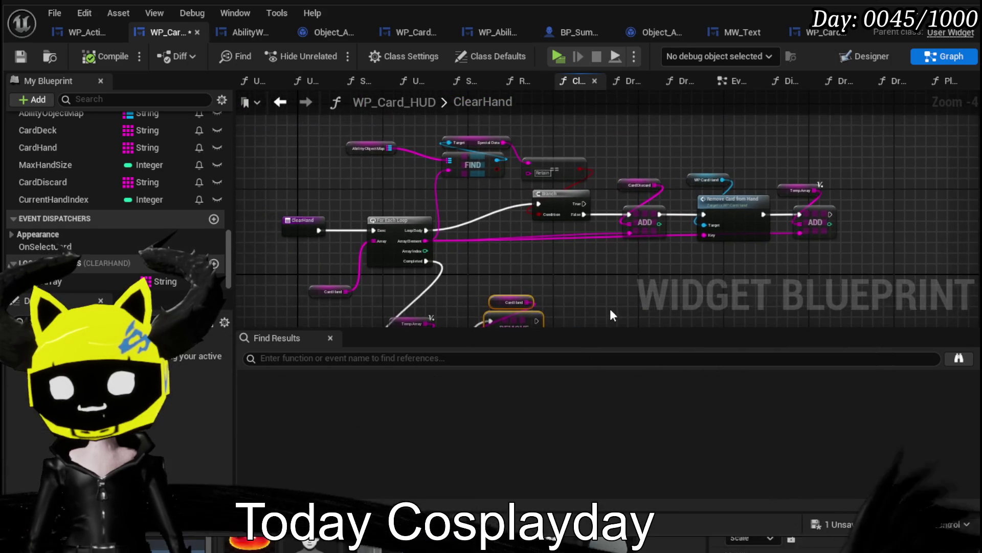
scroll(565, 276, up, 2)
drag(456, 252, 476, 307)
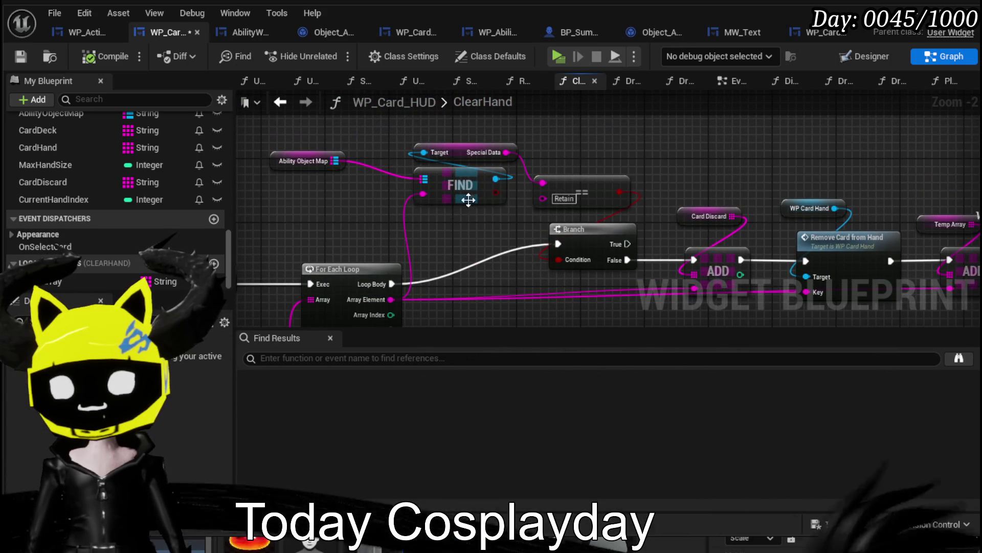
mouse_move(296, 210)
mouse_down()
mouse_move(398, 182)
mouse_move(400, 158)
mouse_up()
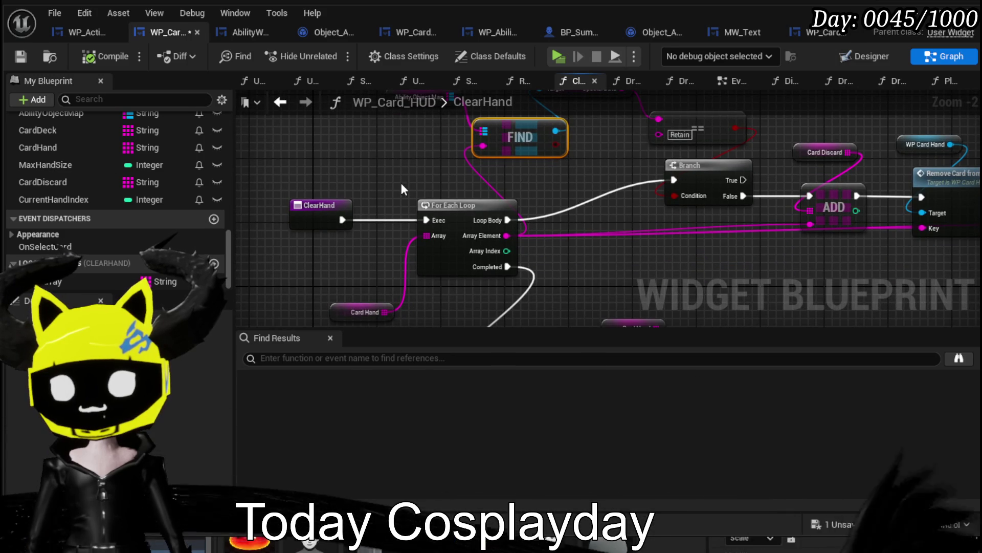
drag(264, 143, 294, 201)
click(28, 60)
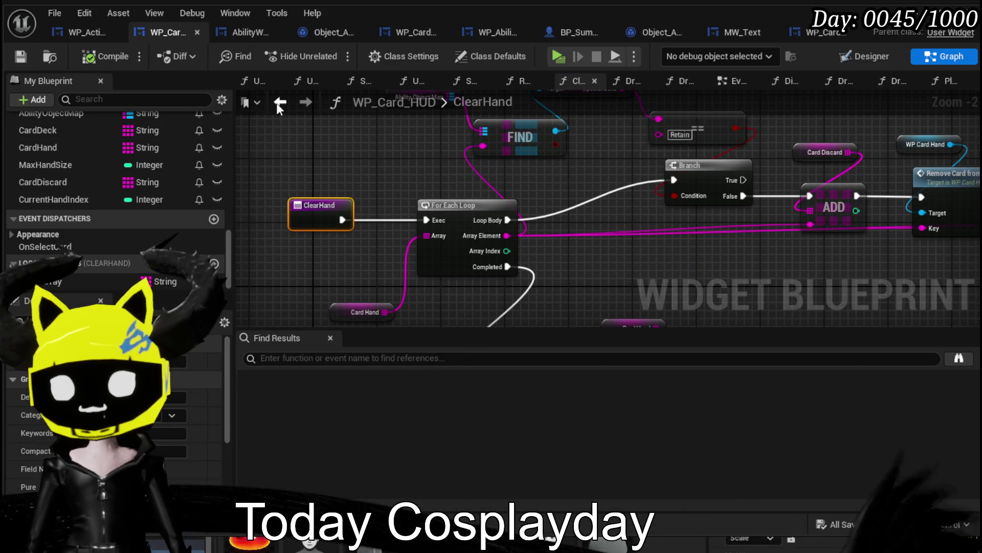
Reposition the Card Hand node beside ClearHand, check the REMOVE loop, and return to PlayAndDiscardCard.
drag(376, 164, 367, 137)
mouse_move(339, 285)
mouse_down()
mouse_move(289, 238)
mouse_move(300, 220)
mouse_up()
mouse_move(682, 219)
mouse_down()
mouse_move(414, 269)
mouse_move(471, 193)
mouse_move(549, 134)
mouse_up()
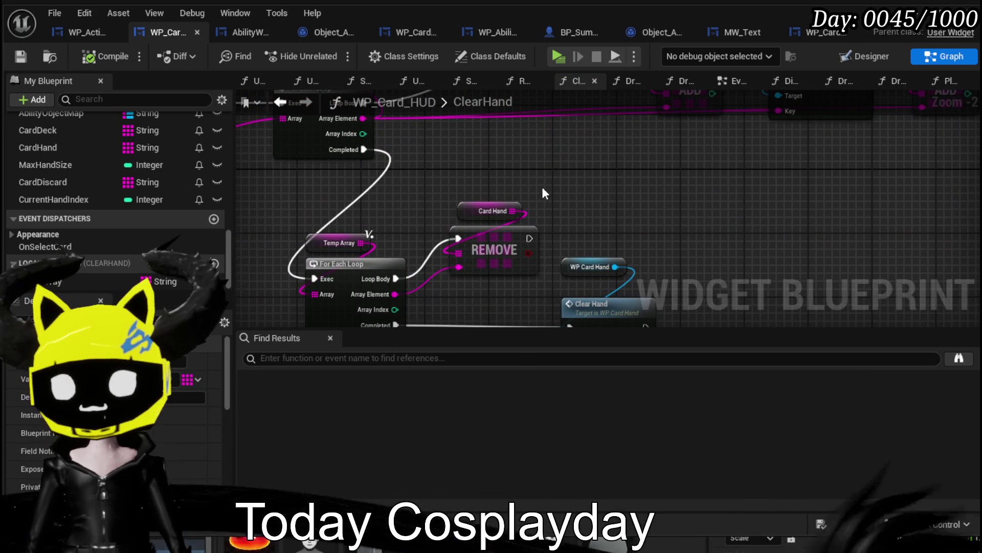
mouse_move(543, 193)
mouse_down()
mouse_move(553, 143)
mouse_move(554, 211)
mouse_up()
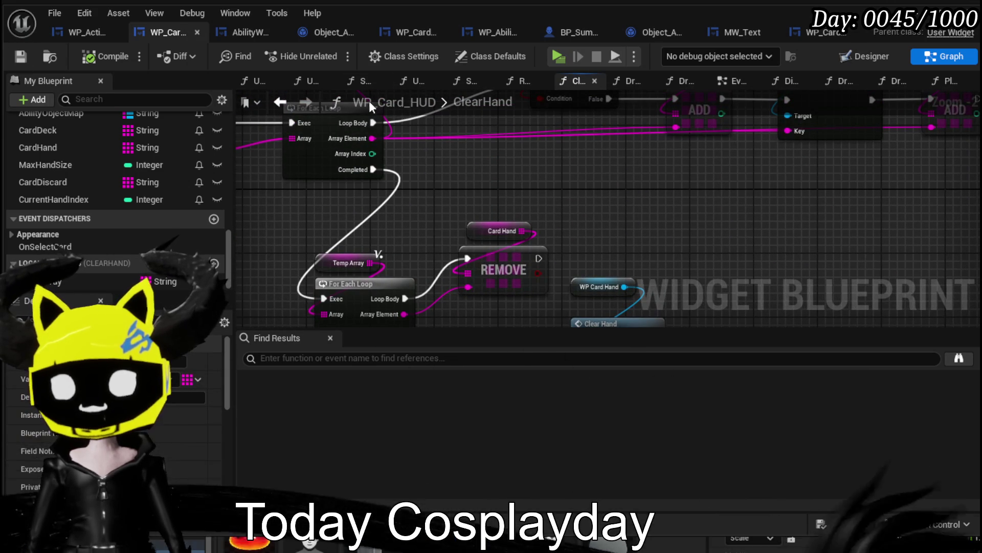
click(287, 100)
scroll(468, 175, down, 3)
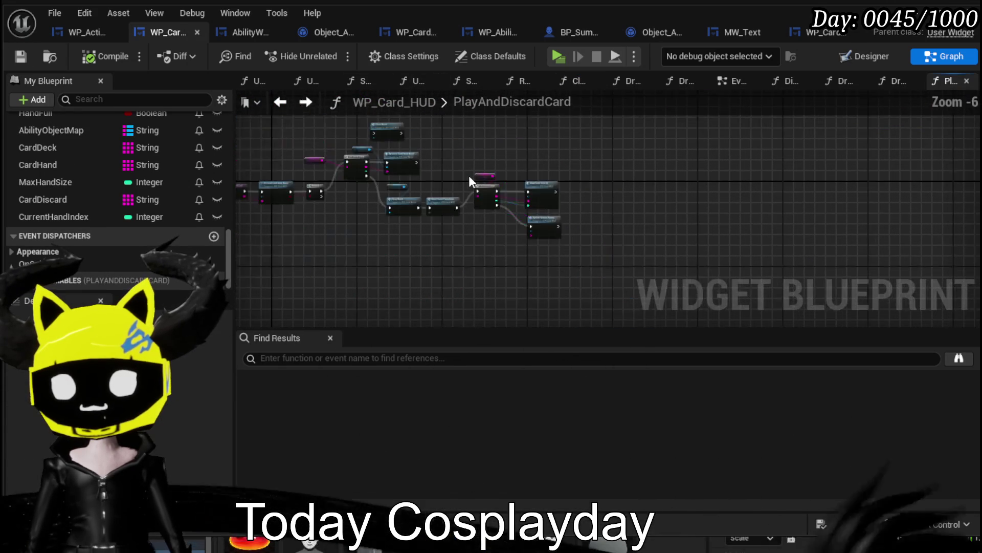
In the DrawCardFromDeck graph, wire the execution flow into the For Loop.
scroll(469, 175, up, 3)
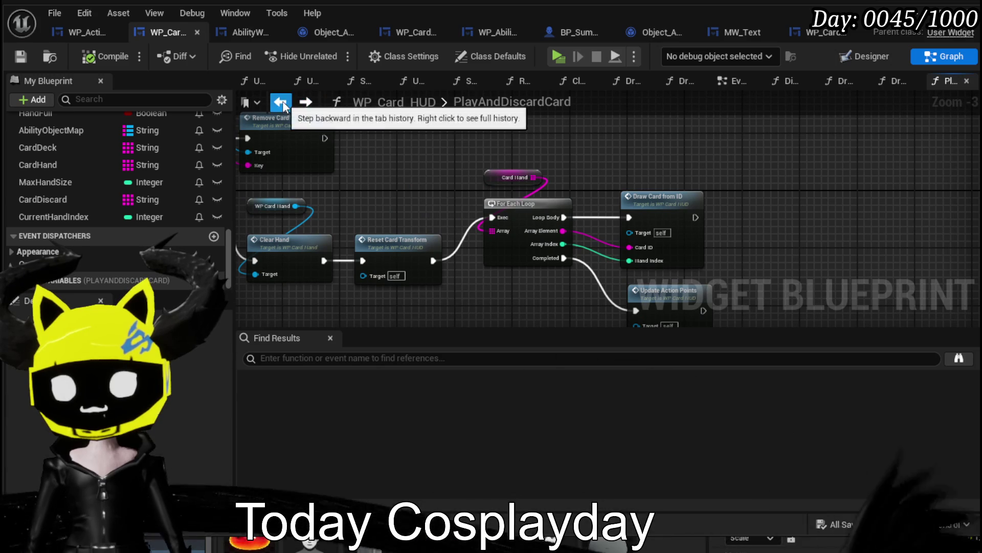
scroll(107, 221, up, 10)
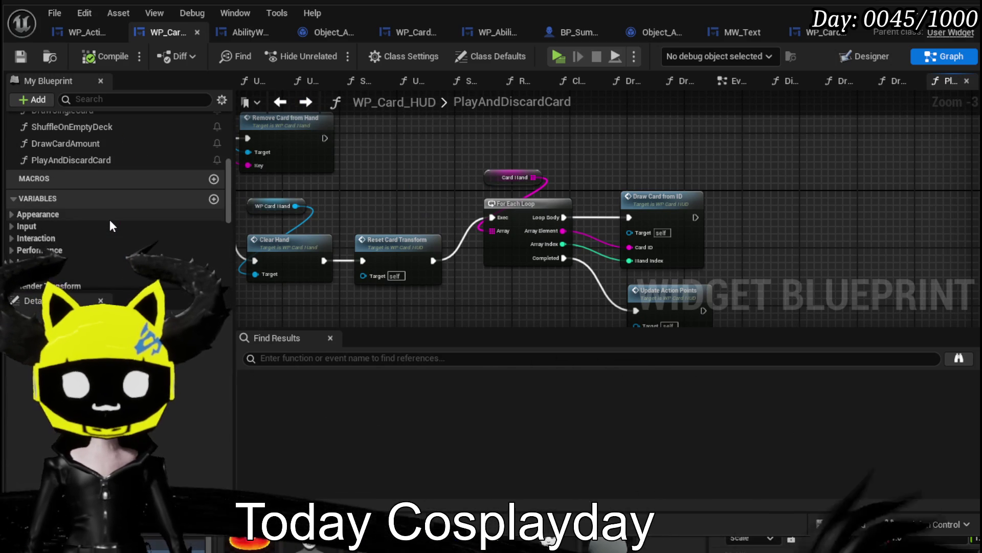
scroll(110, 223, up, 2)
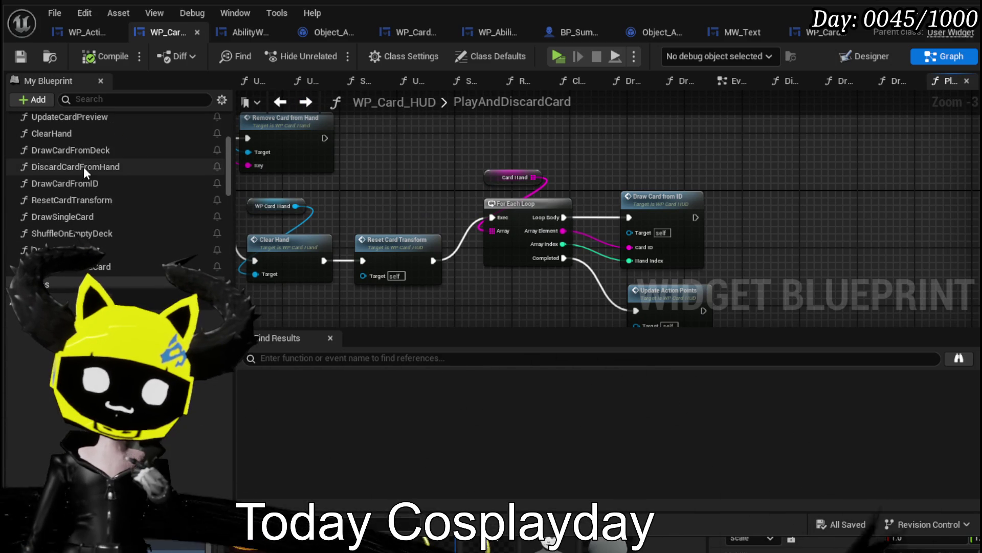
double_click(81, 149)
mouse_move(439, 219)
mouse_down()
mouse_move(442, 171)
mouse_move(446, 187)
mouse_move(676, 180)
mouse_up()
drag(536, 171, 700, 159)
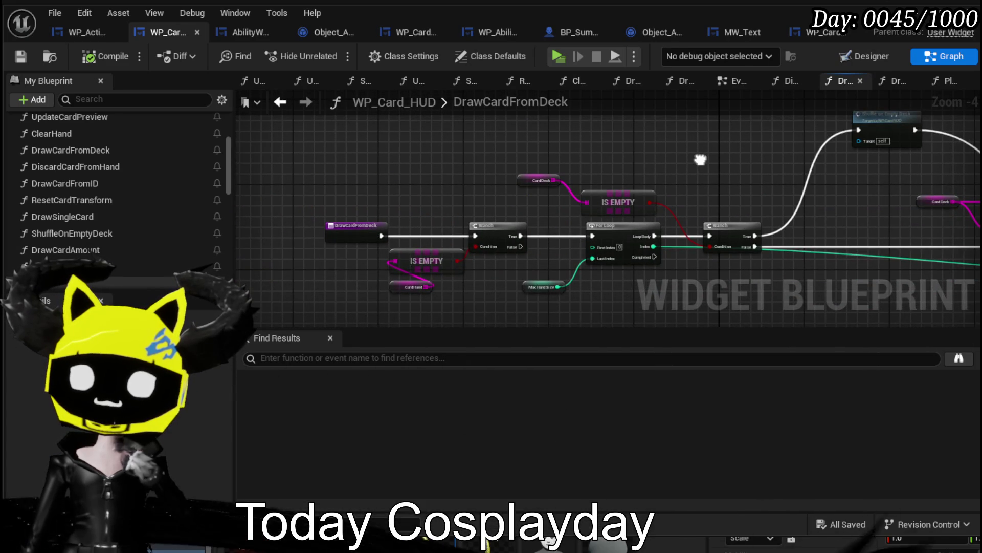
scroll(462, 268, up, 3)
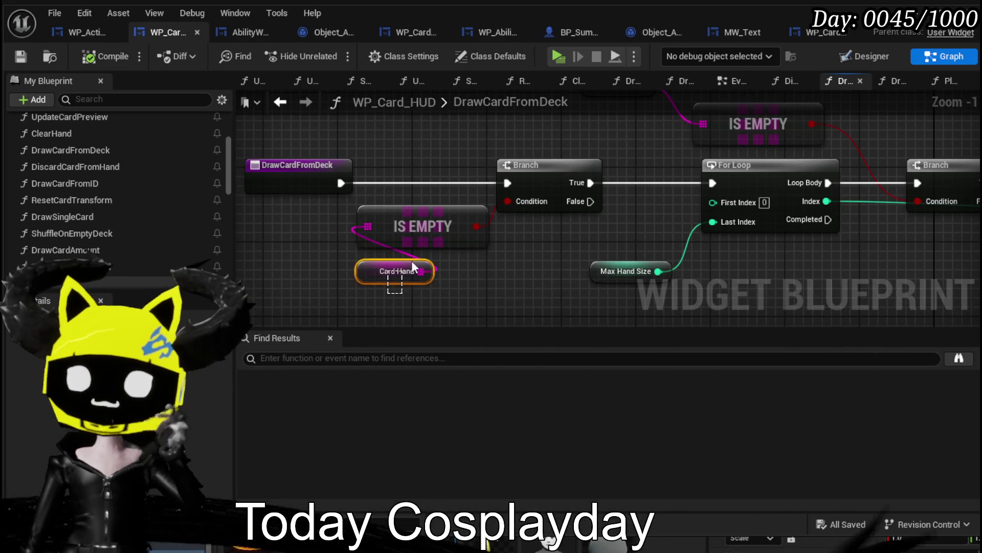
click(578, 239)
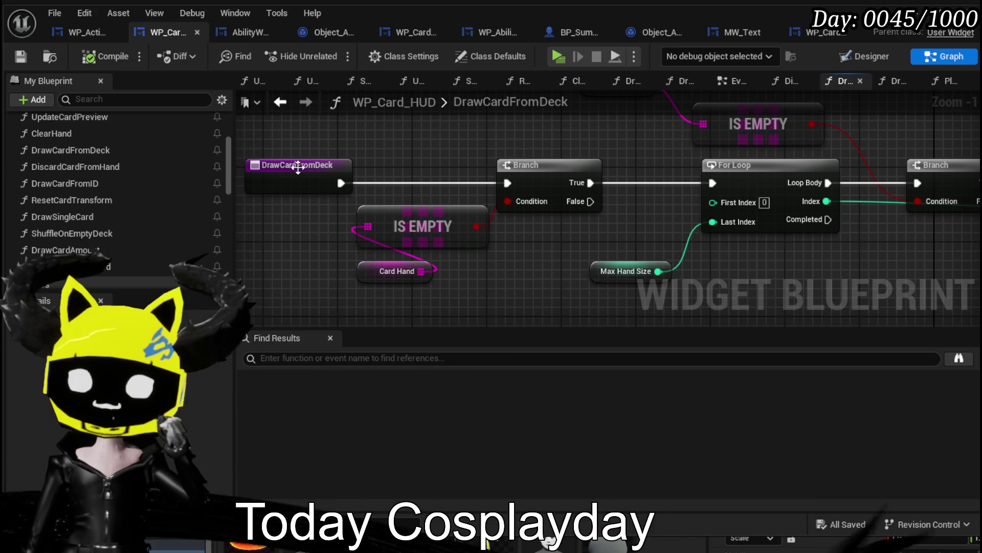
drag(713, 179, 713, 180)
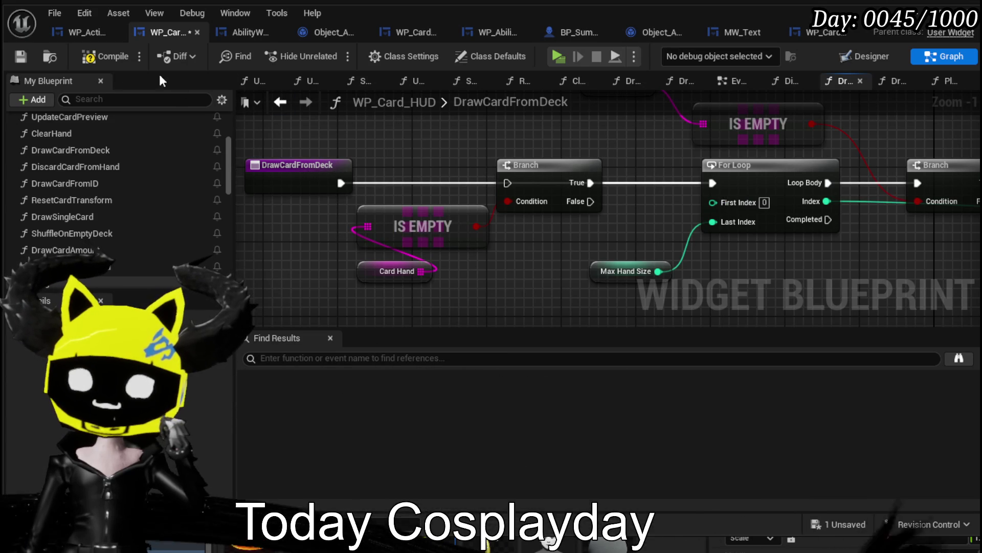
Compile WP_Card_HUD and launch a standalone play test.
click(97, 57)
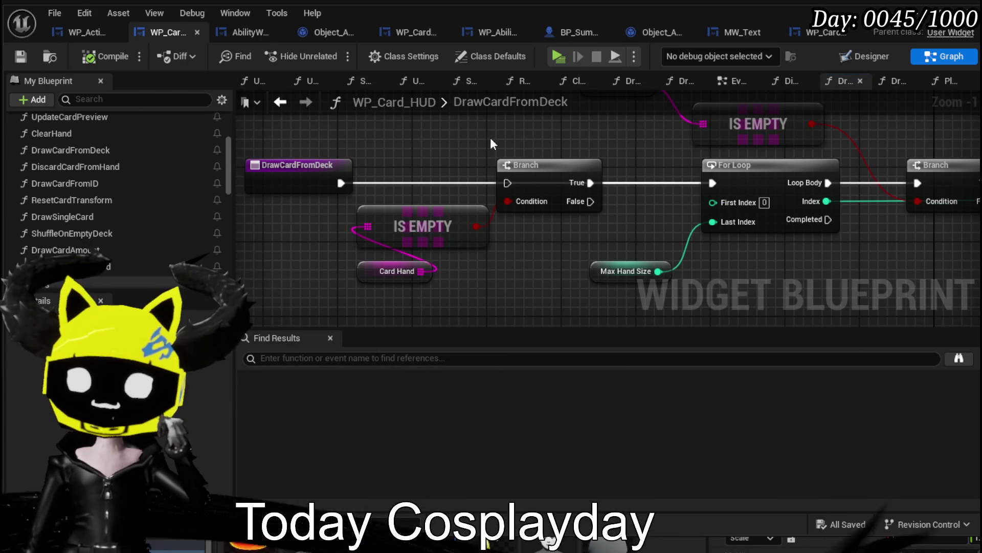
scroll(491, 138, down, 2)
mouse_move(487, 214)
mouse_down()
mouse_move(291, 185)
mouse_move(545, 169)
mouse_up()
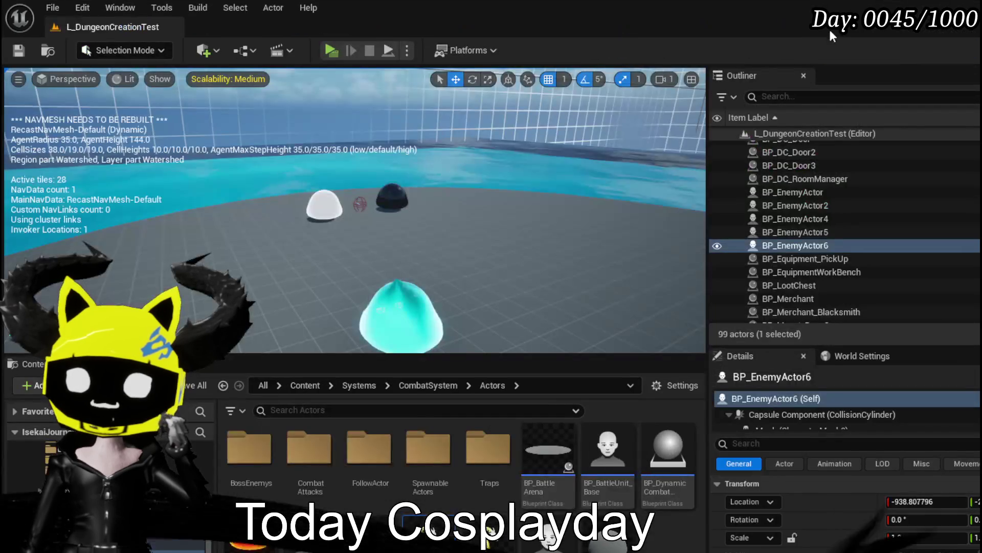
click(339, 50)
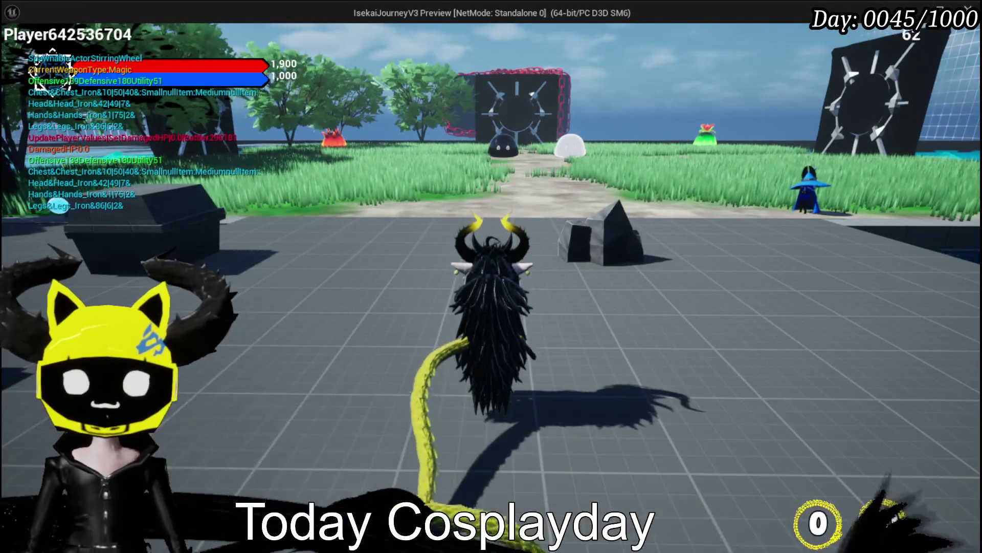
Walk toward the slimes, attack the cyan slime with fire magic, then stop the test.
key(w)
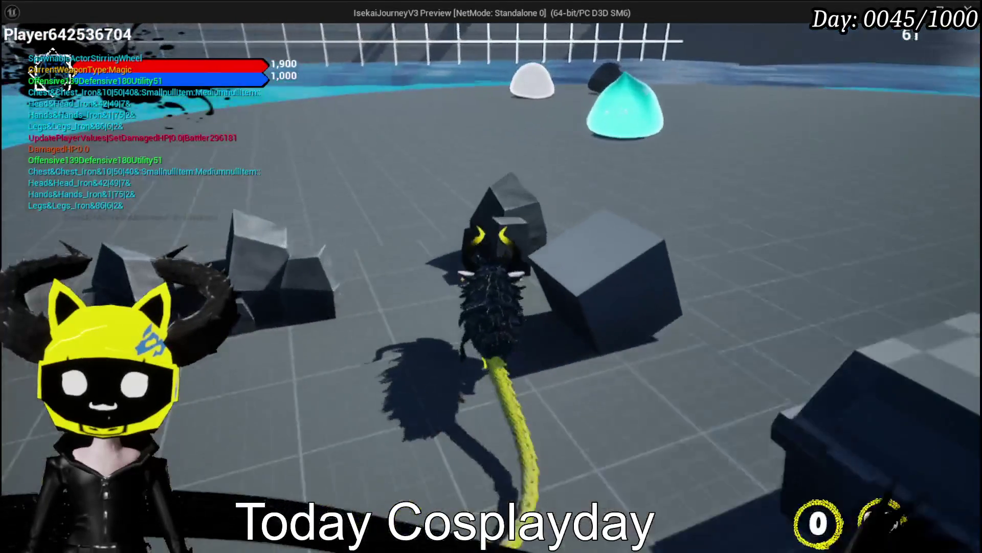
key(w)
key(1)
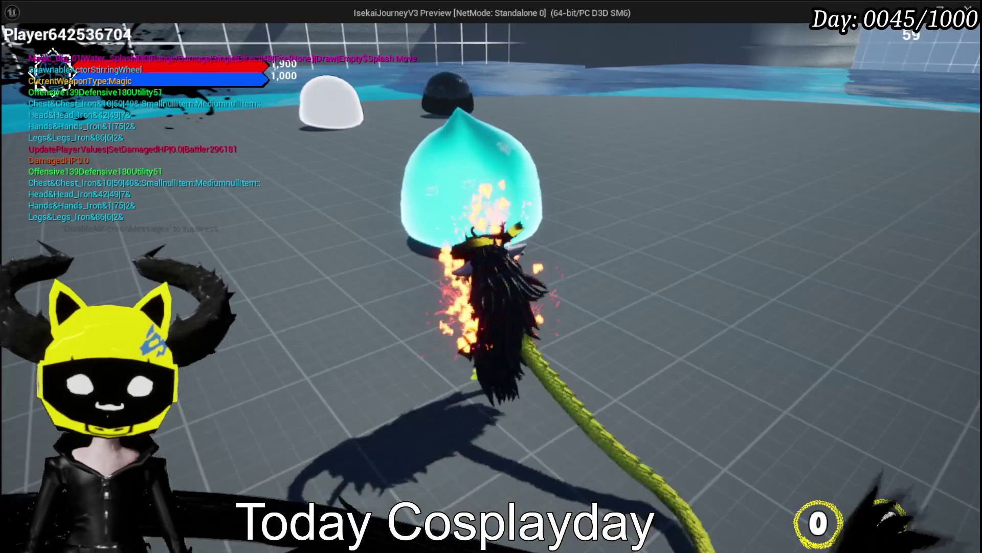
key(Escape)
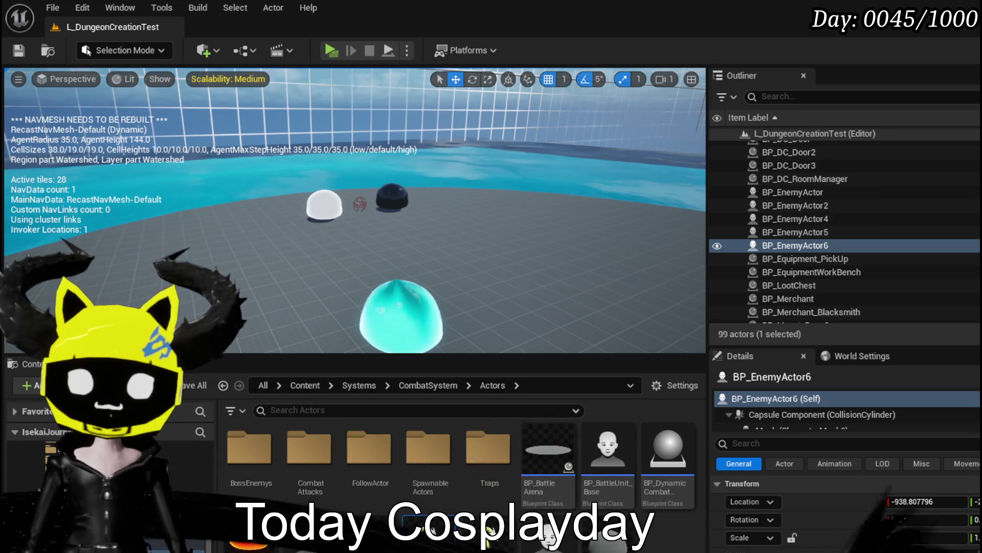
Rerun the test, cast the void attack from a hand card, stop, and save all changes.
click(331, 51)
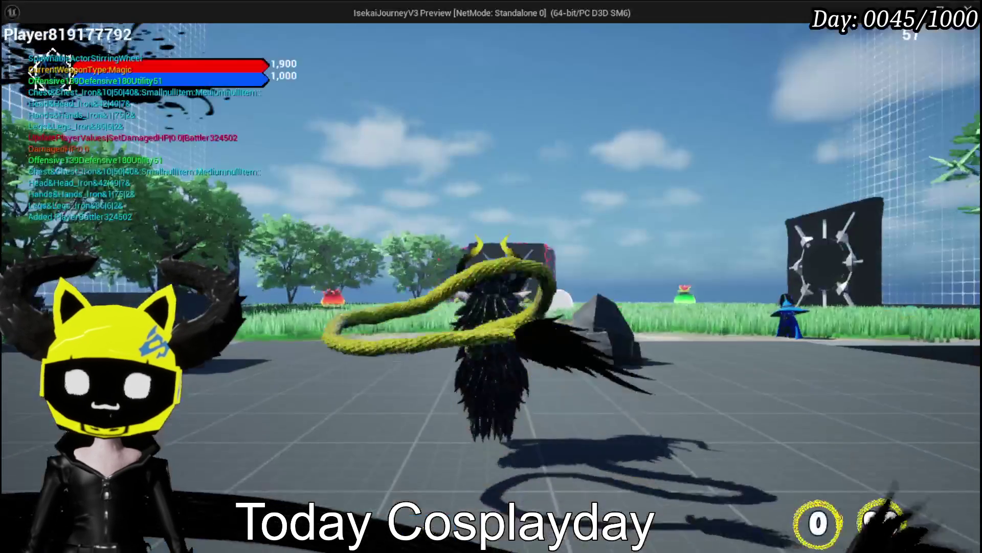
key(w)
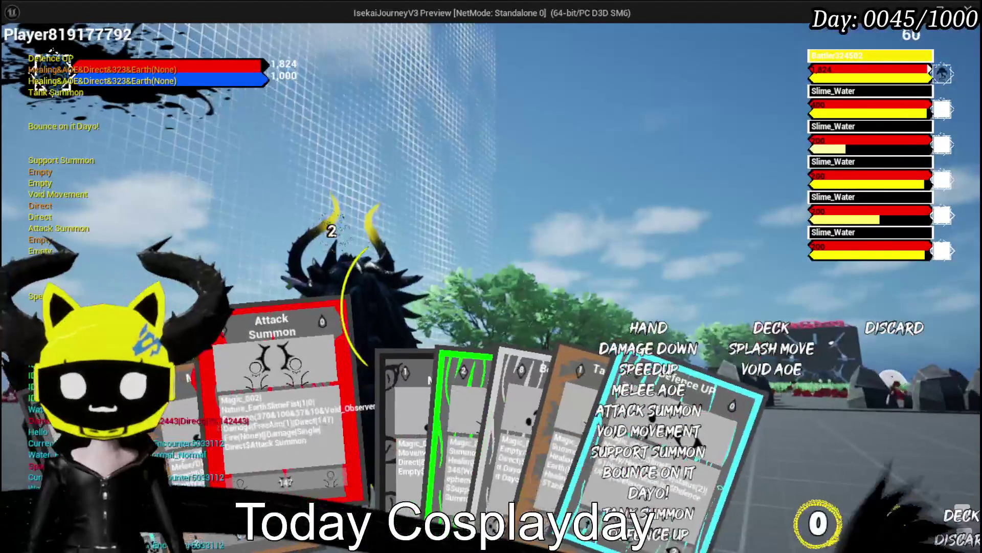
click(321, 441)
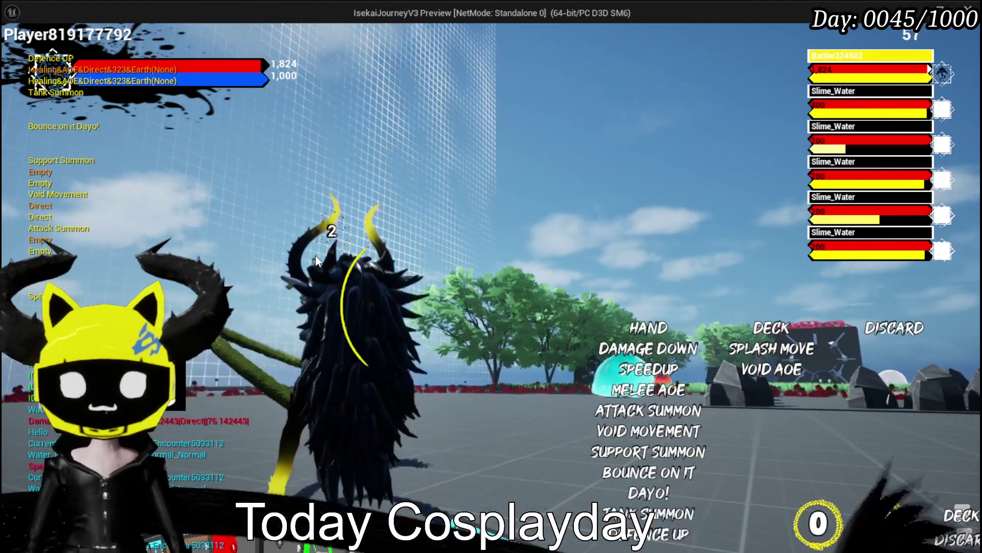
click(315, 255)
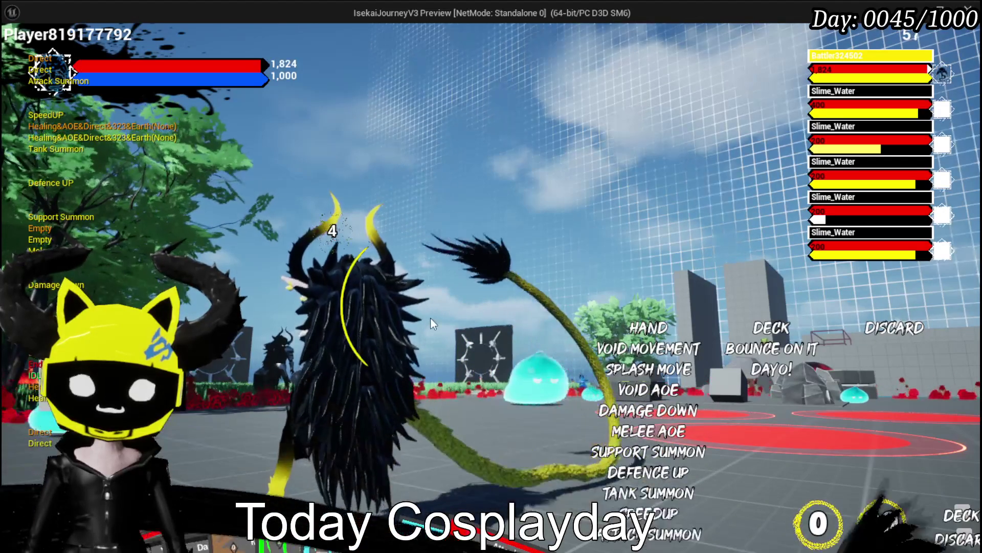
key(Escape)
click(19, 50)
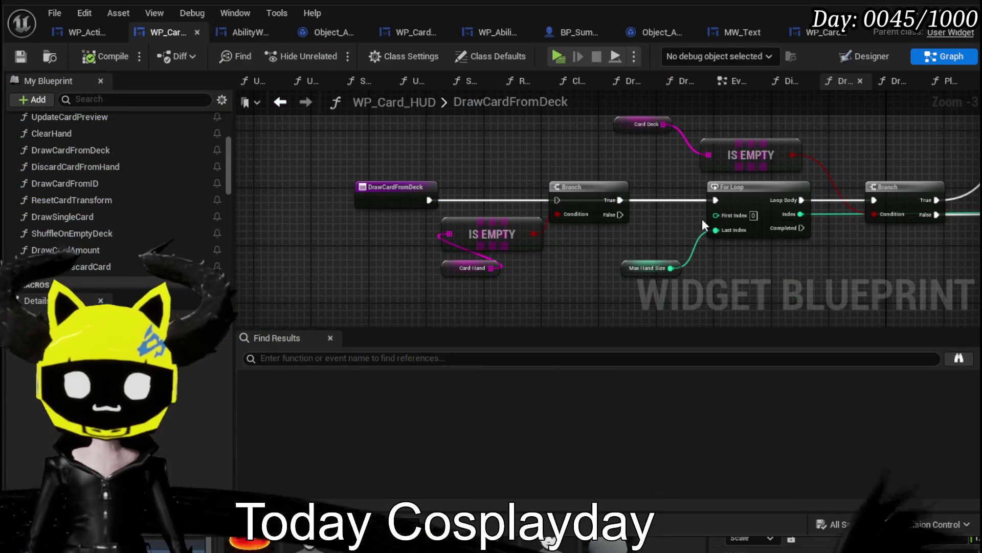
Connect the DrawCardFromDeck entry into the Branch check, tidy the Card Hand getter, compile and save.
drag(514, 217, 526, 193)
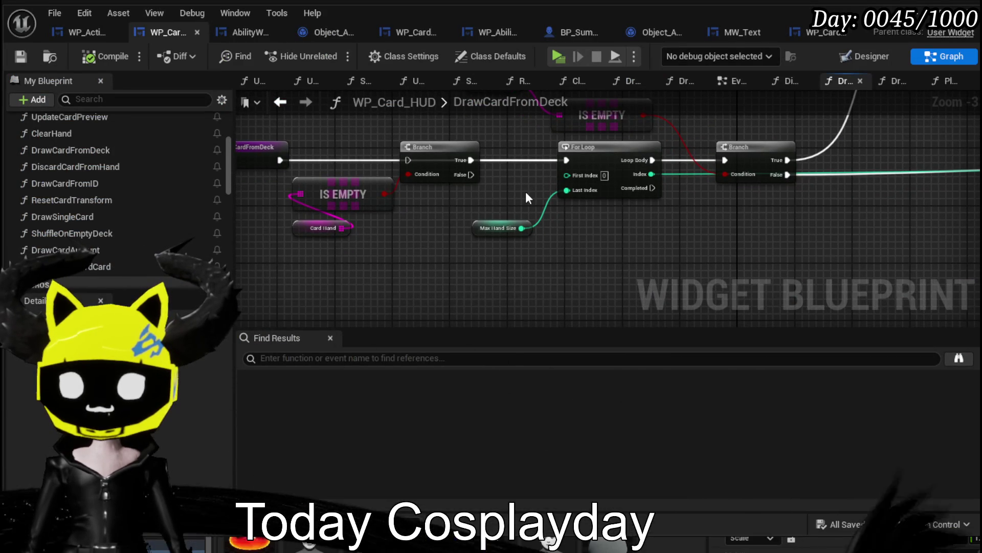
mouse_move(315, 228)
mouse_down()
mouse_move(300, 272)
mouse_move(436, 265)
mouse_up()
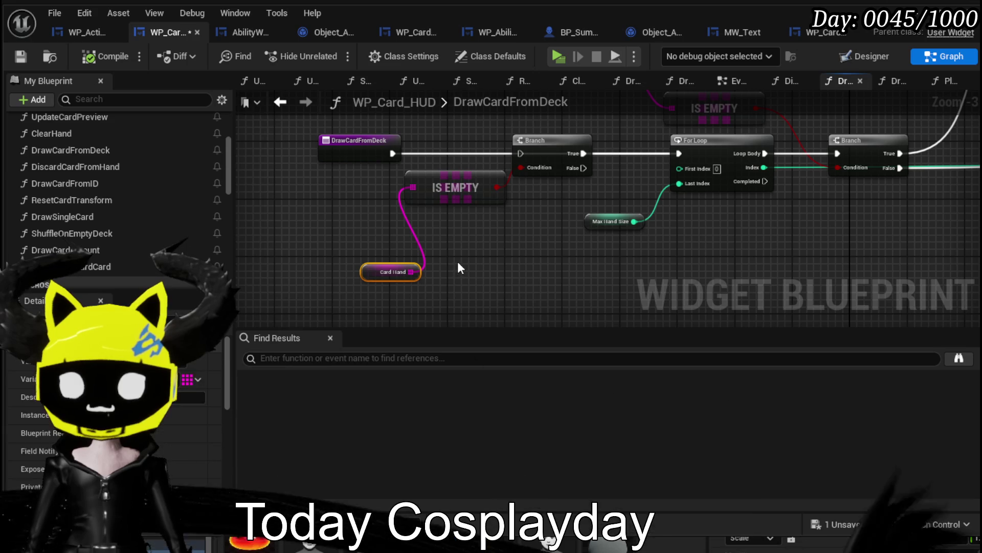
drag(512, 153, 519, 153)
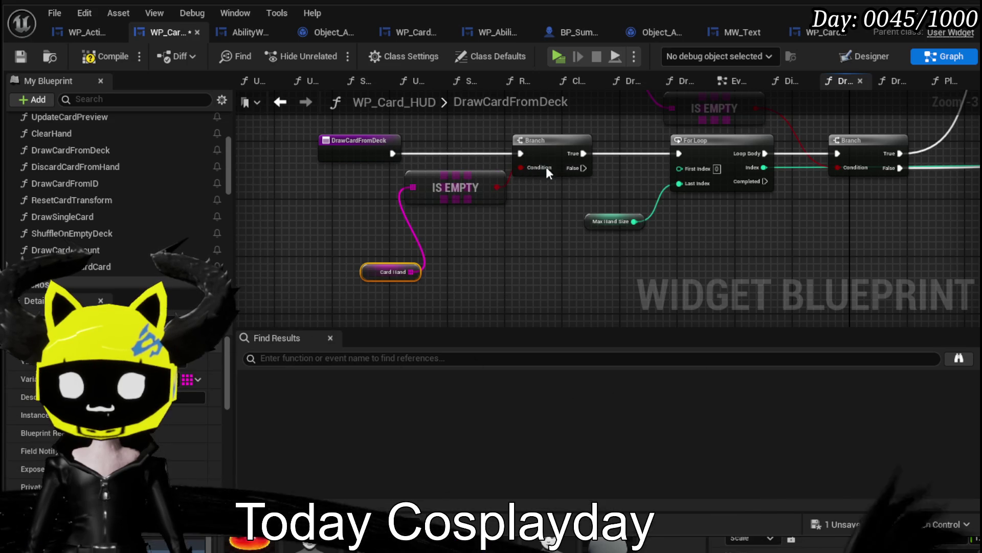
drag(336, 198, 336, 185)
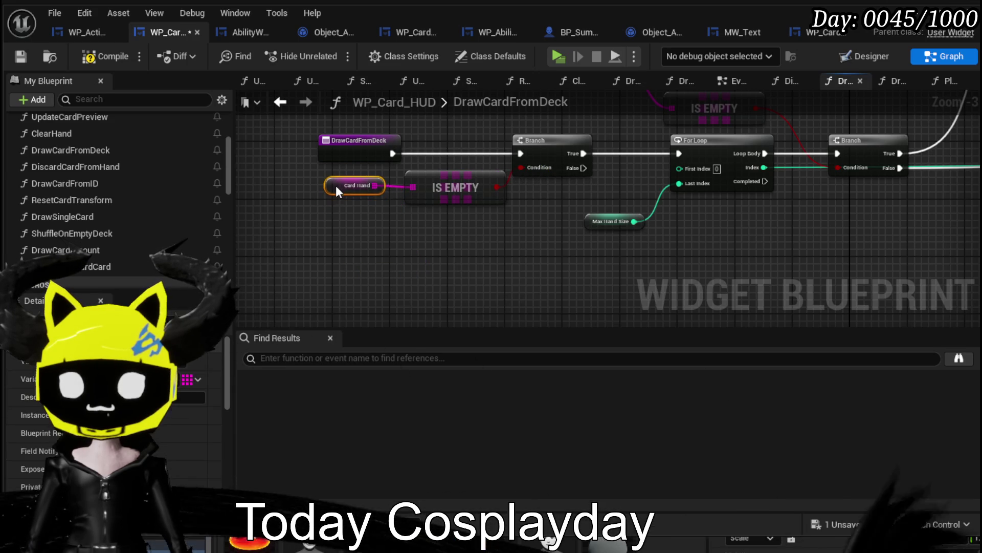
drag(806, 220, 523, 247)
scroll(806, 224, down, 1)
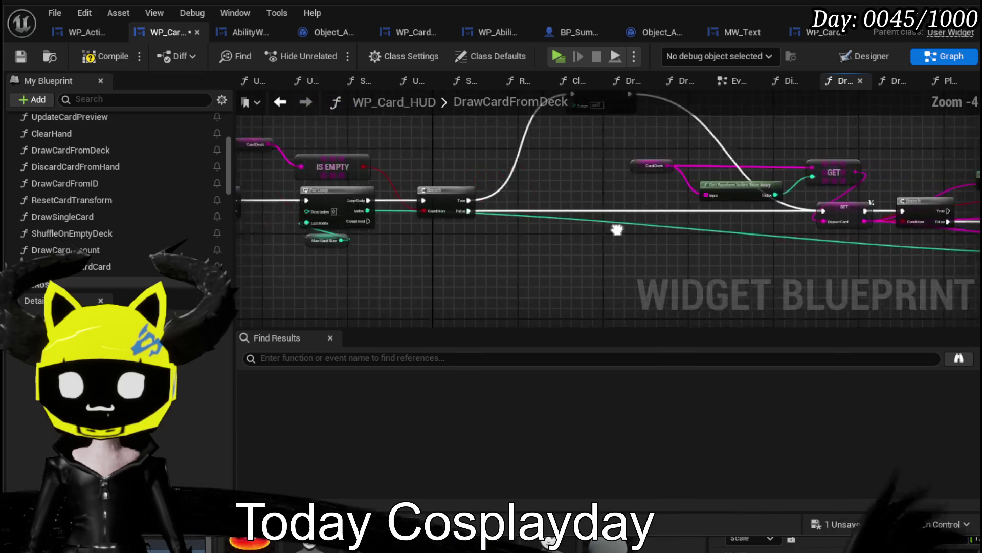
drag(597, 209, 652, 240)
click(124, 46)
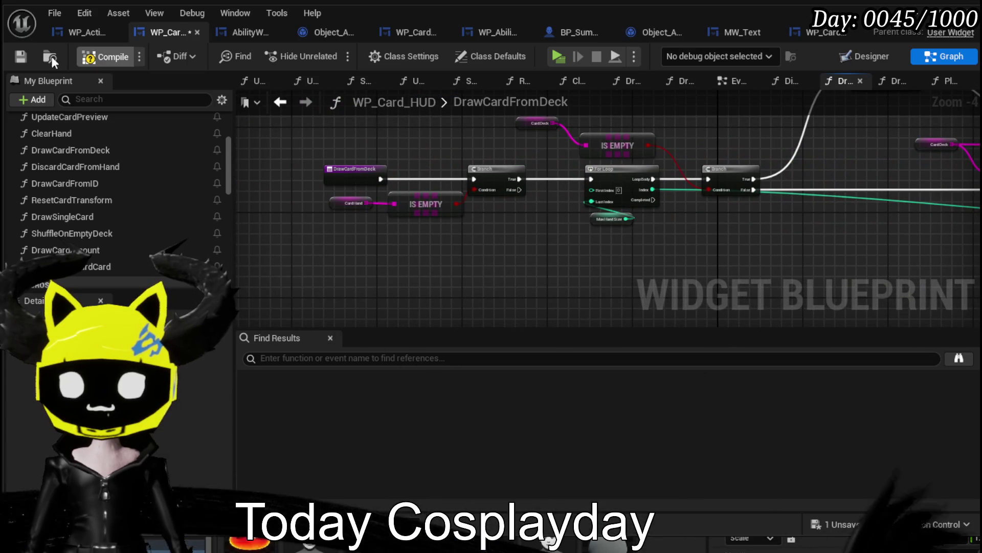
click(17, 55)
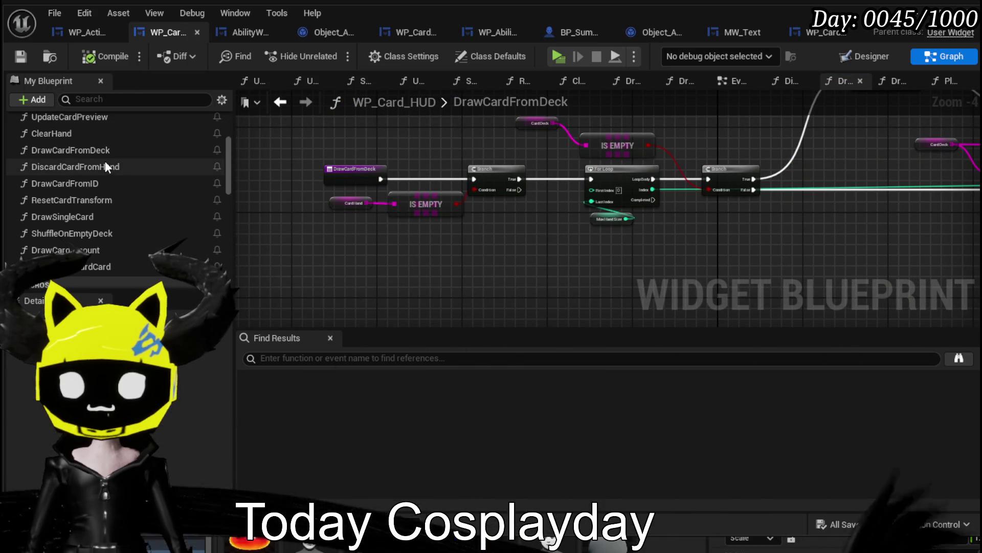
Add a Draw Card from ID call and a For Each Loop over Card Hand.
drag(134, 204, 376, 236)
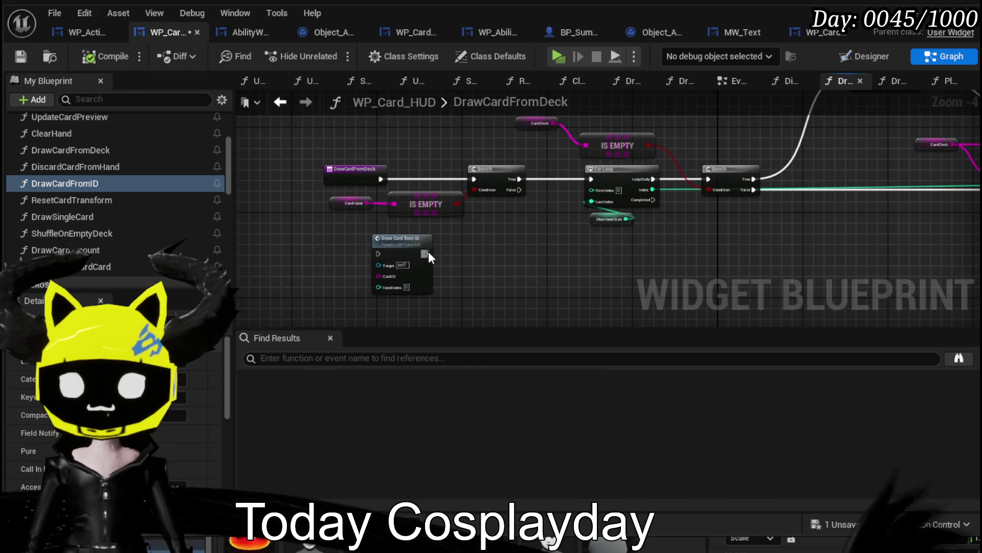
drag(474, 255, 508, 239)
drag(405, 186, 409, 265)
text(loop)
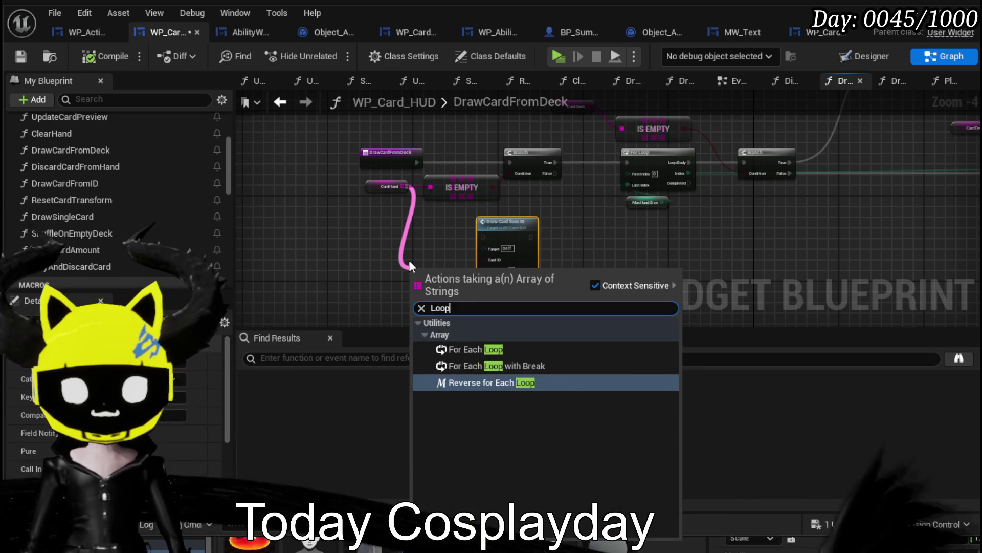
click(463, 349)
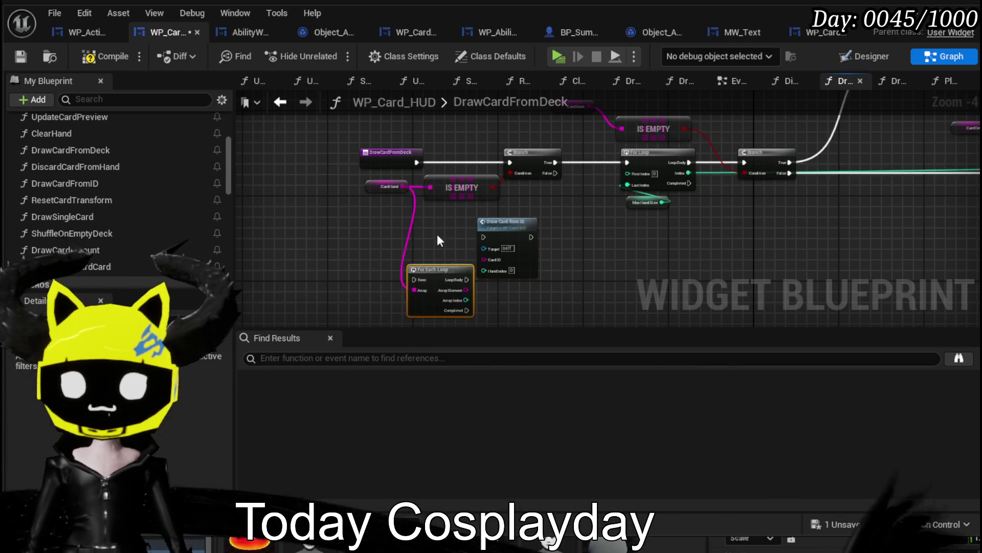
Run the loop from Branch False, calling Draw Card from ID with each card's ID.
drag(609, 197, 497, 193)
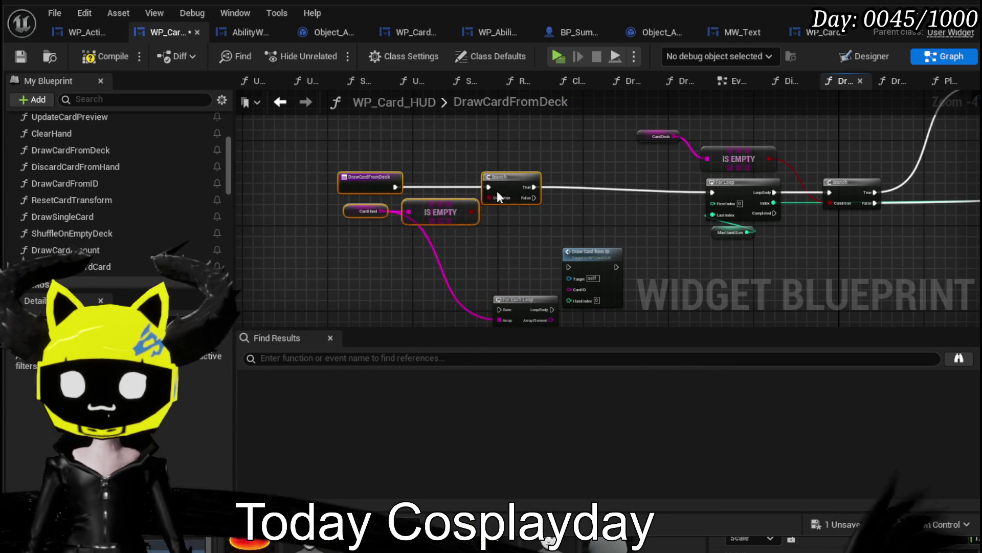
drag(502, 305, 507, 267)
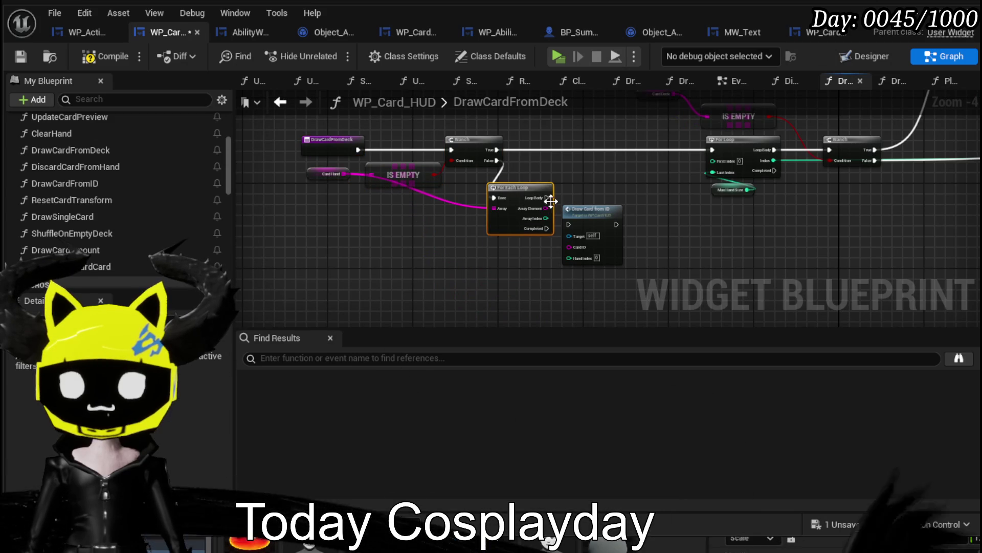
drag(569, 225, 569, 225)
click(588, 210)
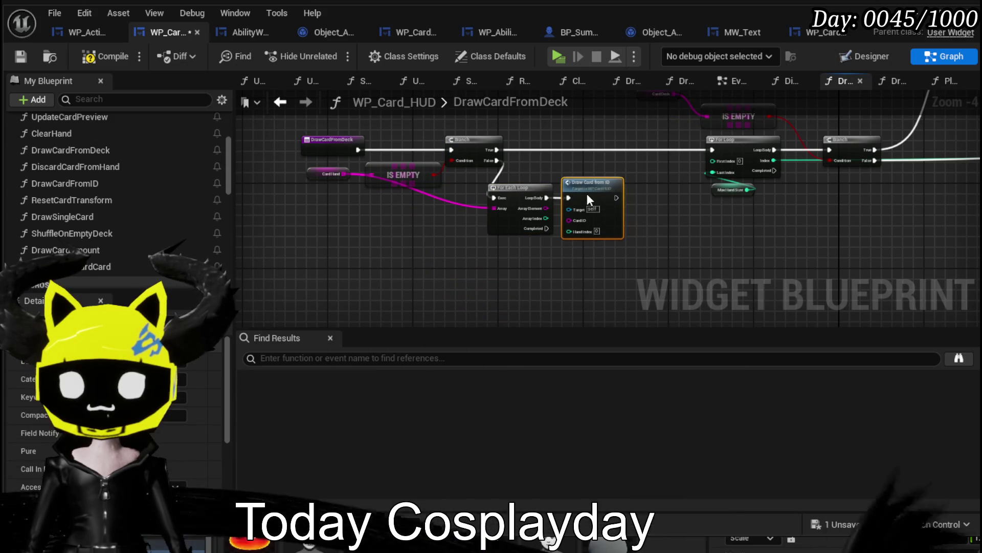
scroll(586, 205, up, 4)
mouse_move(498, 230)
mouse_down()
mouse_move(546, 255)
mouse_move(562, 280)
mouse_up()
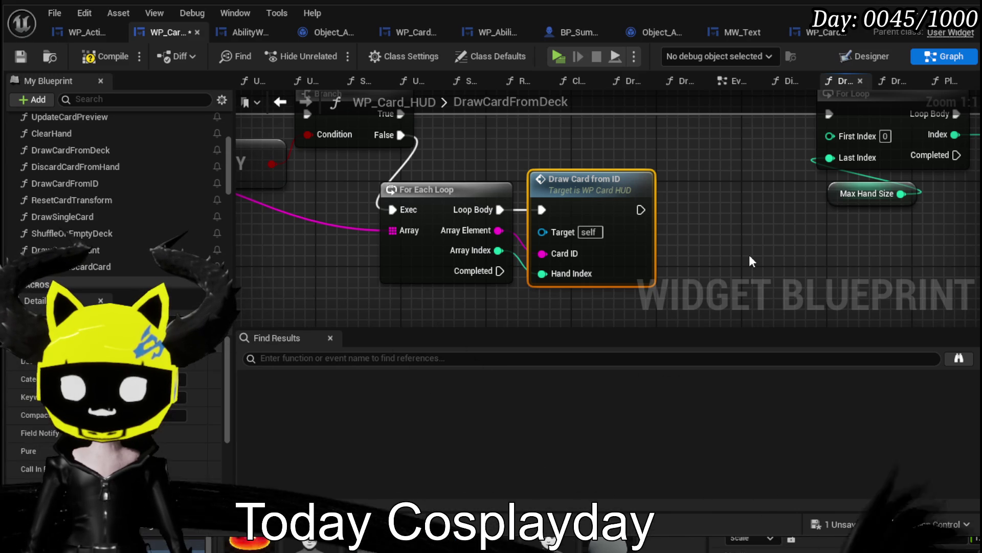
scroll(109, 237, down, 10)
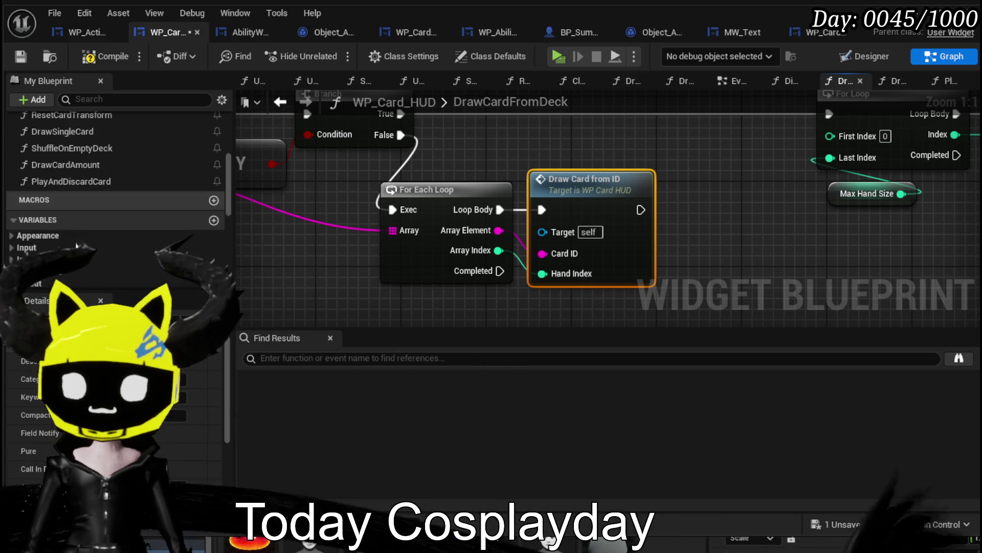
Feed a Current Hand Index getter into the For Loop's First Index.
mouse_move(54, 237)
mouse_down()
mouse_move(809, 206)
mouse_move(818, 230)
mouse_up()
click(860, 239)
drag(632, 248, 637, 221)
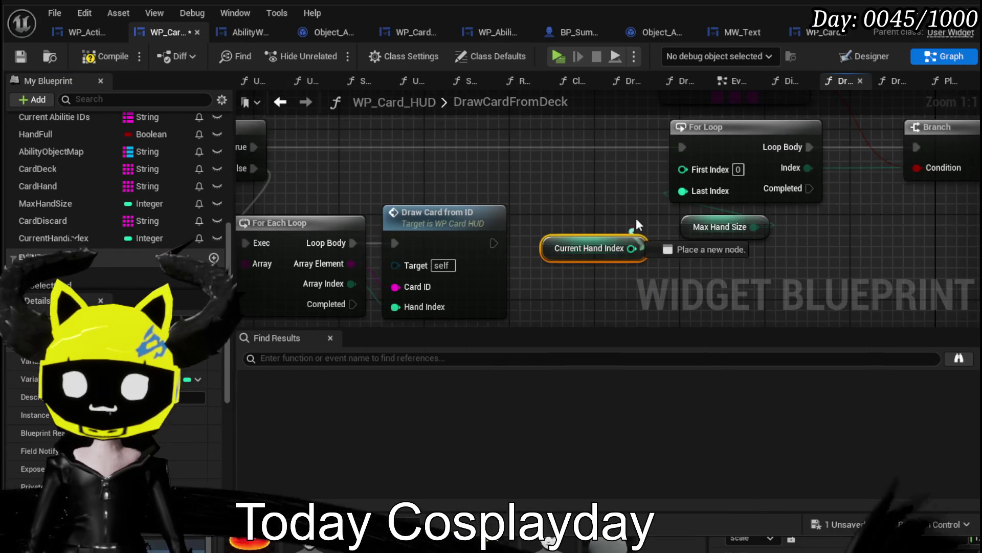
drag(581, 170, 592, 171)
drag(426, 288, 572, 257)
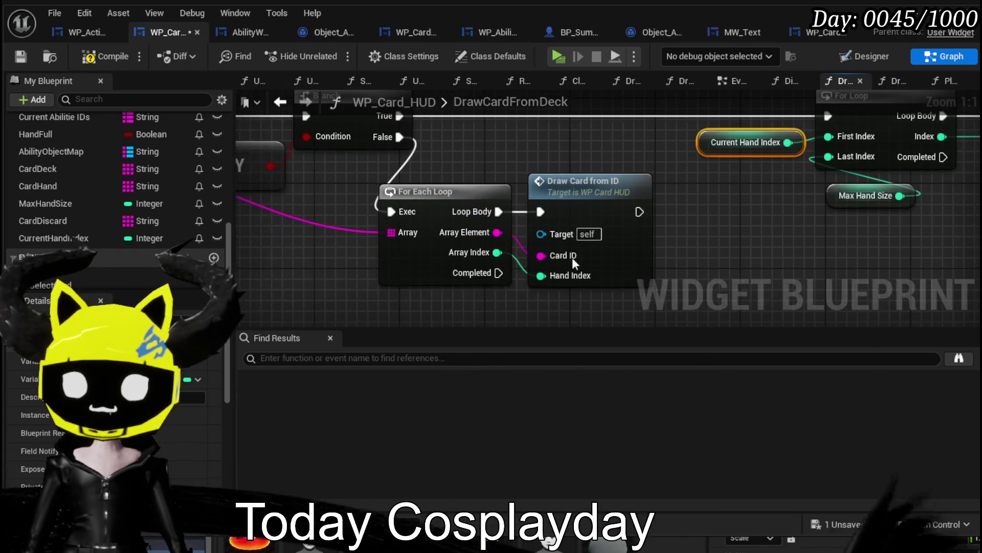
drag(853, 149, 830, 136)
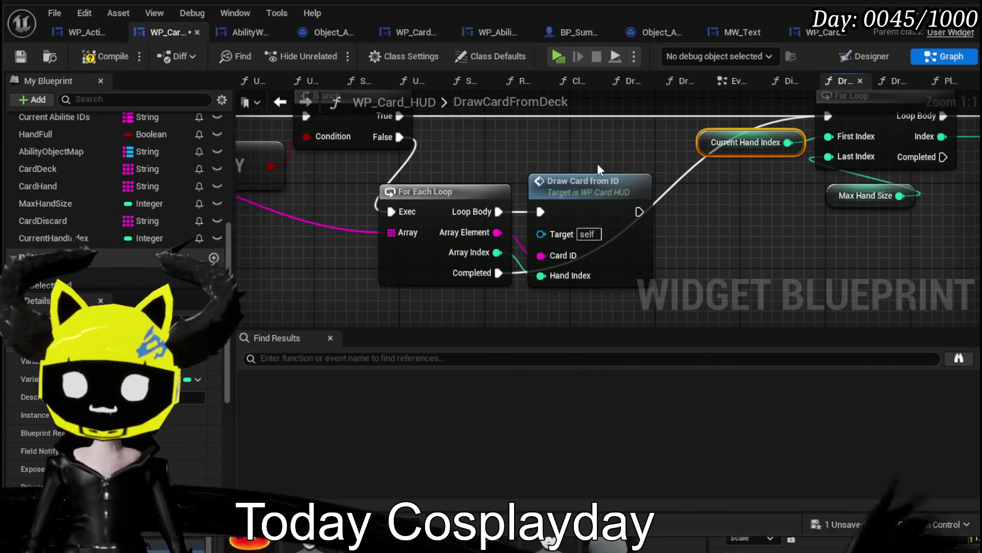
drag(583, 215, 615, 216)
double_click(617, 185)
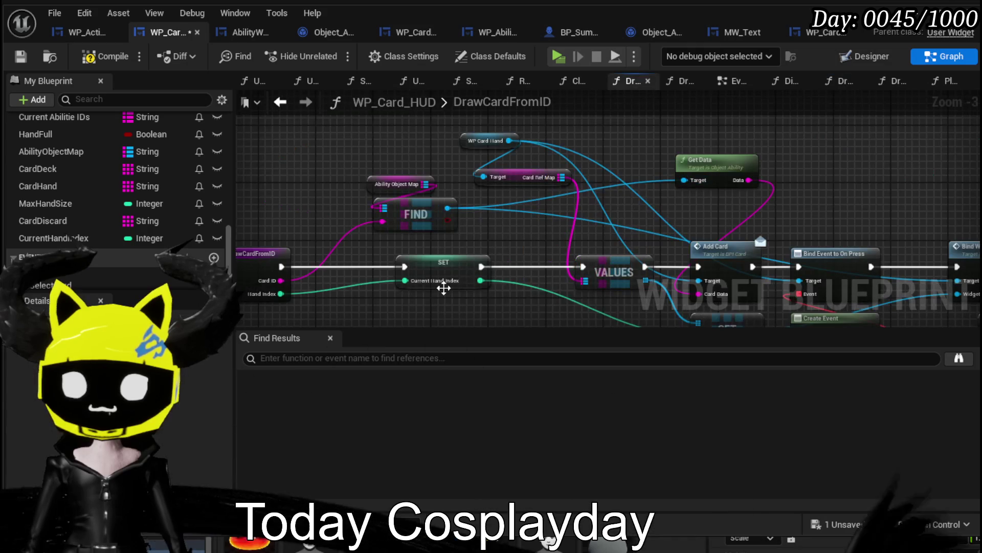
Check the SET Current Hand Index node in DrawCardFromID and save the widget blueprint.
click(443, 259)
mouse_move(444, 258)
mouse_down()
mouse_move(346, 230)
mouse_move(339, 202)
mouse_move(535, 221)
mouse_up()
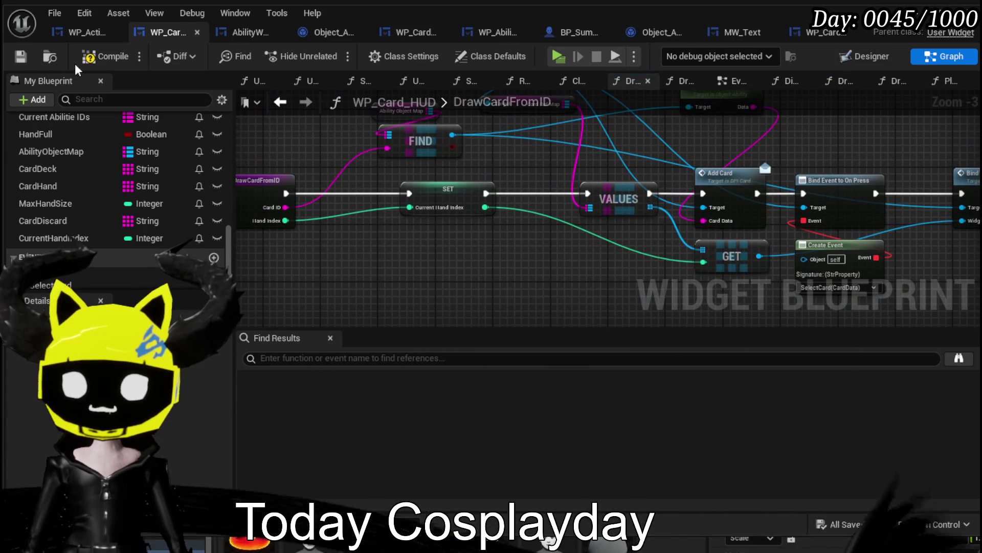
key(ctrl+s)
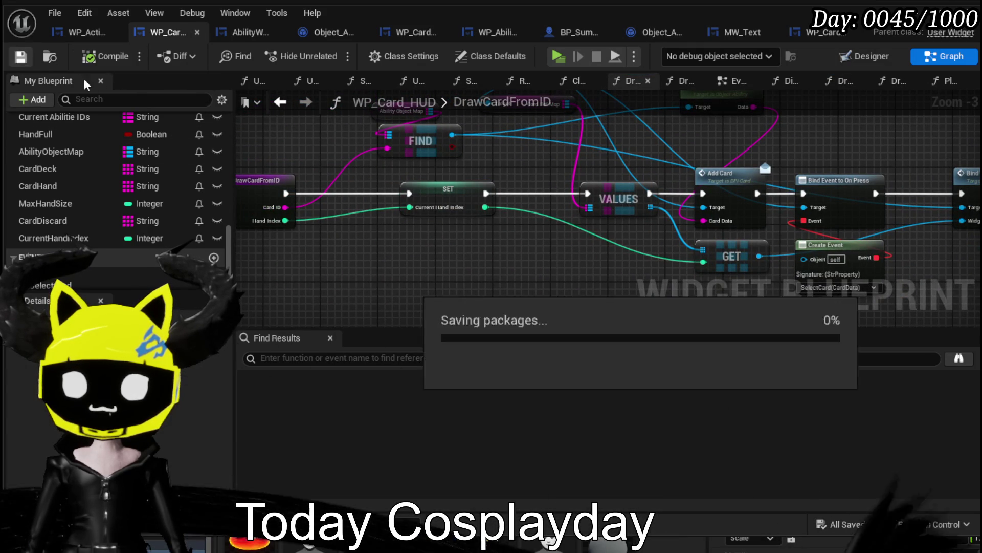
scroll(126, 162, up, 5)
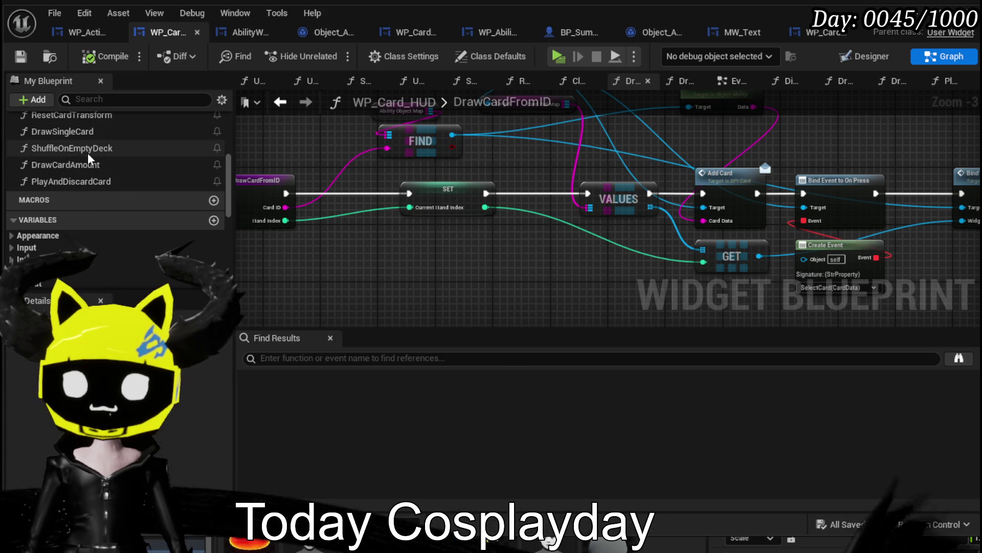
scroll(88, 152, up, 4)
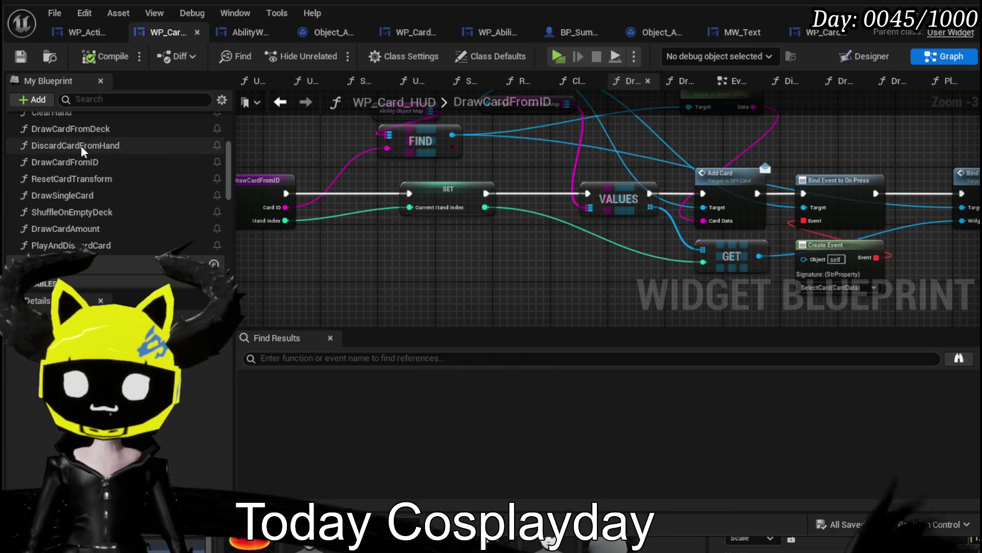
In ClearHand, add a SET Current Hand Index node to 0 after Clear Hand, then compile.
double_click(81, 145)
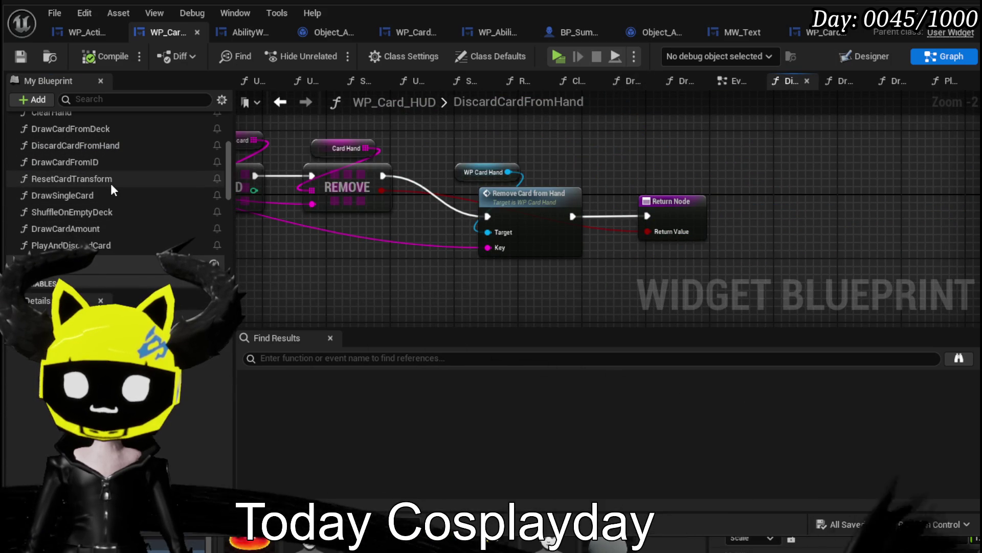
scroll(110, 189, up, 1)
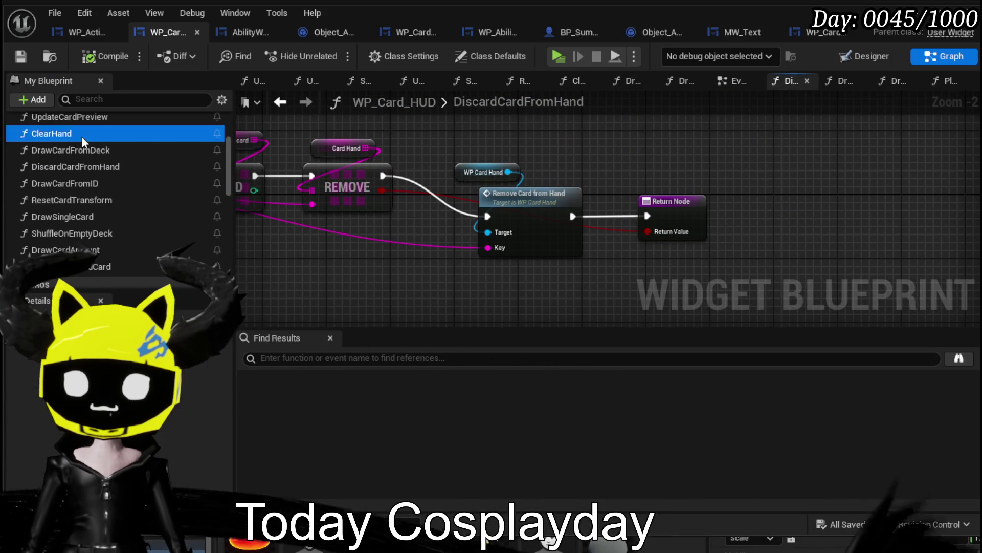
double_click(81, 136)
scroll(84, 213, down, 10)
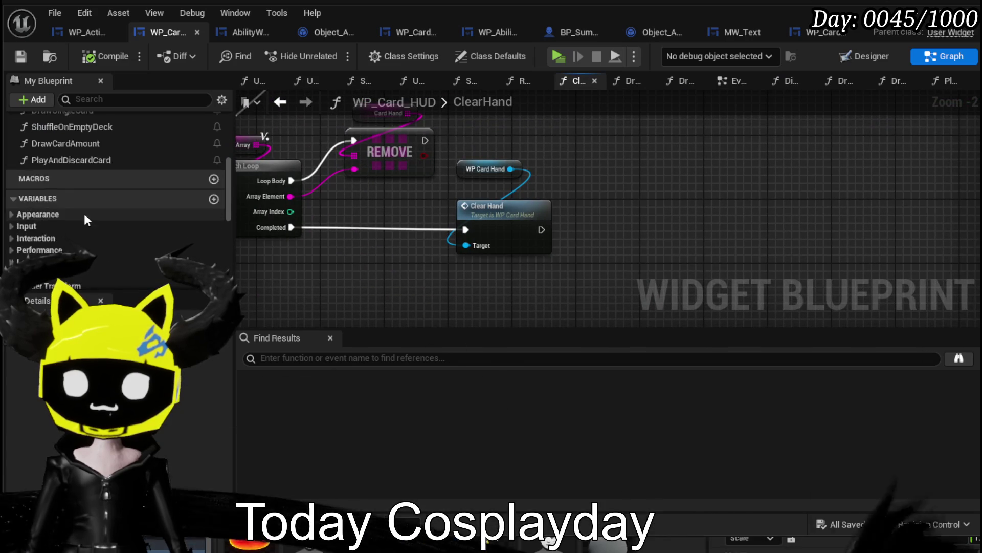
click(108, 217)
drag(226, 238, 570, 207)
click(583, 238)
key(q)
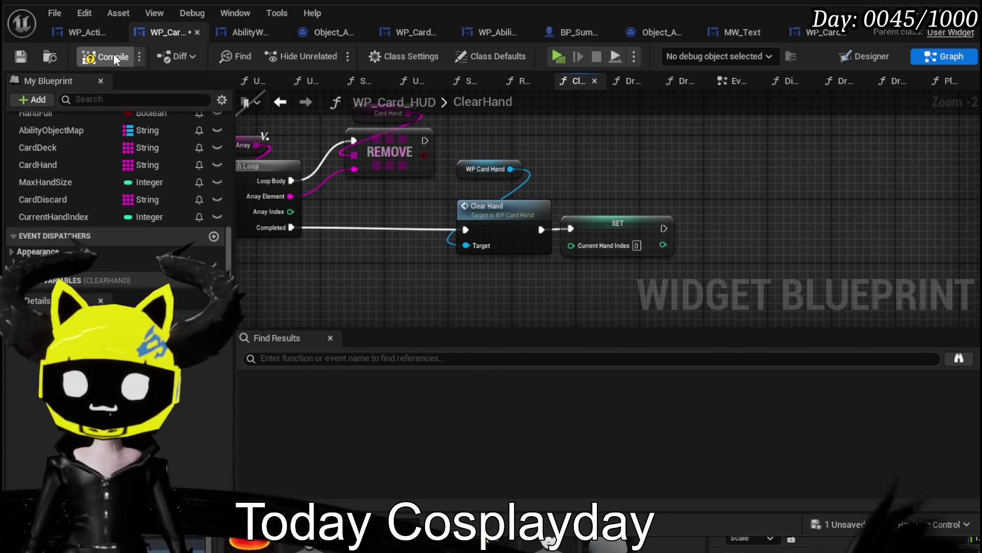
click(113, 53)
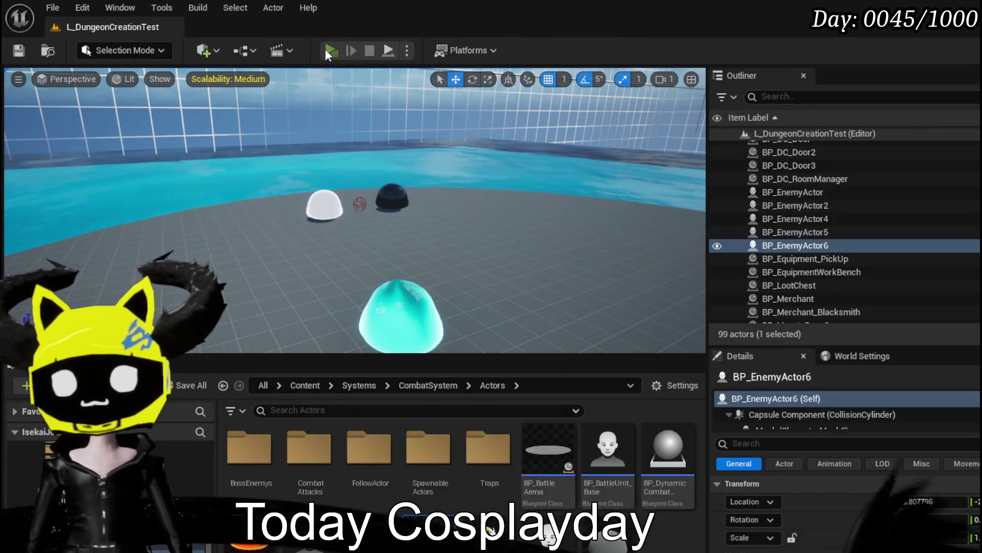
Launch a standalone preview, move forward and cast water splash to engage five Slime_Water enemies.
click(325, 48)
key(w)
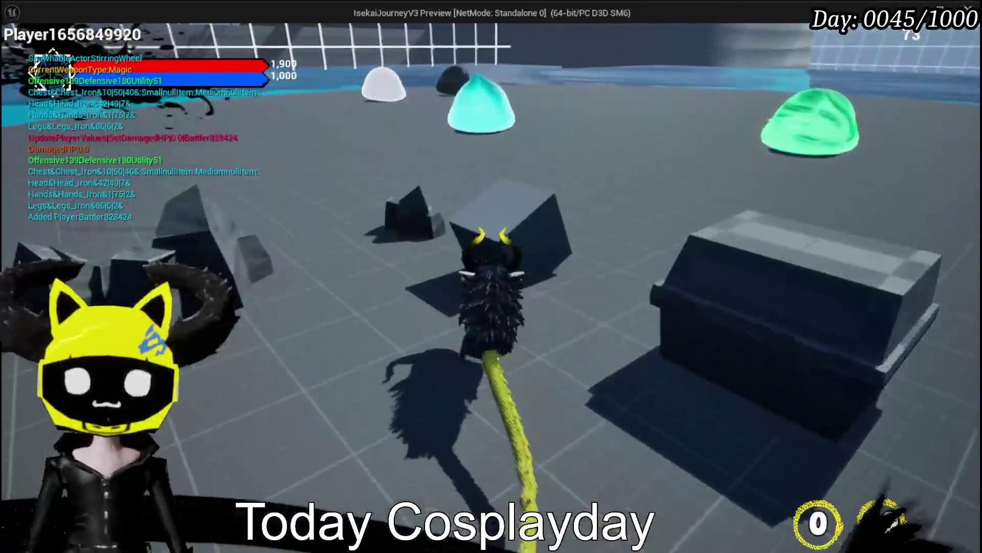
click(492, 276)
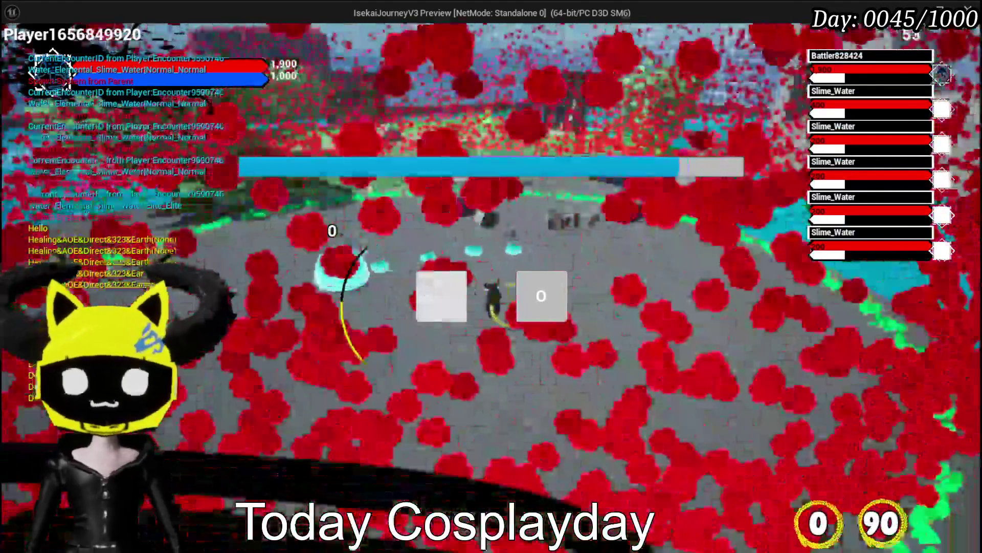
click(441, 296)
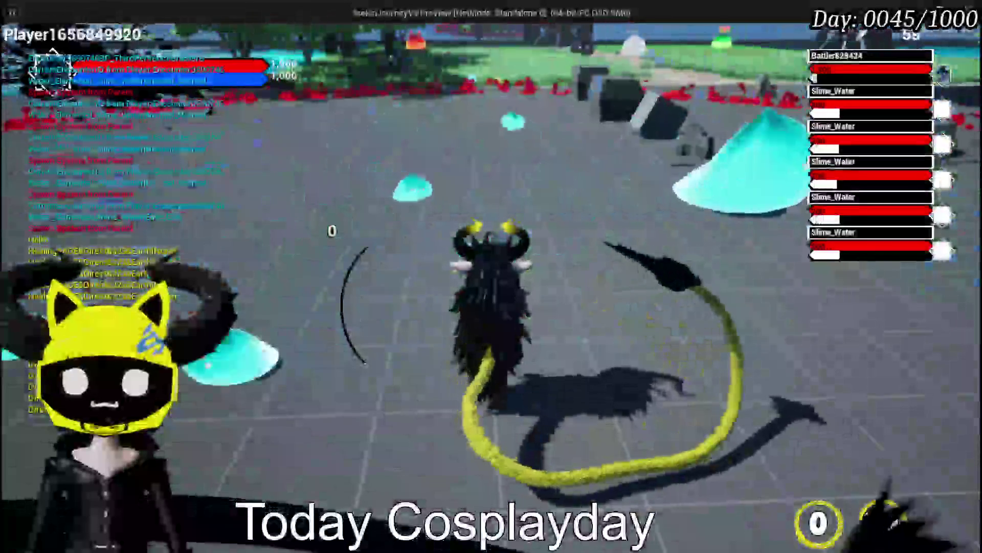
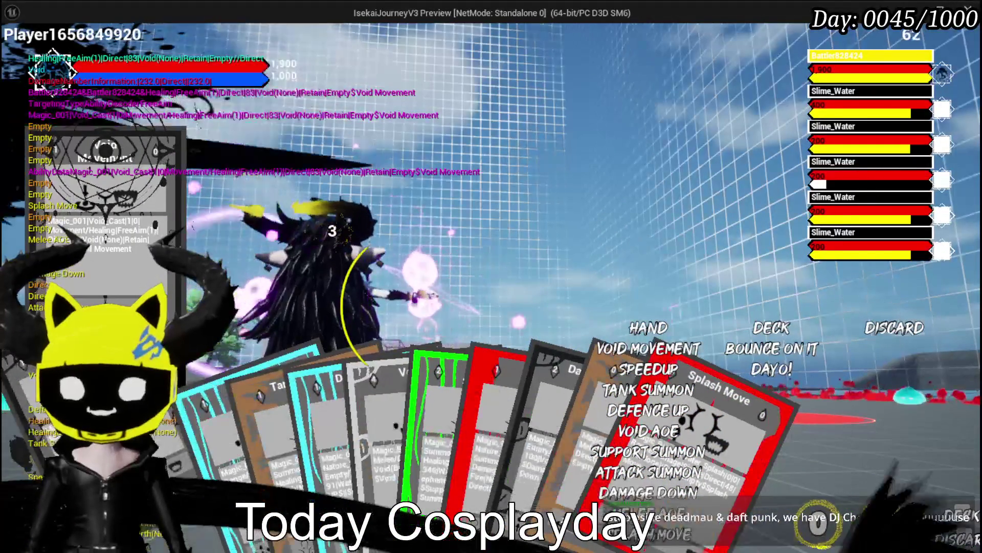
End the playtest and return to the WP_ActionSelection event graph.
key(Escape)
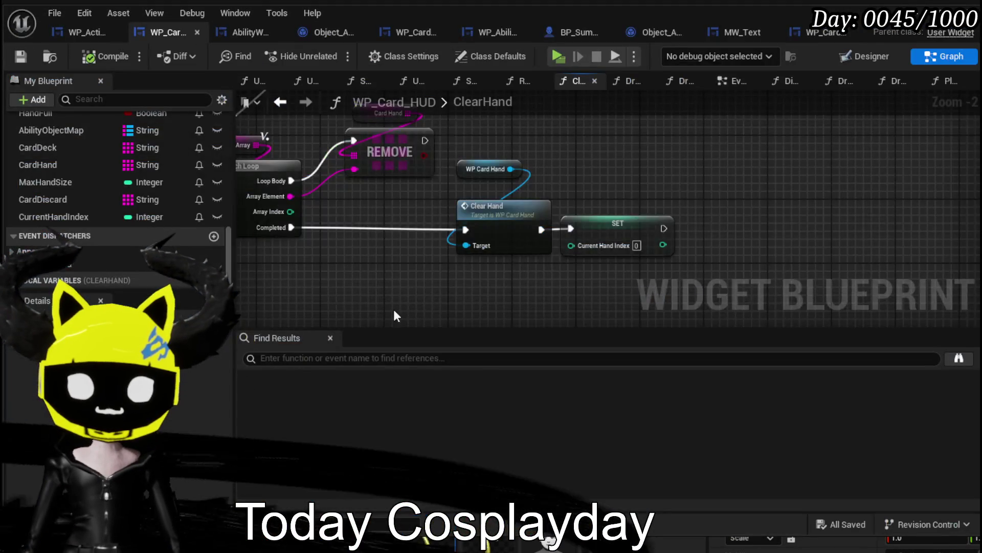
scroll(394, 315, down, 3)
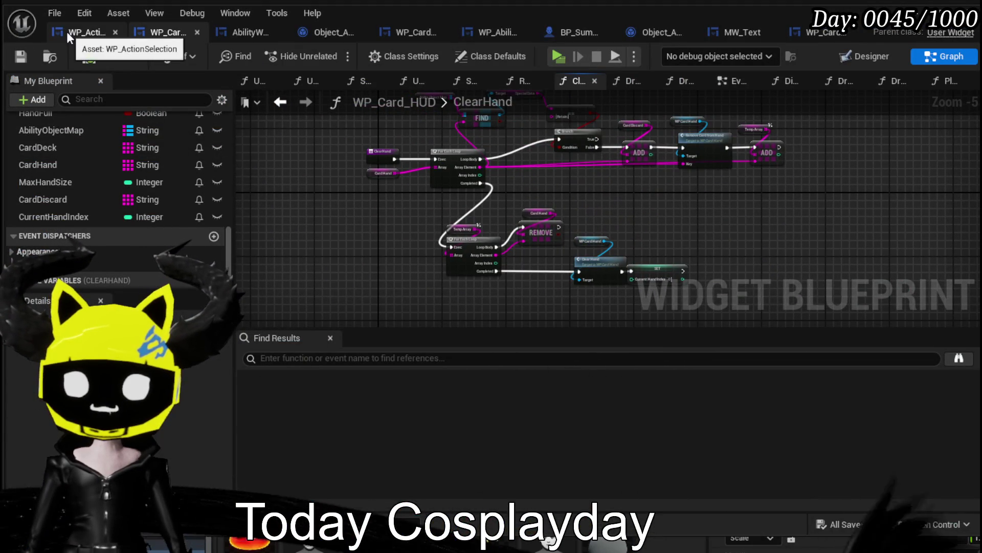
click(67, 32)
Drill through Ability Special Check into Object_Ability's TriggerSpecial function graph.
scroll(575, 231, down, 3)
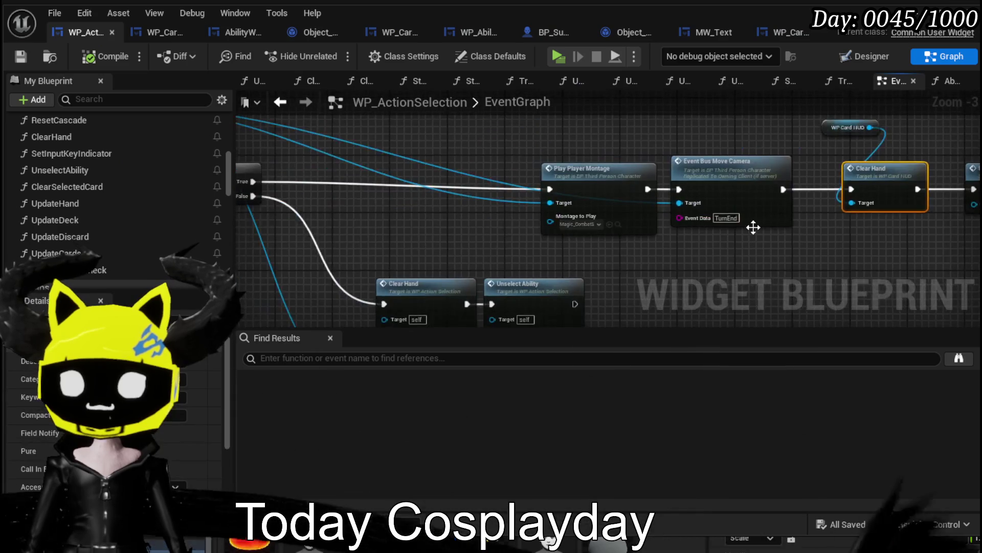
mouse_move(665, 204)
mouse_down()
mouse_move(559, 209)
mouse_move(534, 228)
mouse_up()
scroll(540, 169, up, 5)
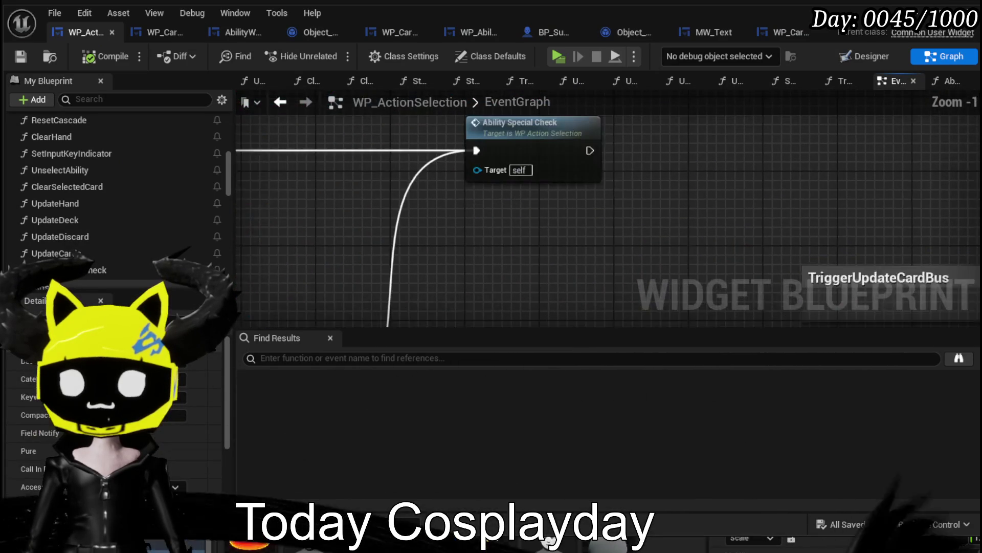
double_click(539, 168)
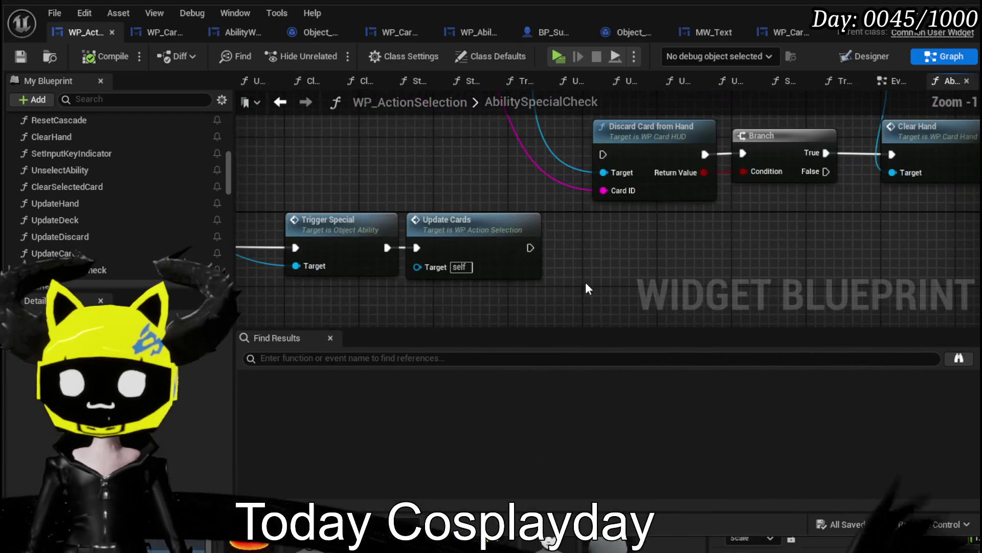
double_click(471, 210)
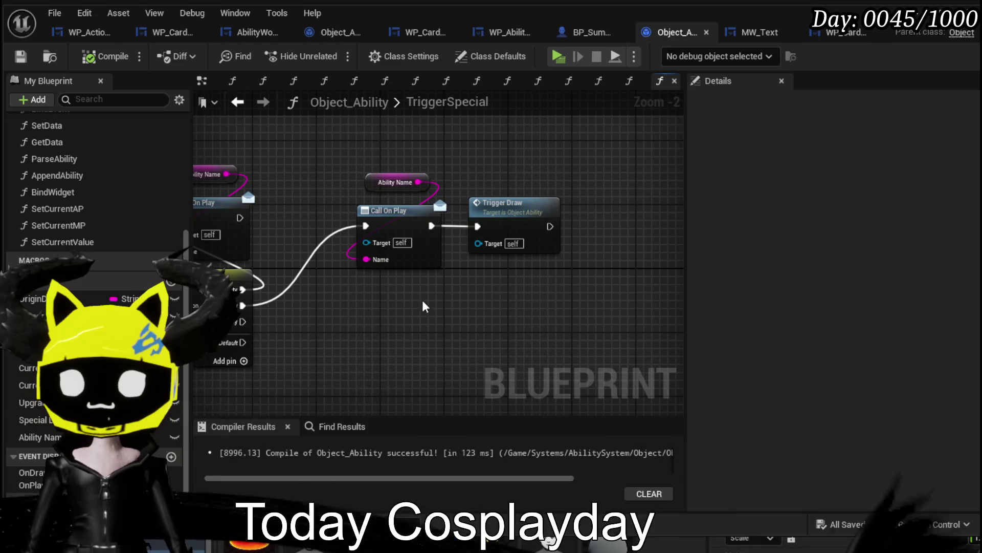
Name the Switch on String's fourth case 'Retain', then minimize the blueprint editor.
drag(423, 302, 499, 252)
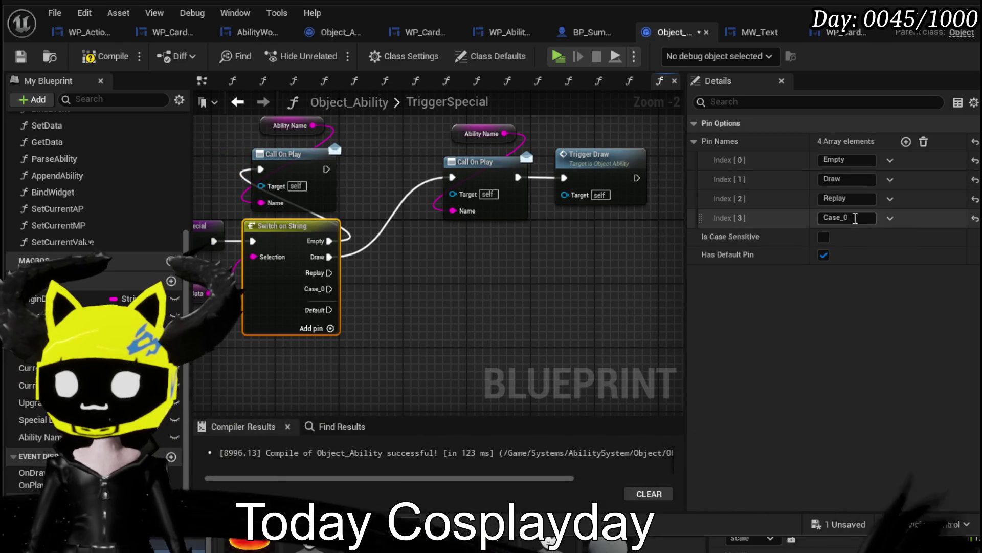
text(Retain)
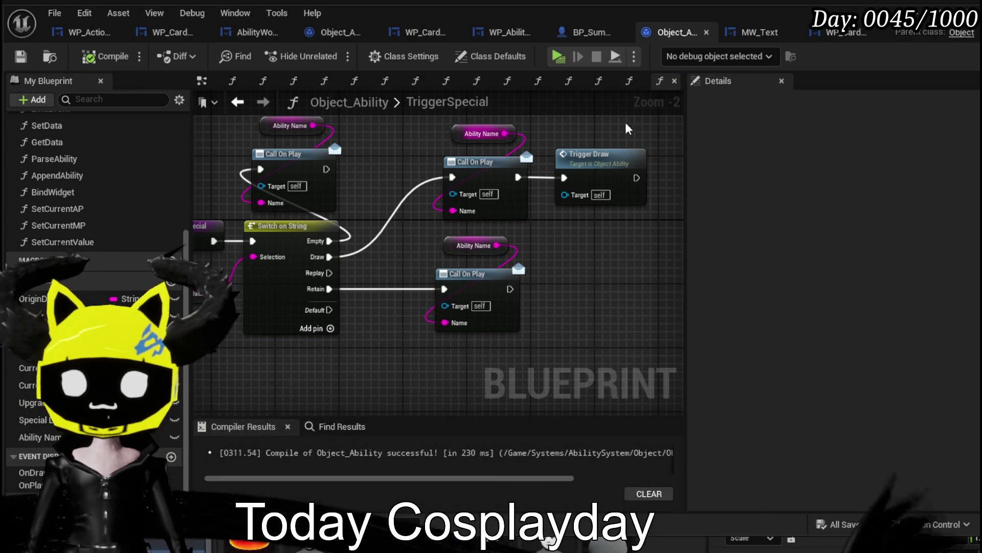
click(944, 21)
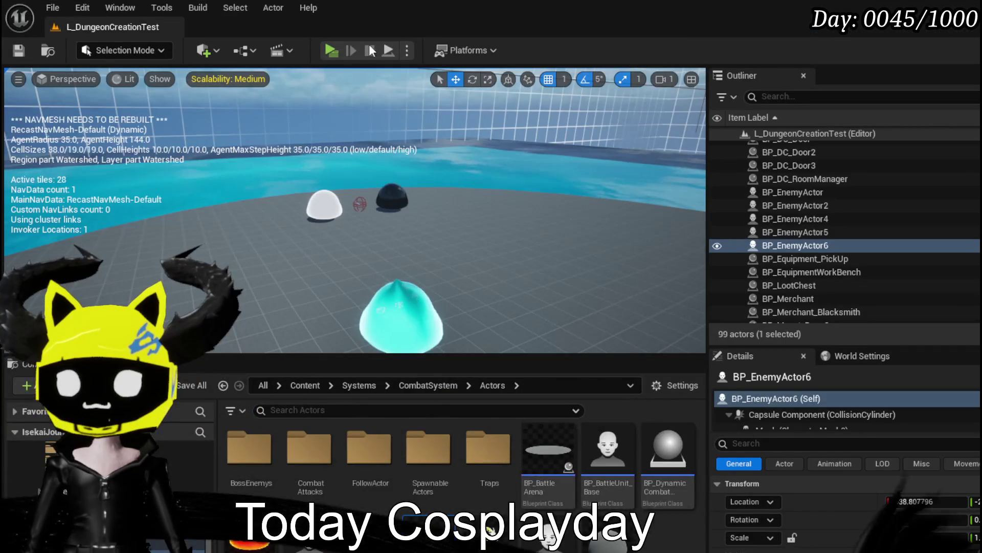
Start a playtest and walk the character across the arena to the large water slime.
click(334, 49)
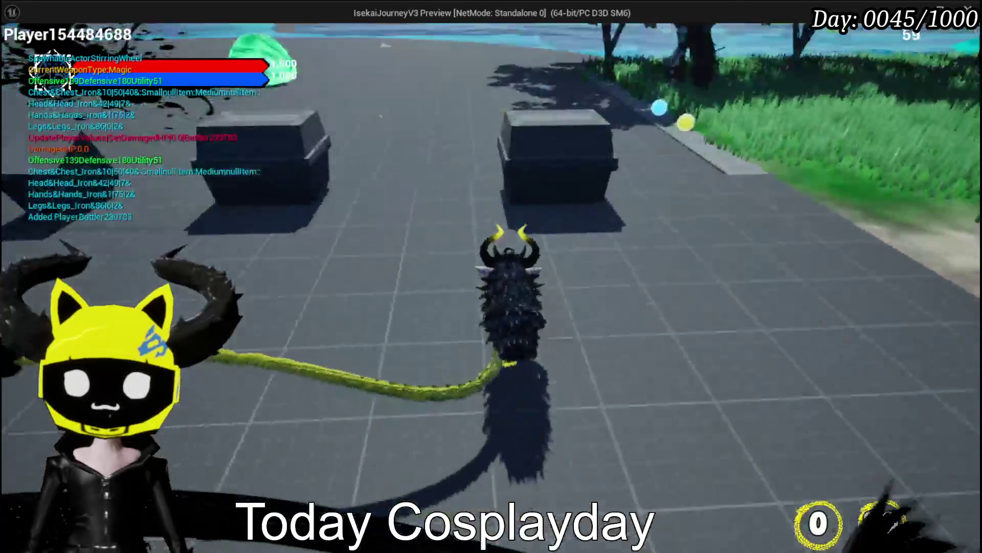
key(w)
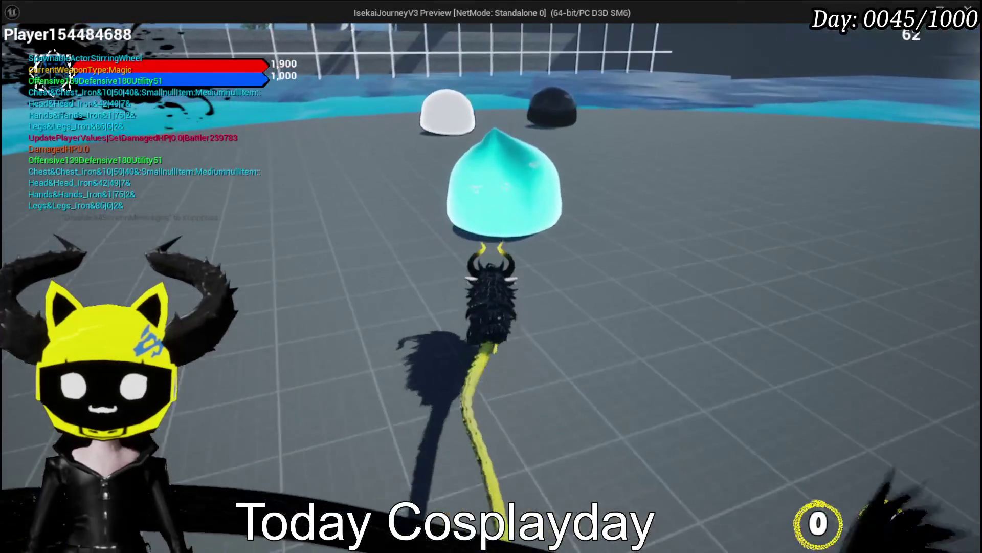
key(w)
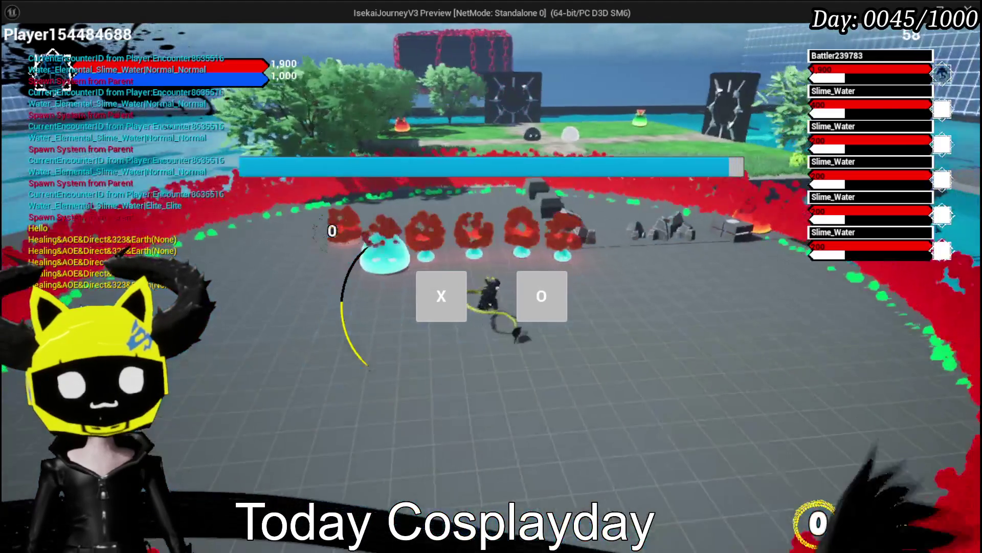
key(w)
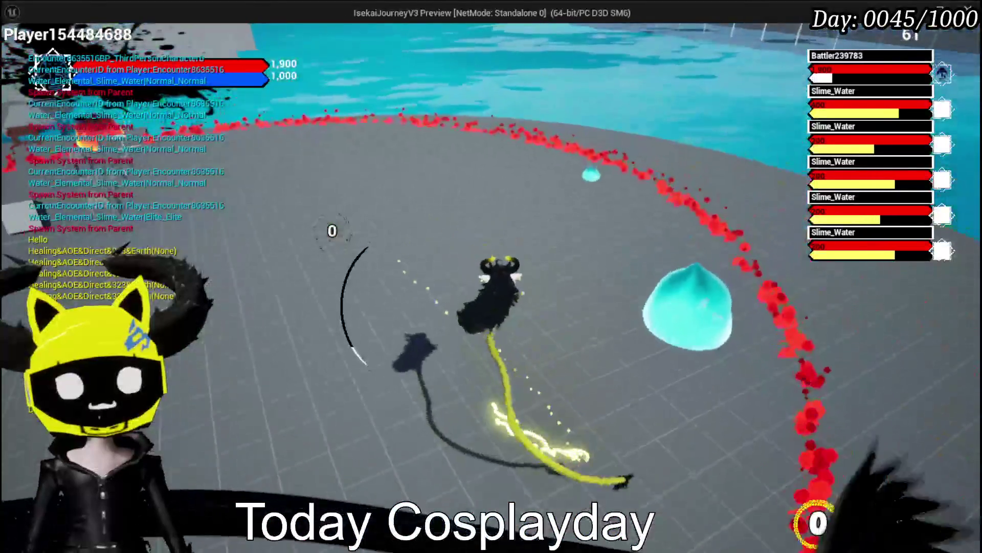
key(w)
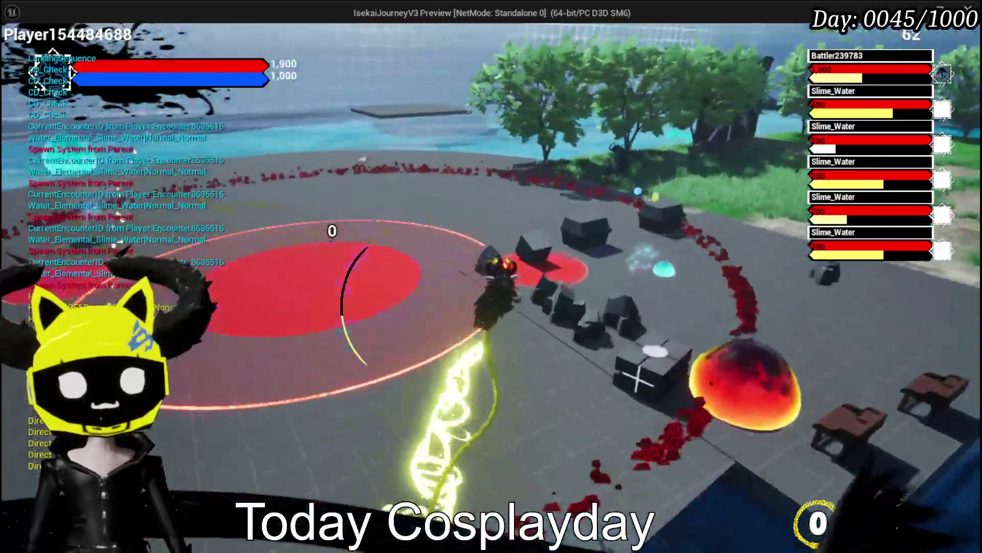
key(w)
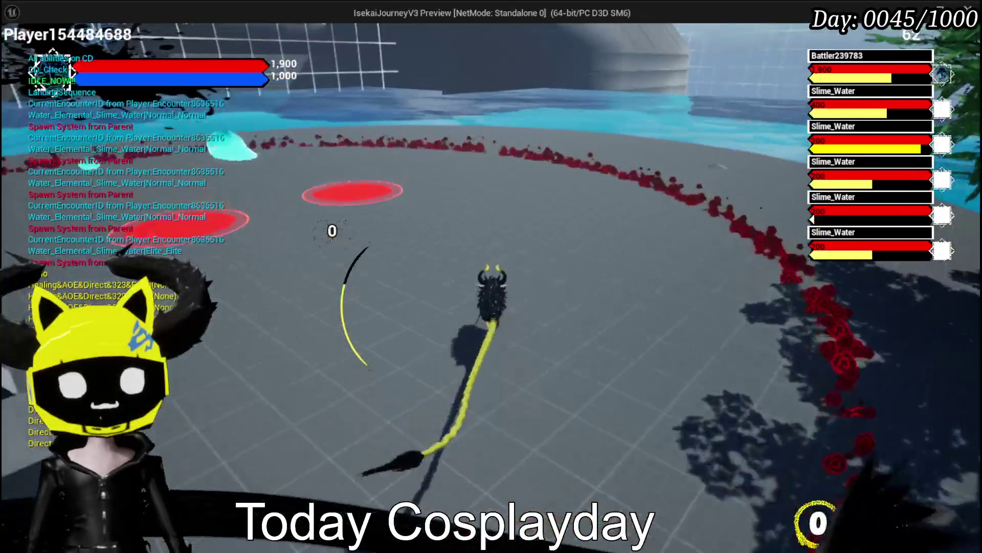
key(w)
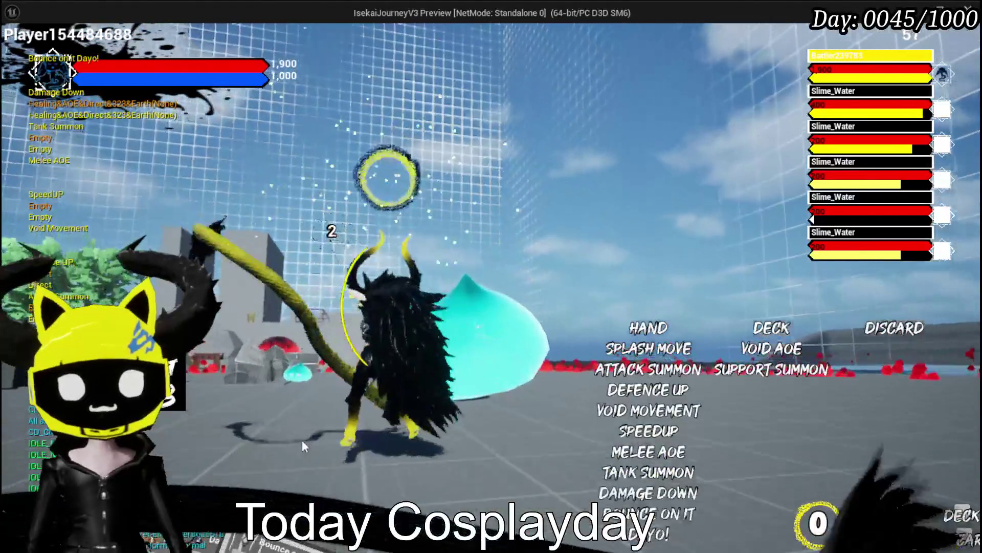
Play the Void Movement card from the hand onto its target spot.
key(Tab)
scroll(335, 466, down, 2)
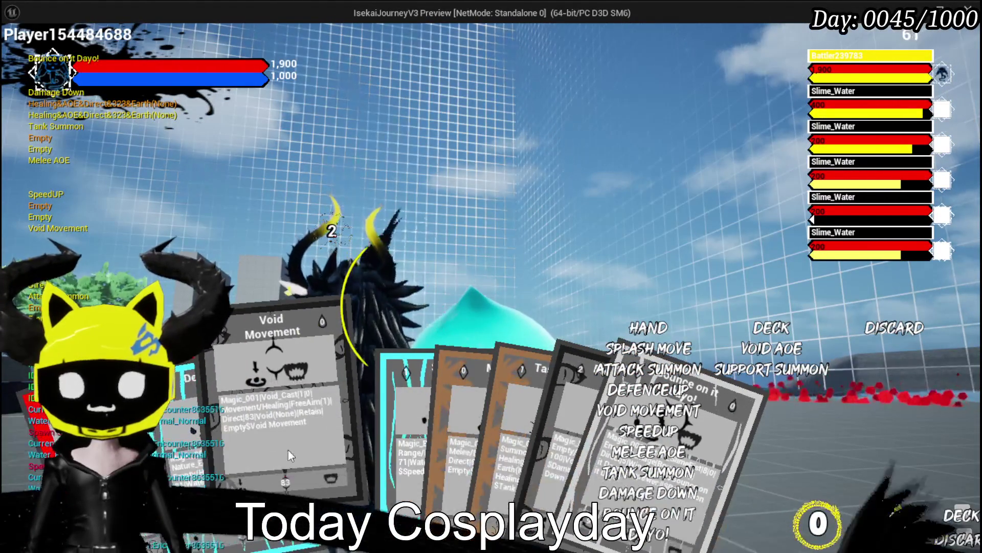
click(287, 450)
click(578, 345)
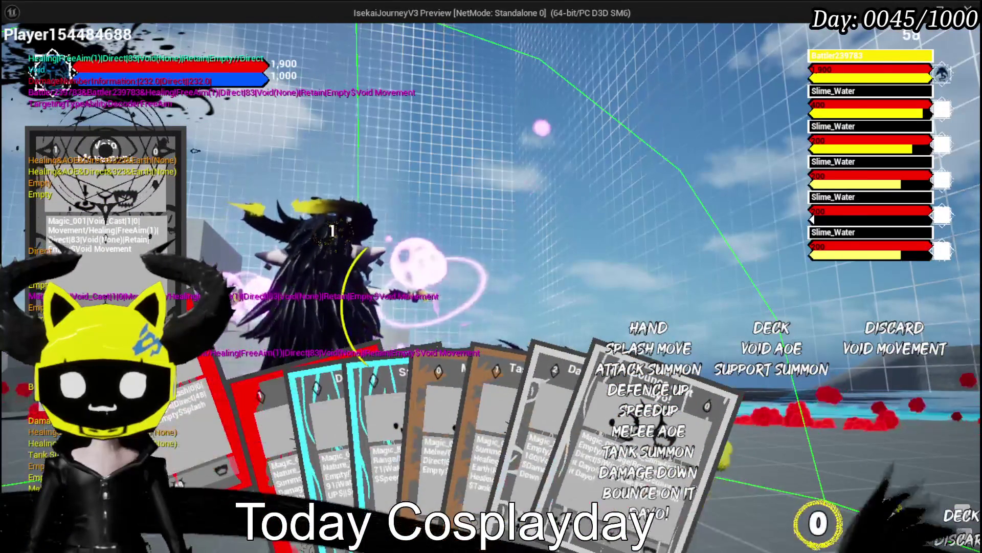
Cast Splash Move on the nearby slime, then end the playtest and save the map.
click(261, 419)
click(575, 356)
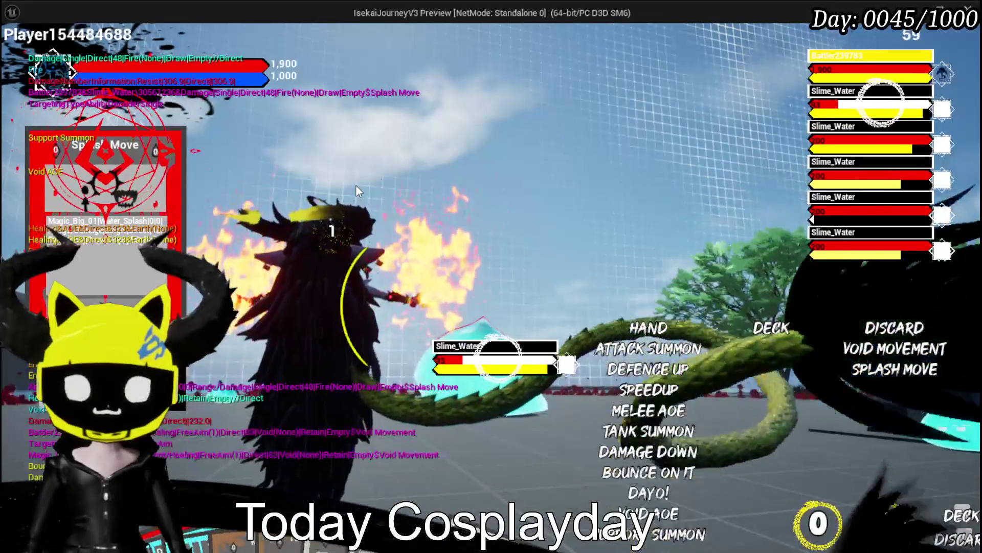
key(Escape)
key(ctrl+s)
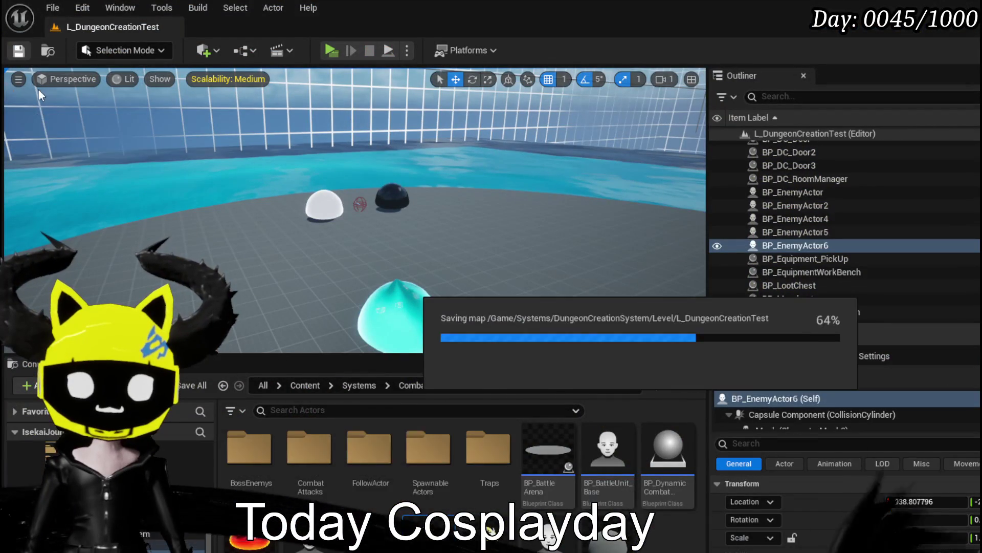
Launch another playtest, dealing a hand with Void AOE, Melee AOE and SpeedUP.
click(332, 52)
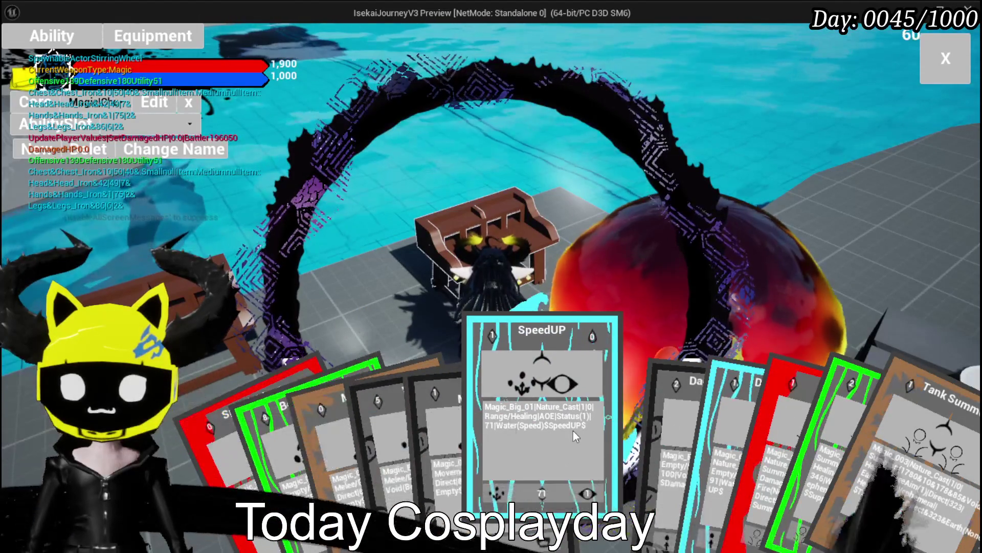
Open the SpeedUP card for editing and set its element to Fire.
click(573, 431)
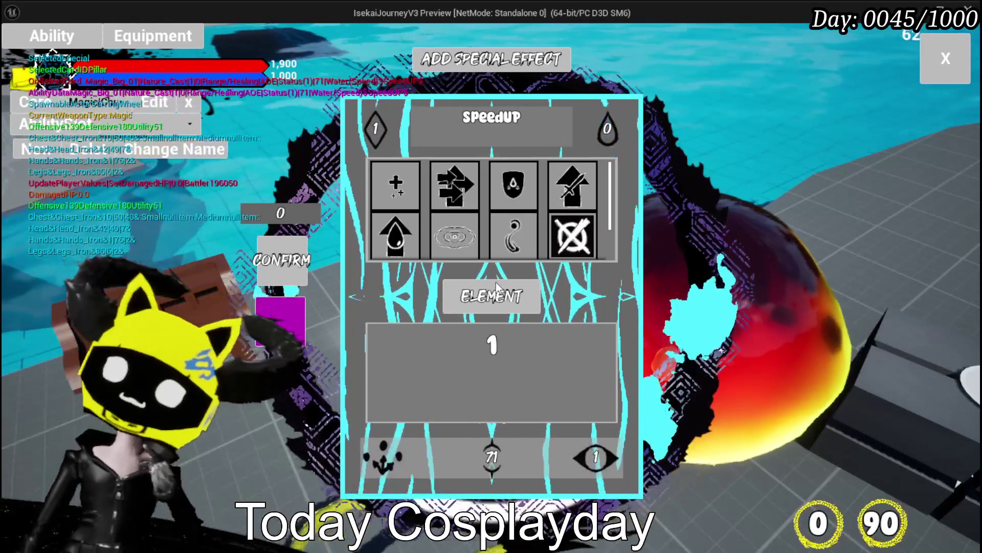
click(466, 300)
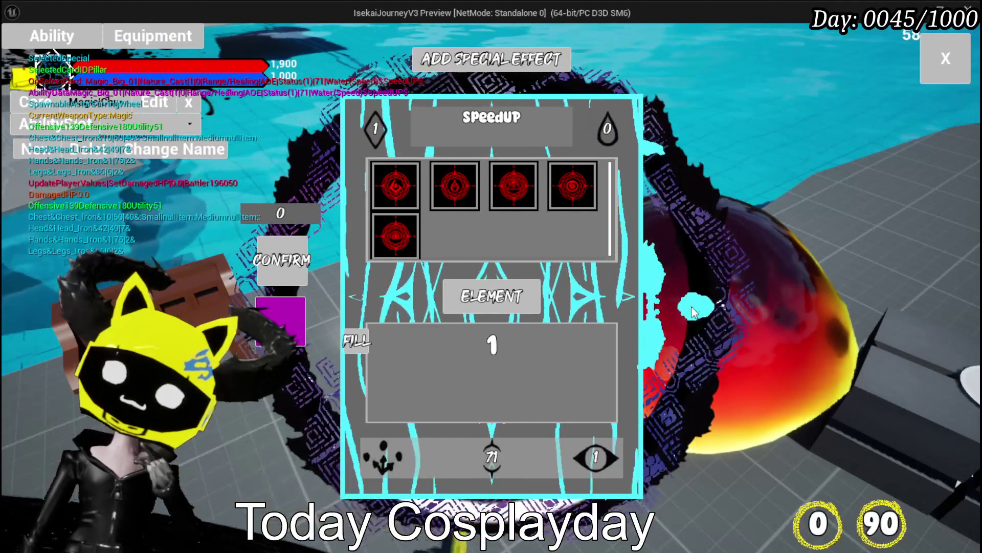
mouse_move(521, 188)
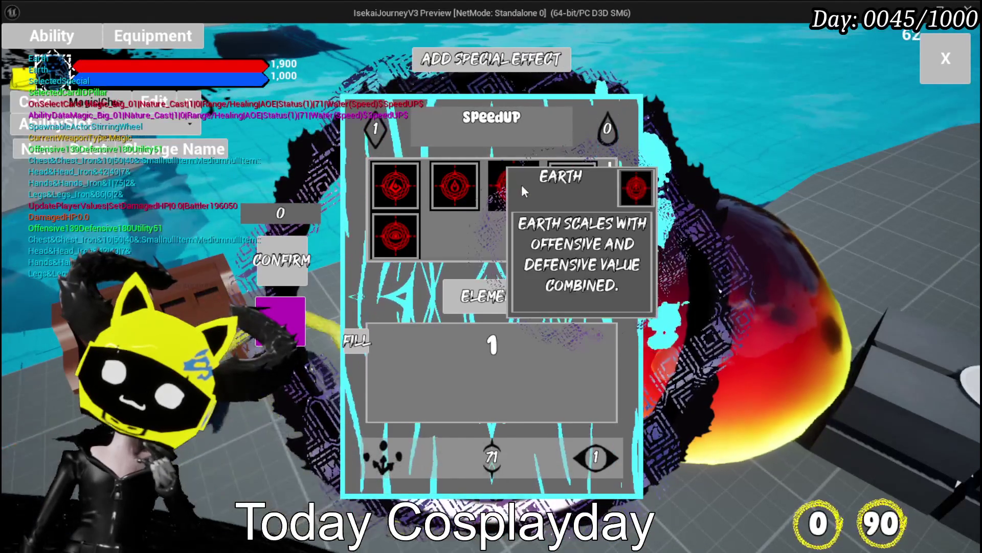
click(380, 188)
Make the card single target and add the Cascade special effect.
mouse_move(465, 457)
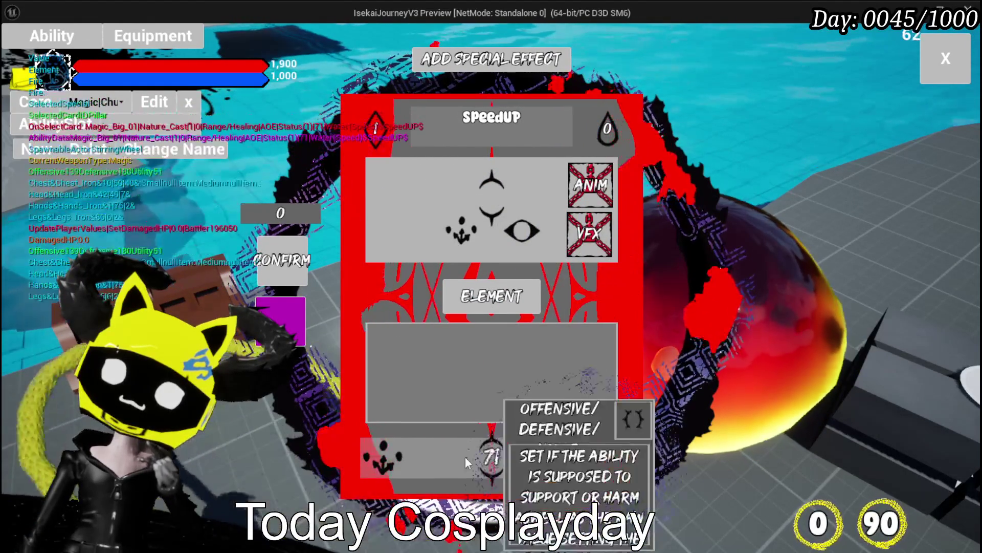
click(382, 457)
mouse_move(410, 201)
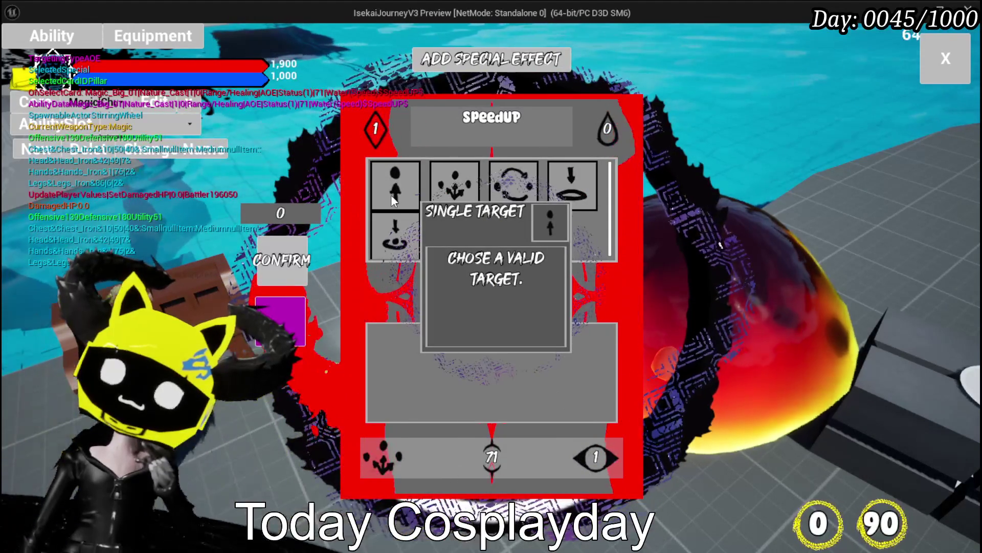
mouse_move(403, 232)
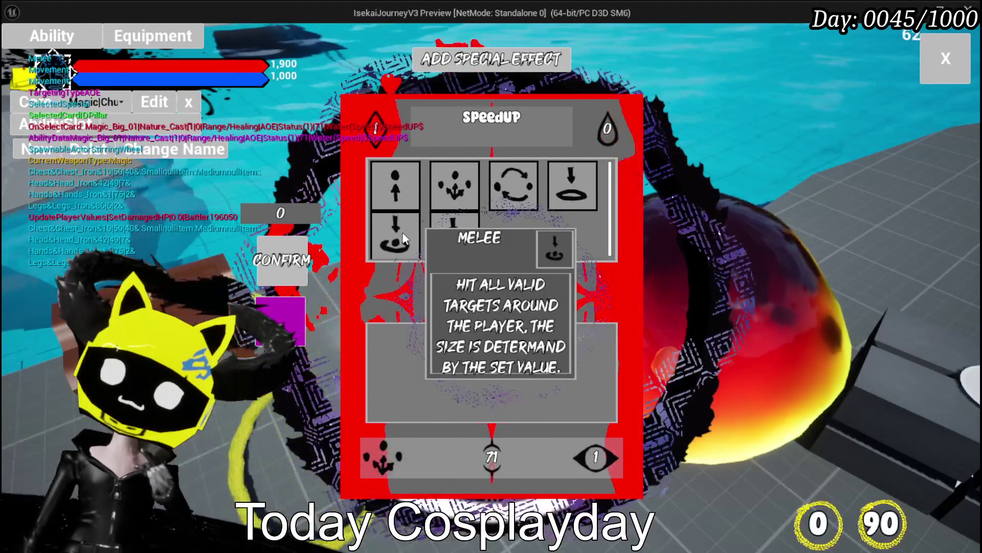
click(397, 190)
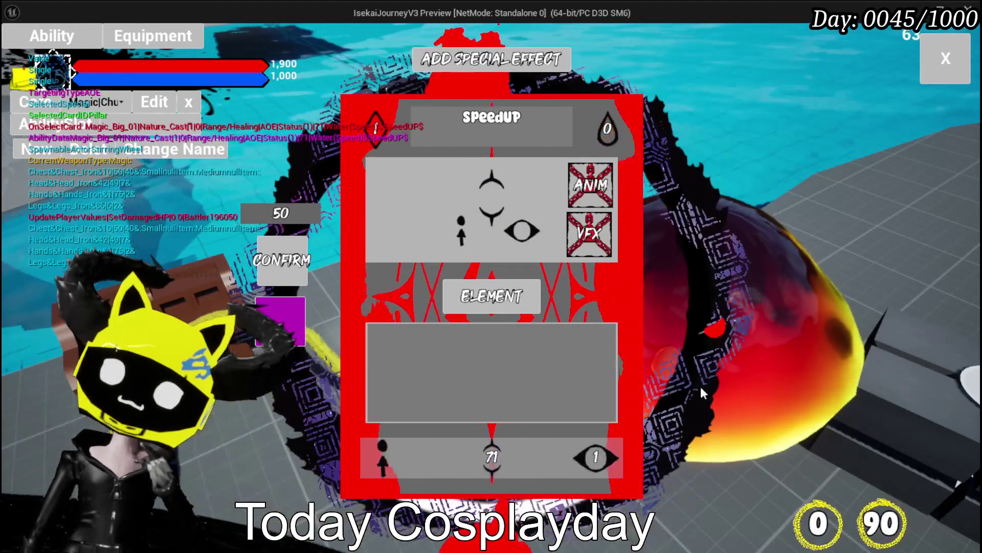
click(468, 60)
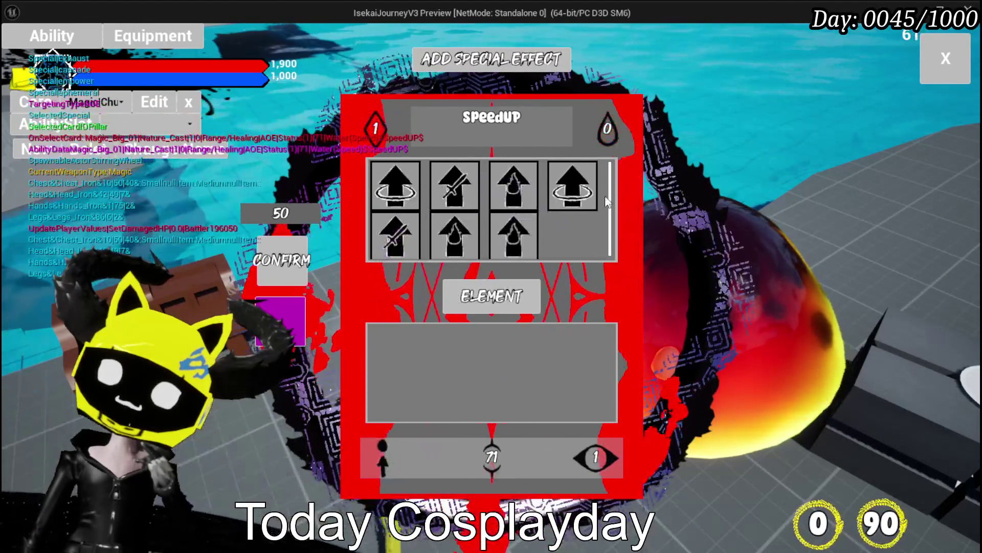
click(577, 200)
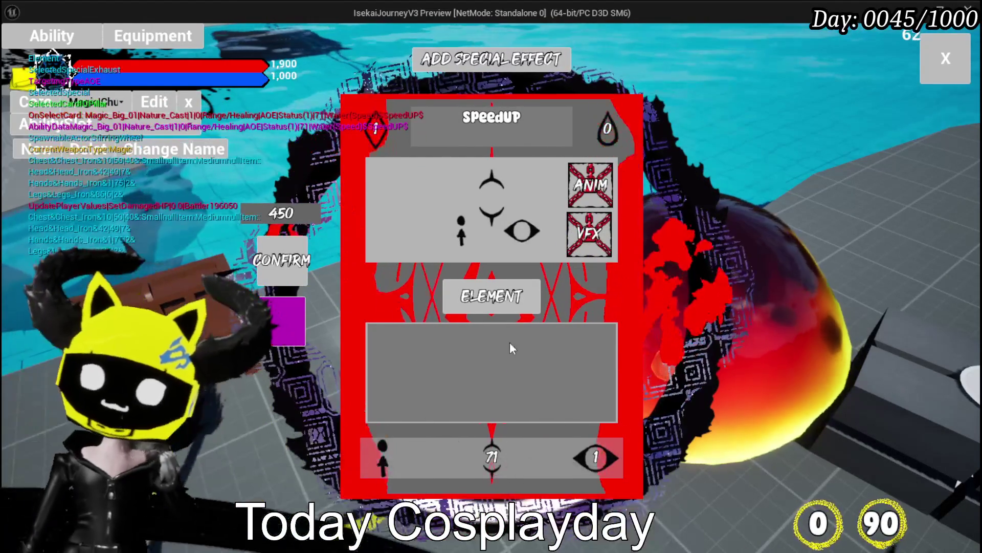
Bring up the card's value fill view and select the value 1 to replace it.
click(491, 457)
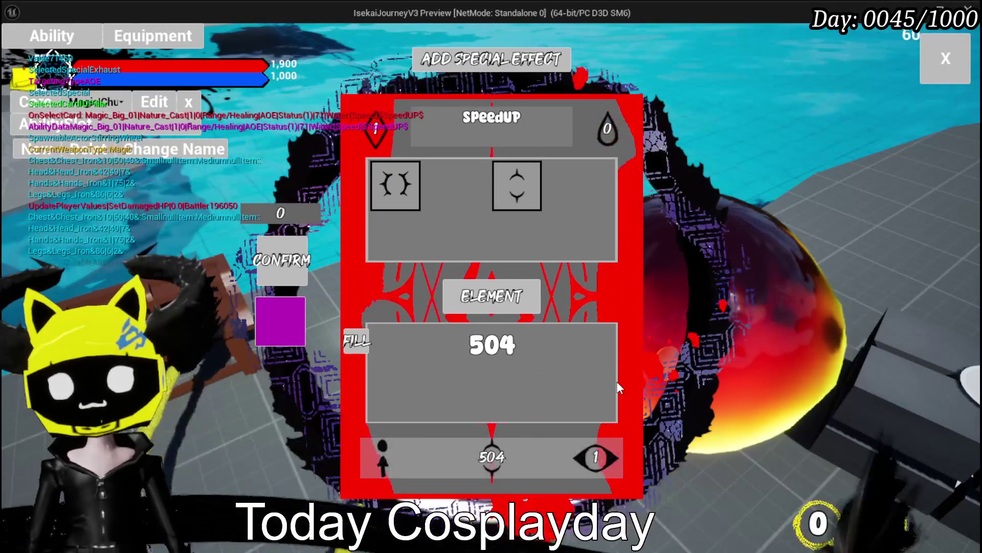
click(379, 132)
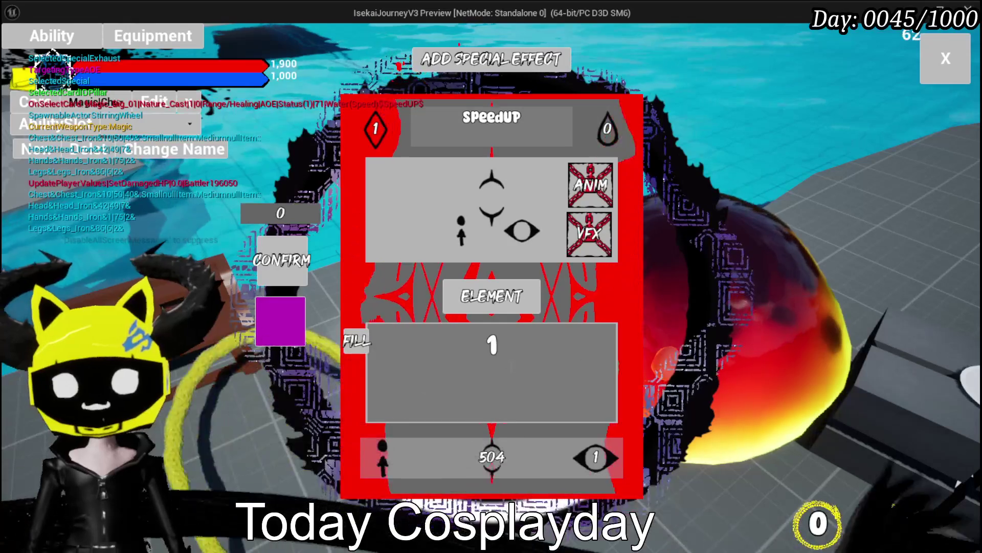
click(492, 344)
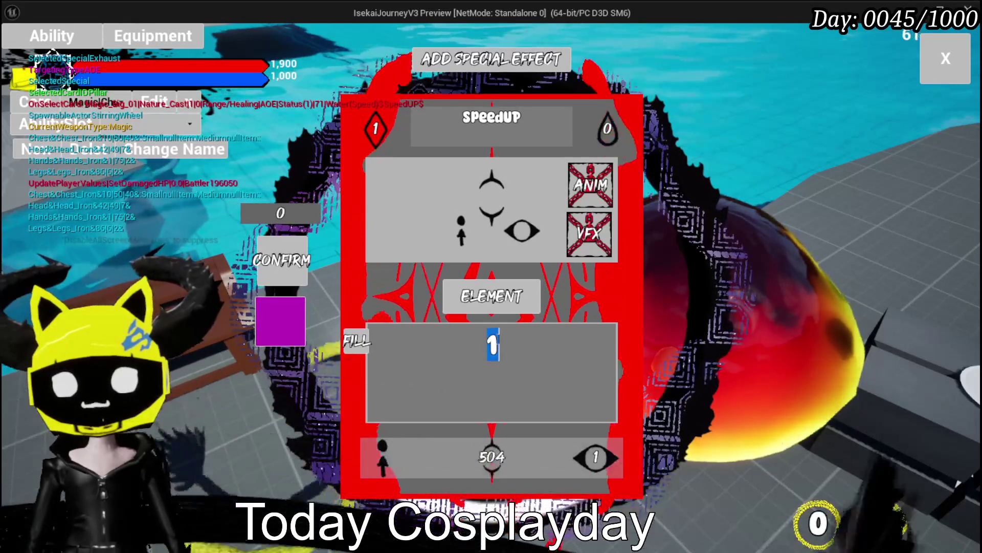
Fill the SpeedUP card's value to the maximum 453 and return to its preview.
text(0)
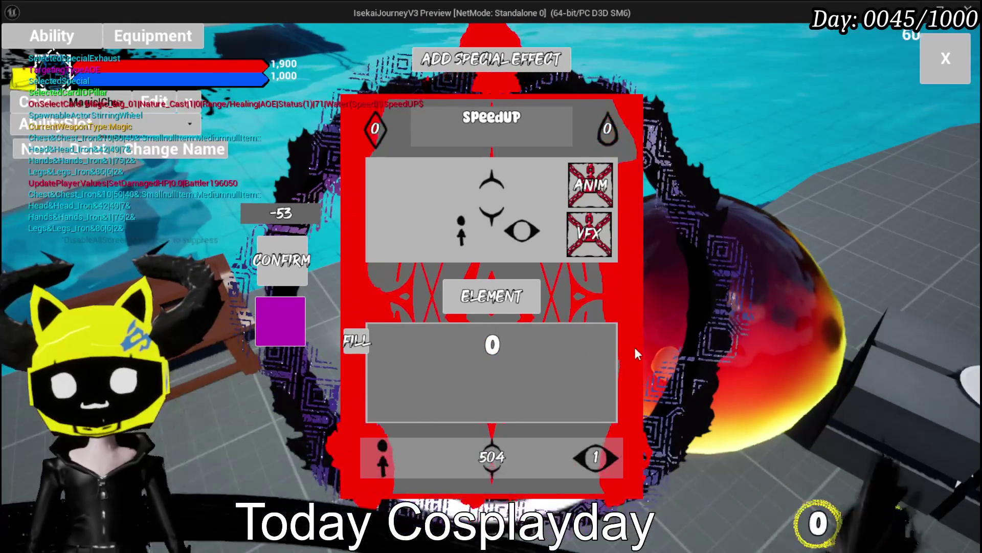
click(355, 341)
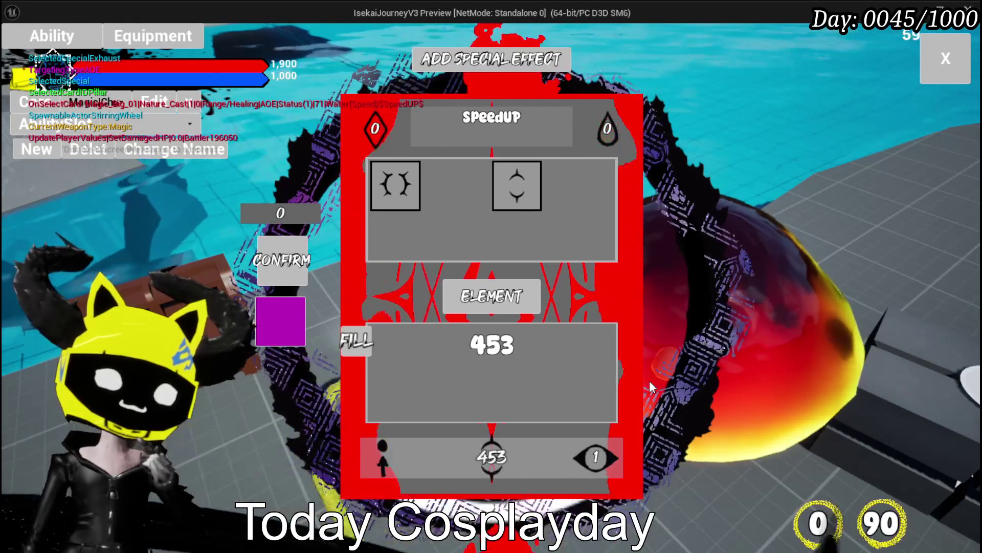
click(514, 345)
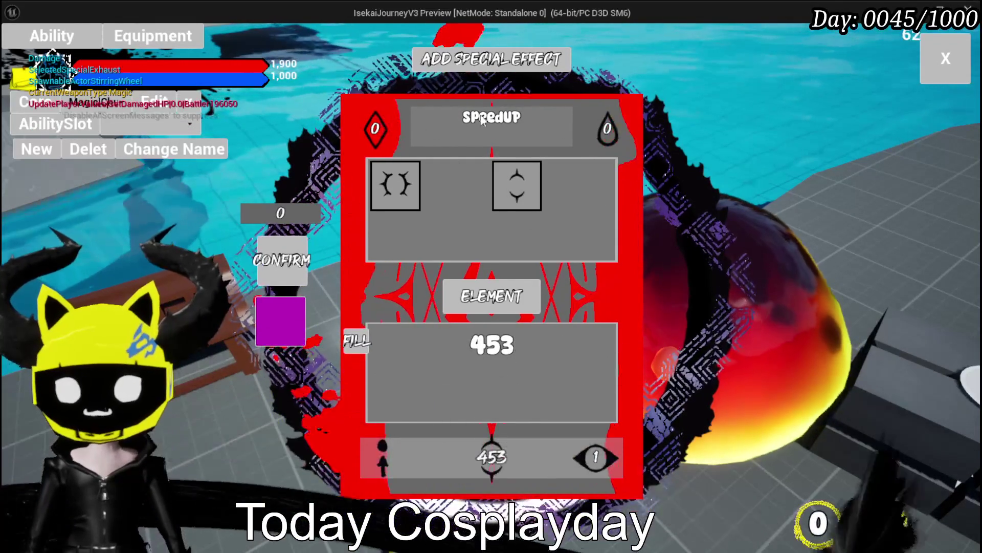
click(527, 119)
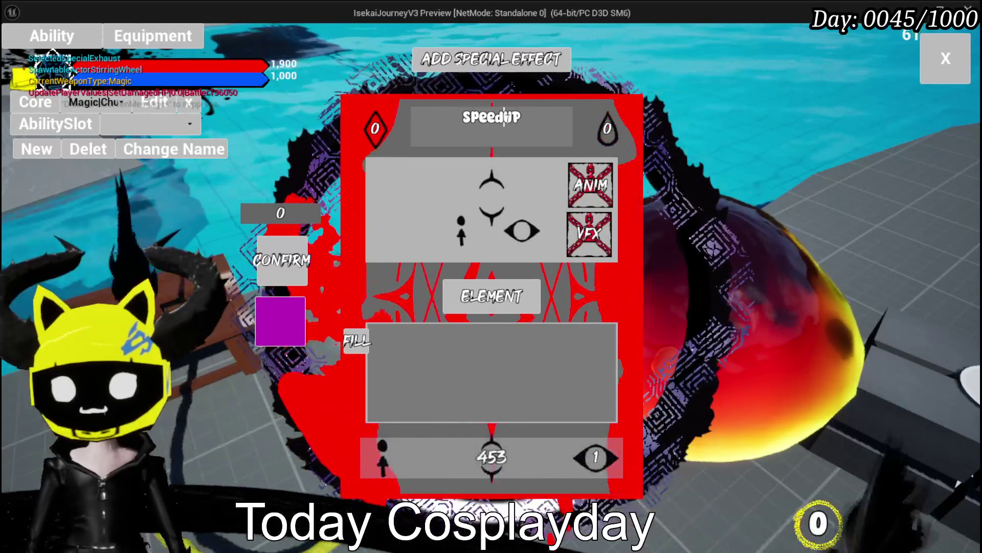
Rename the card from SpeedUP to 'Power UP', confirm it, and close the card editor.
double_click(526, 117)
text(Pow)
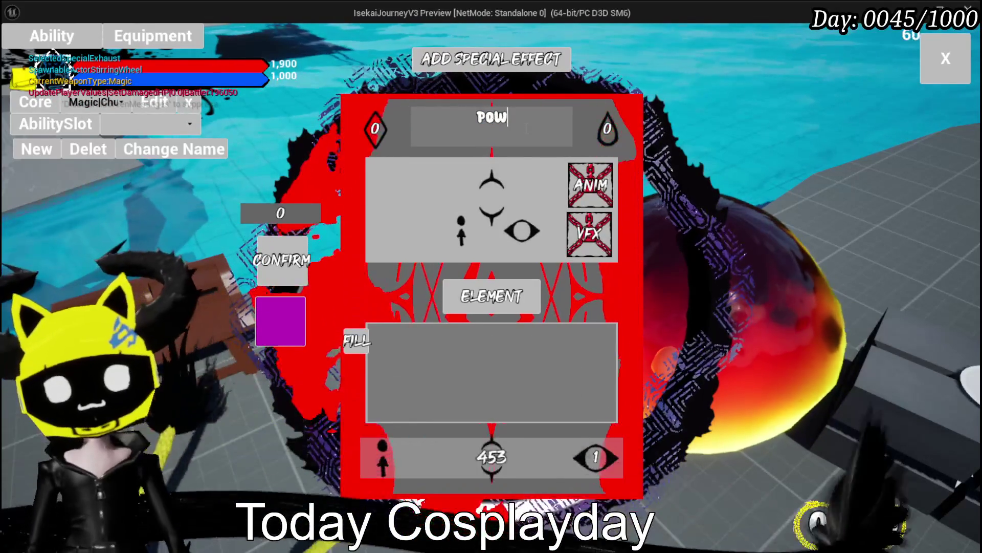
text(er UP)
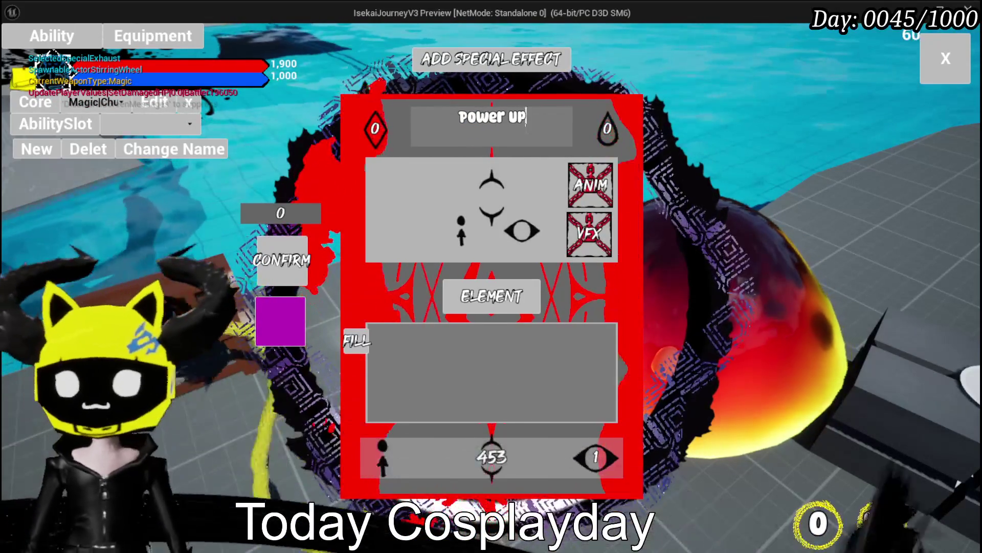
click(280, 270)
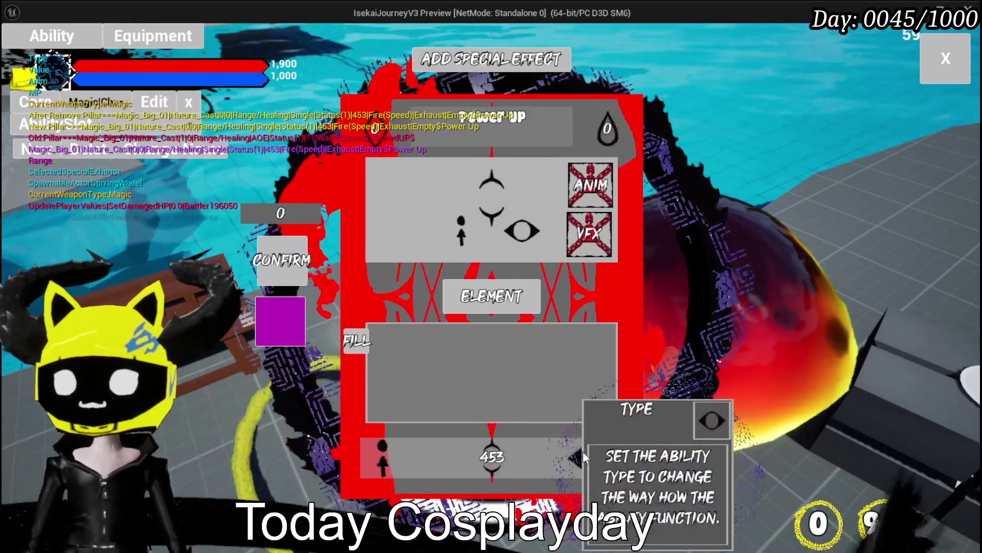
click(583, 450)
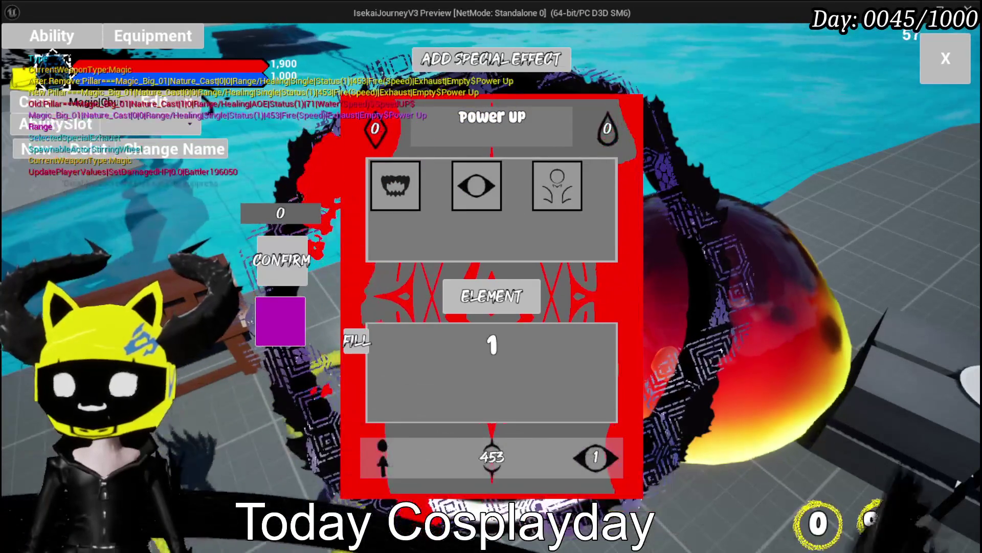
click(922, 80)
click(69, 43)
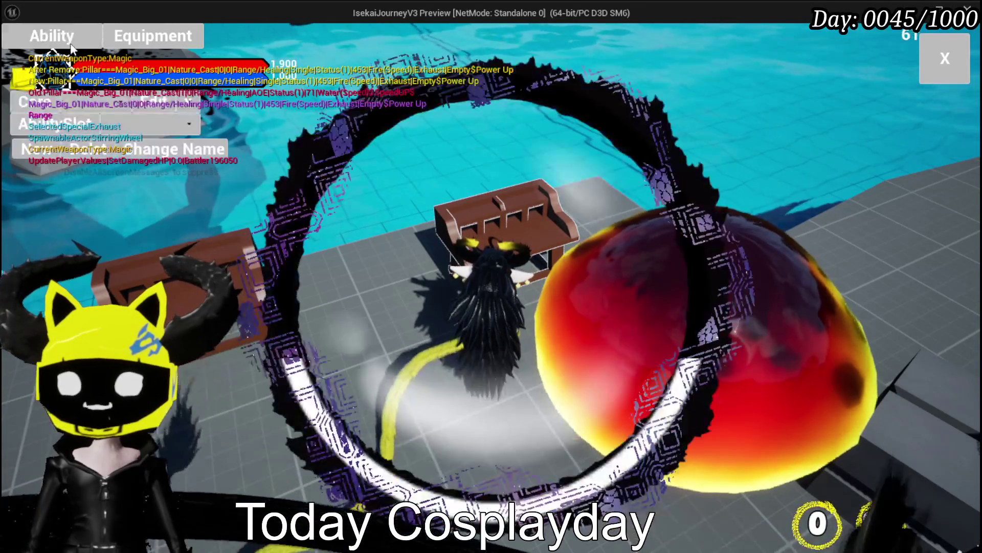
Open the Power Up card from the Magic ability set.
click(103, 104)
click(129, 131)
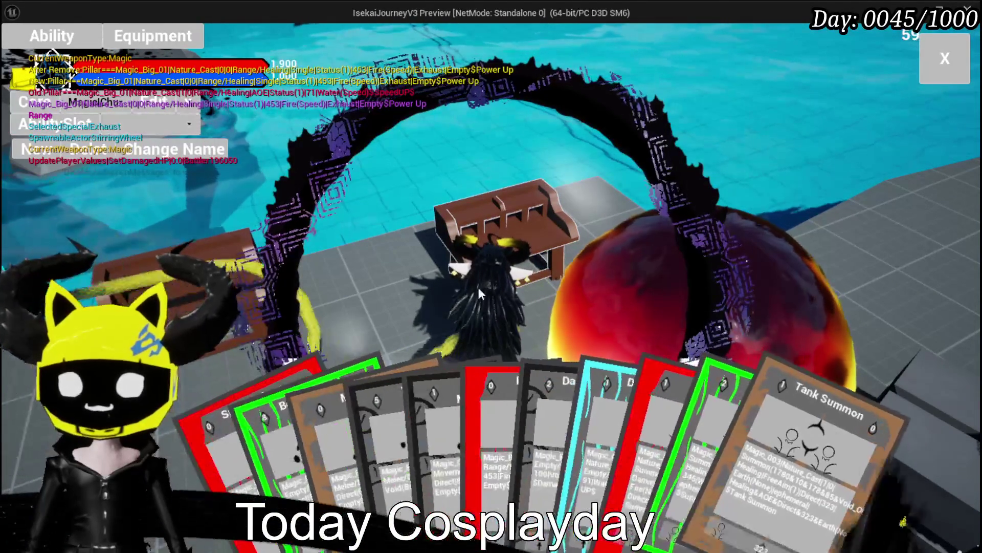
click(558, 410)
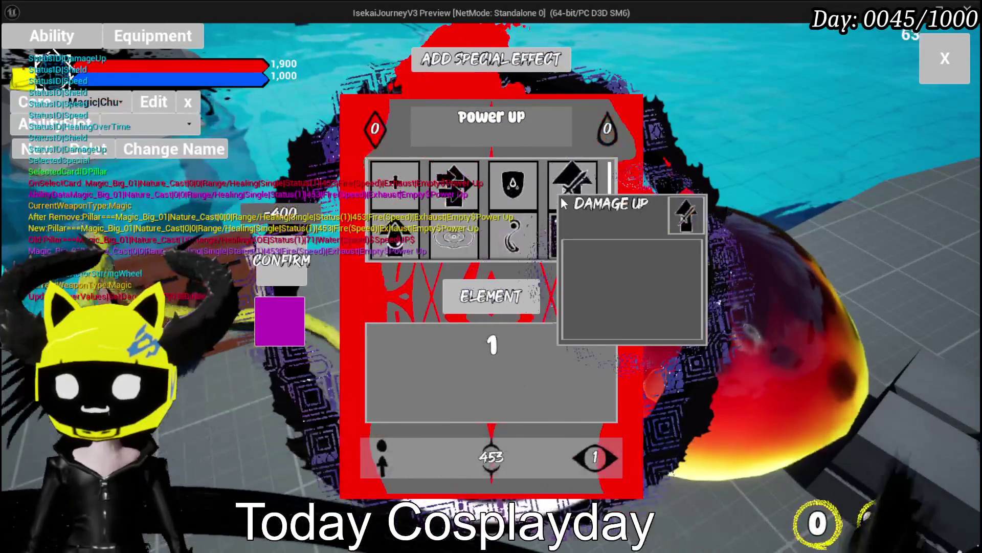
Add the Damage Up special effect, confirm, close the editor and open the settings menu.
click(570, 187)
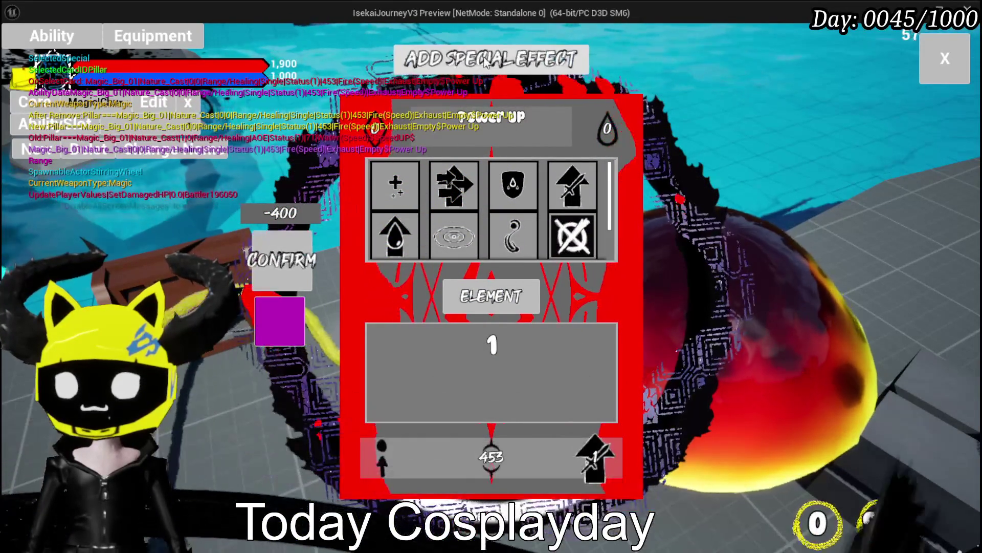
click(274, 276)
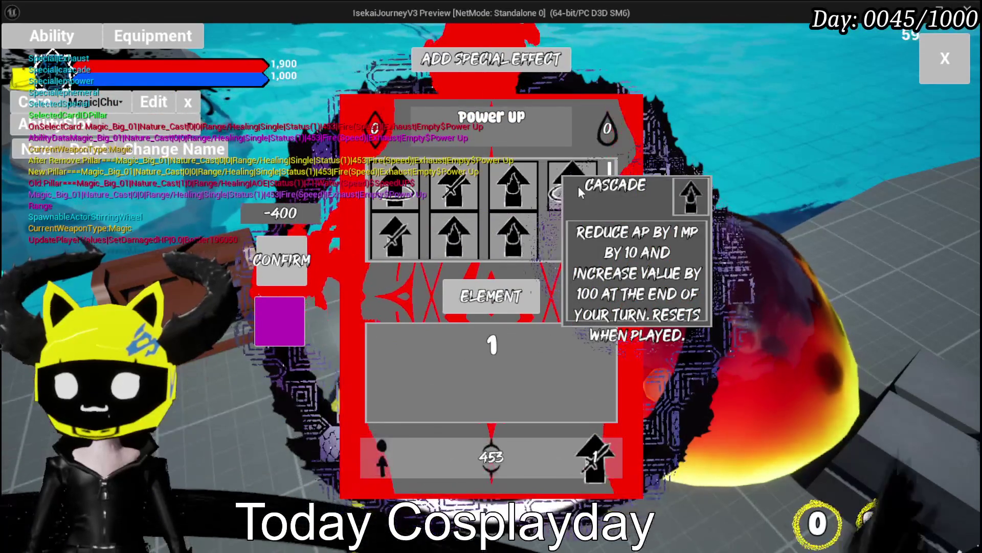
click(578, 190)
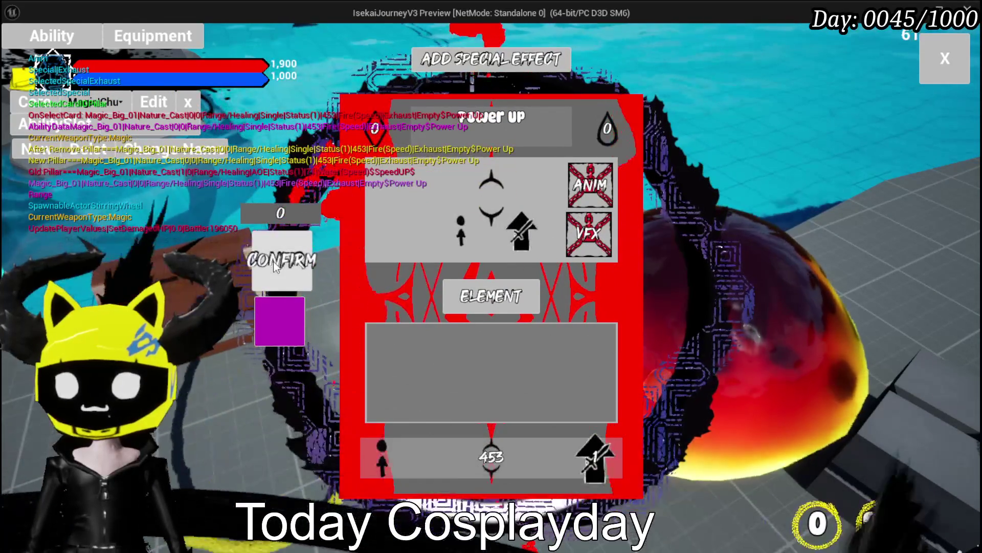
click(273, 261)
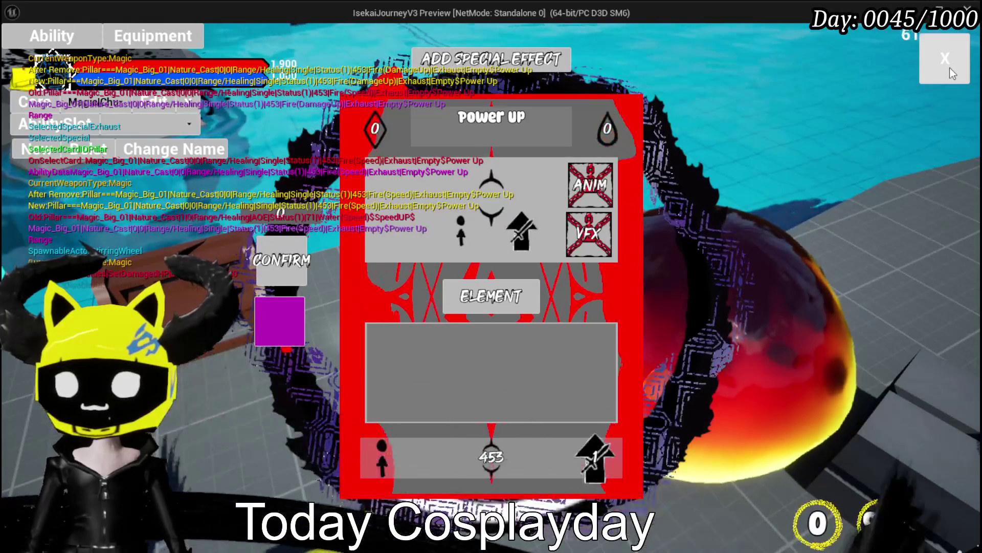
click(950, 68)
key(Escape)
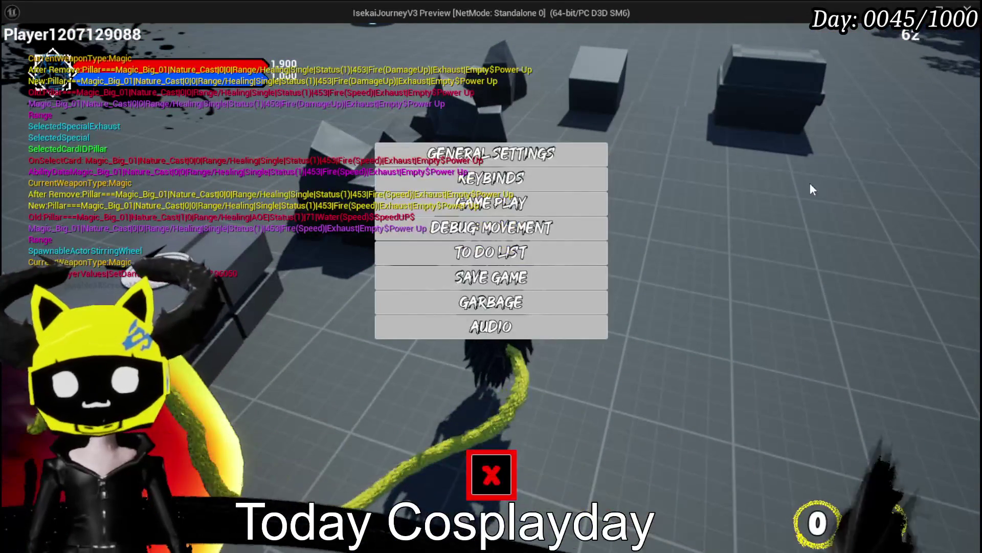
Save the game, stop the playtest, and save the level.
click(580, 278)
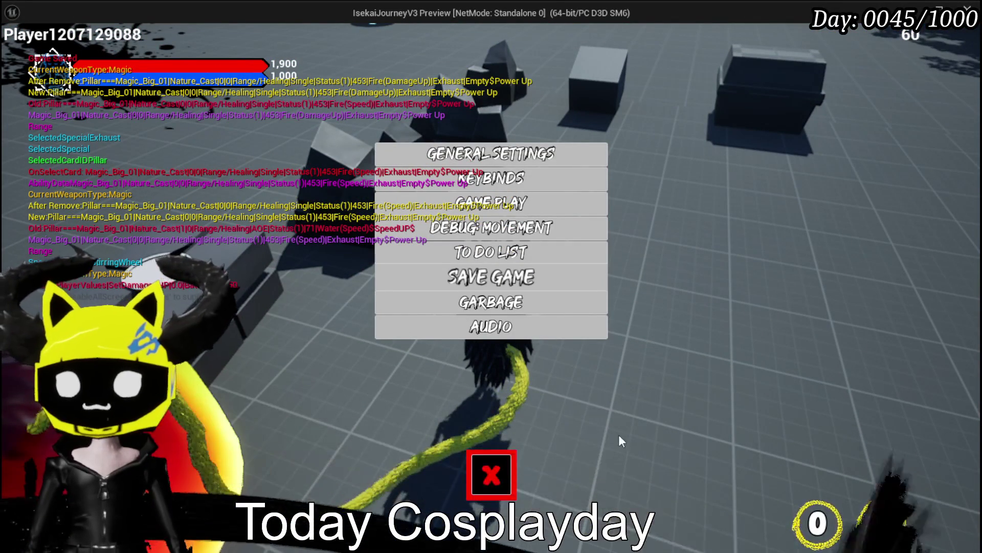
click(502, 471)
key(Escape)
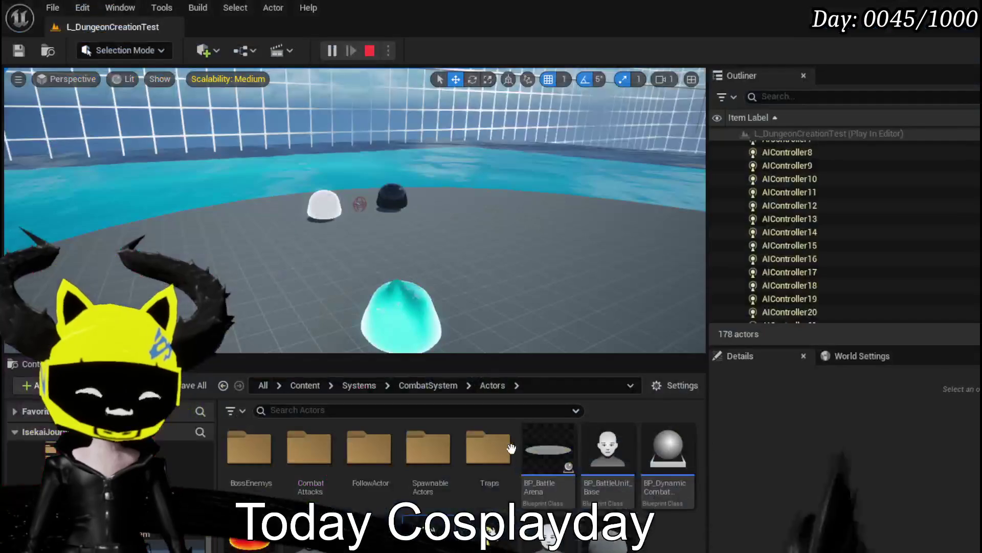
click(19, 51)
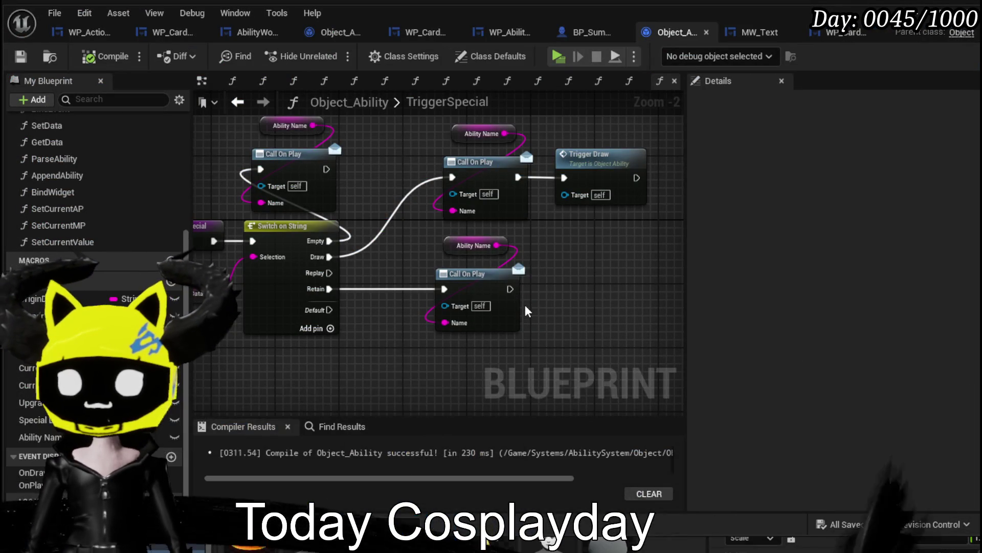
Add an Exhaust case to TriggerSpecial's Switch on String and save Object_Ability.
drag(366, 338, 475, 274)
click(446, 278)
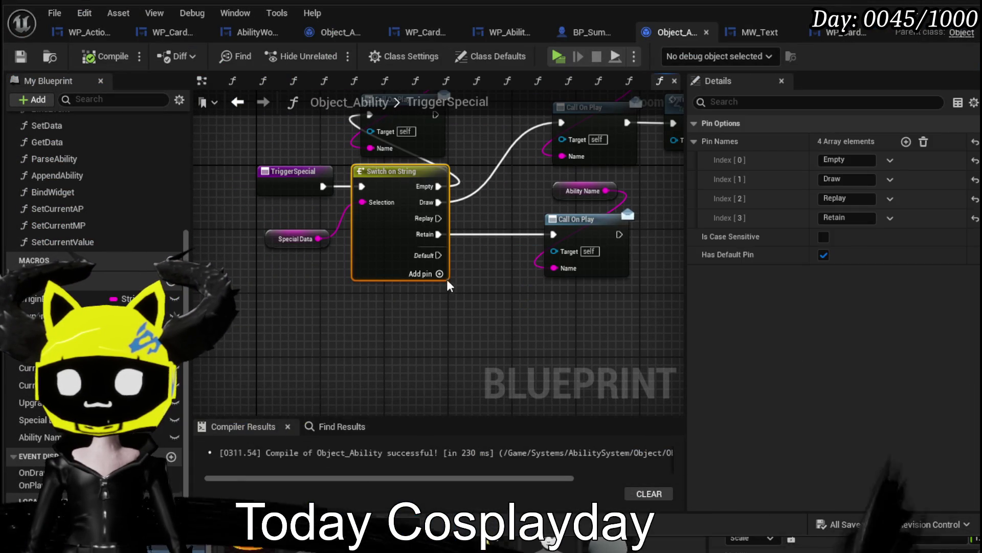
click(434, 276)
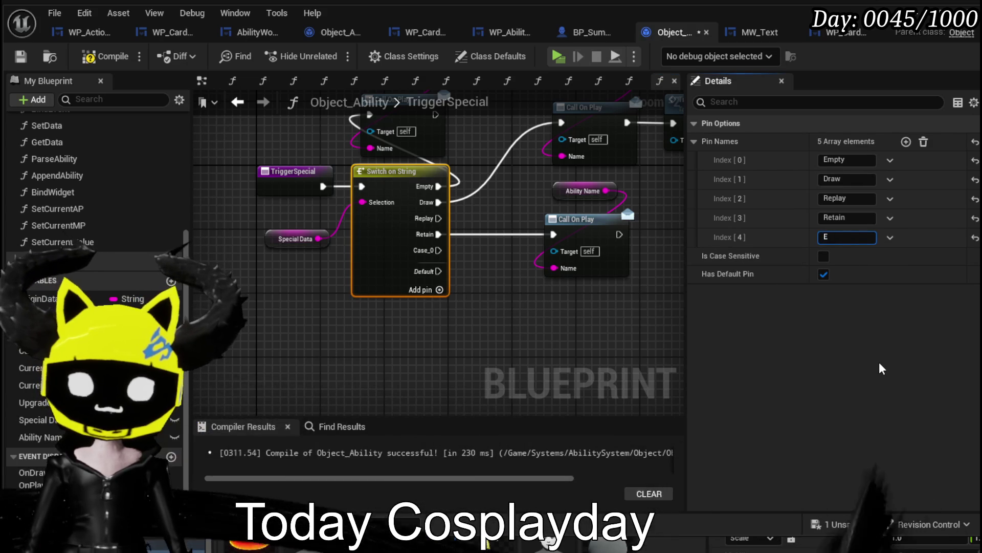
text(Ex)
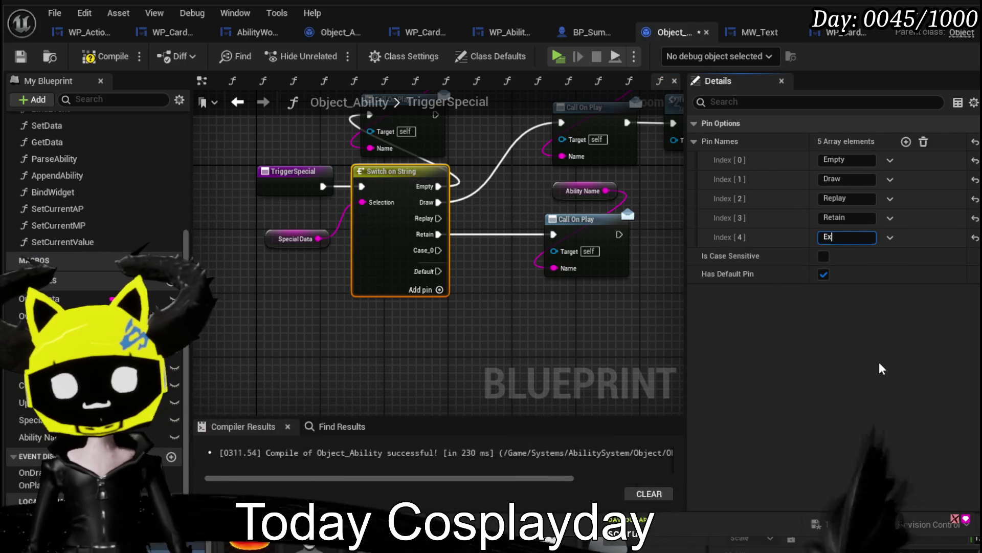
text(haust)
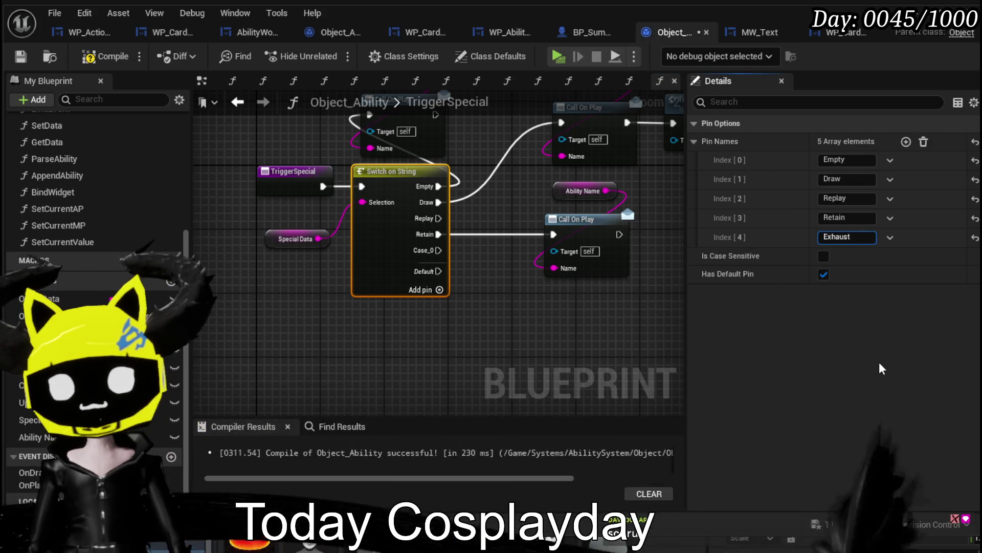
key(Return)
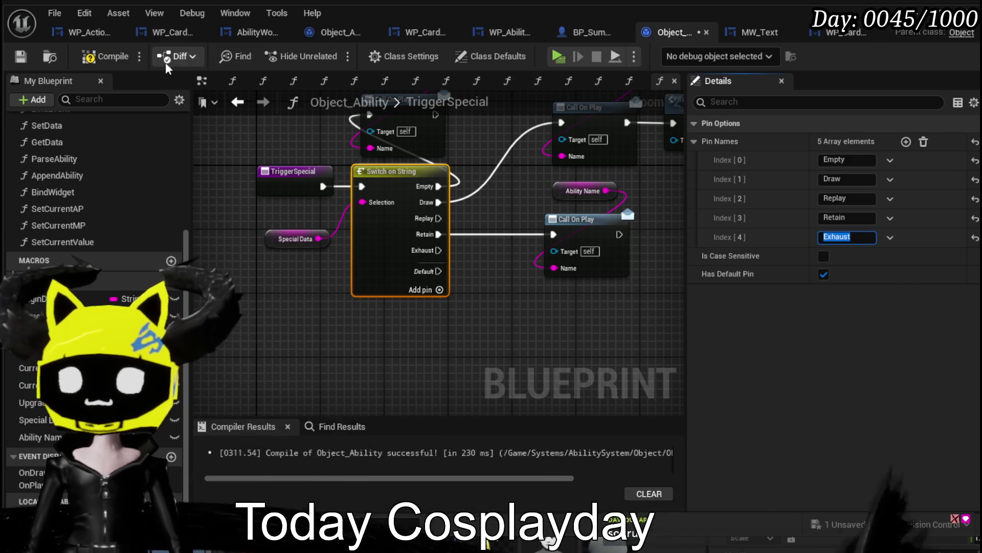
click(19, 58)
Place an Ephemeral function call near the start of TriggerSpecial.
mouse_move(496, 168)
mouse_down()
mouse_move(398, 227)
mouse_move(450, 220)
mouse_move(468, 254)
mouse_up()
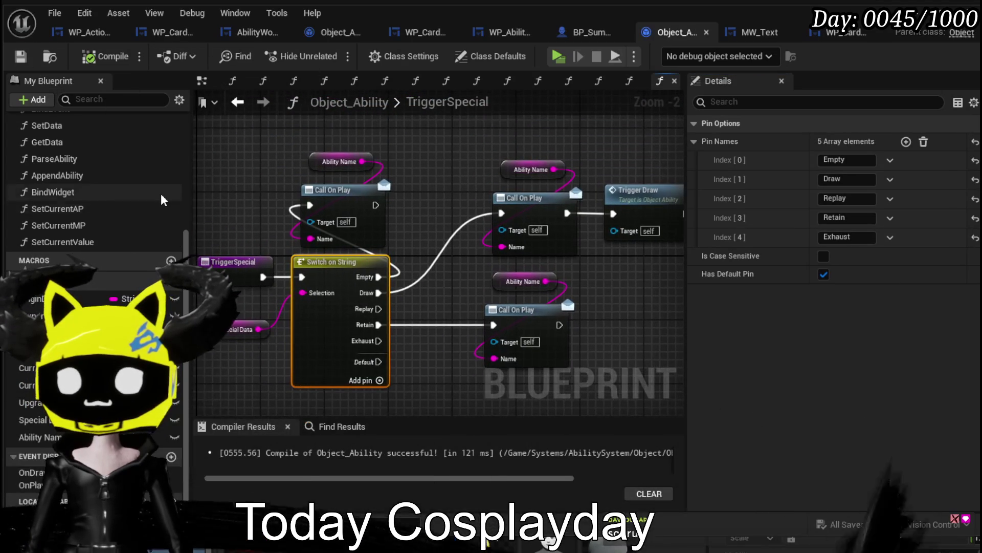
scroll(161, 192, up, 3)
scroll(81, 154, up, 1)
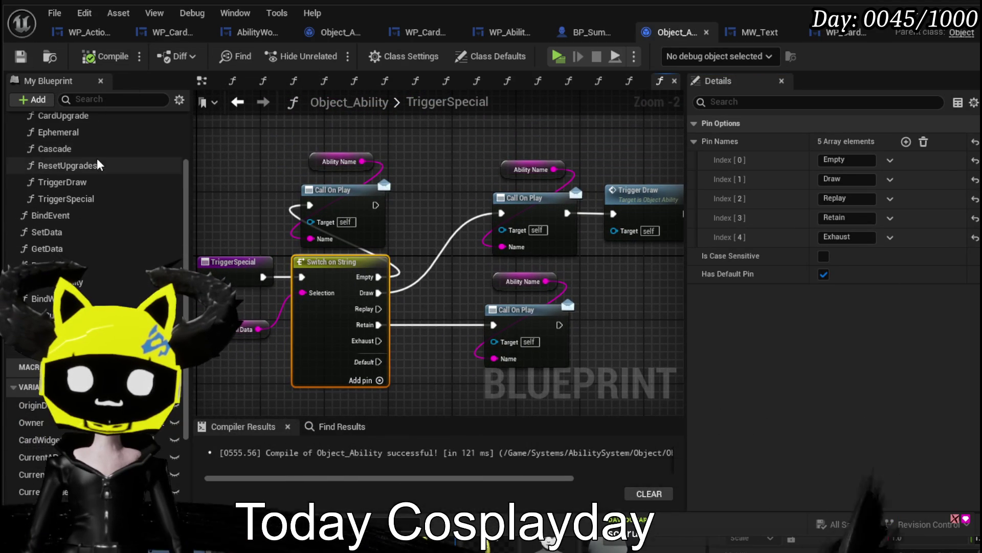
mouse_move(78, 137)
mouse_down()
mouse_move(358, 404)
mouse_move(368, 404)
mouse_move(380, 366)
mouse_up()
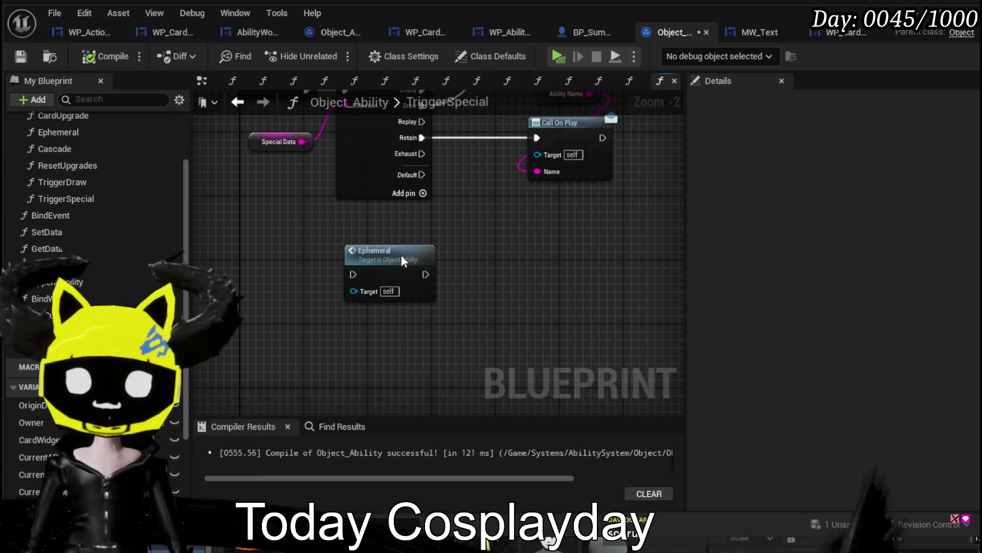
Add a new event dispatcher named OnExhaust to Object_Ability.
double_click(401, 254)
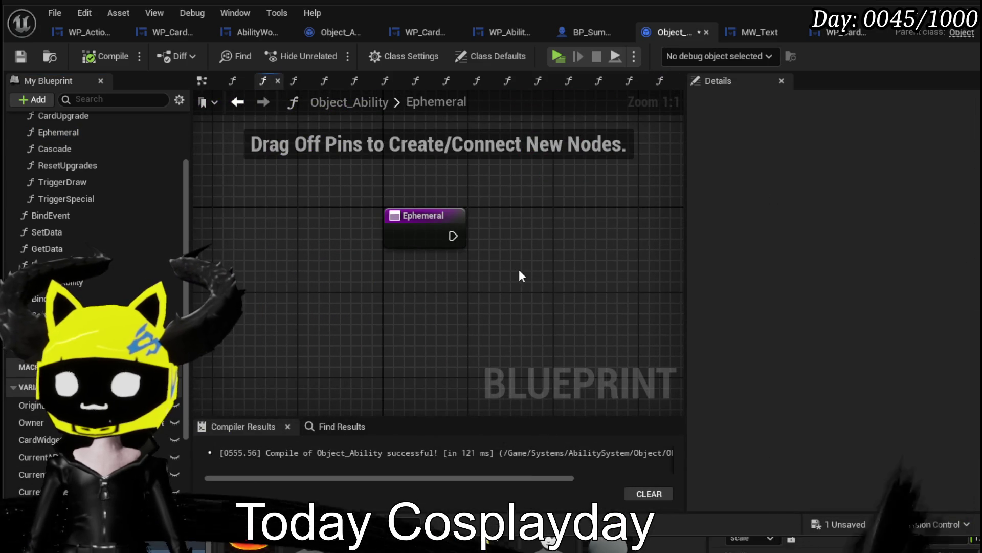
click(445, 216)
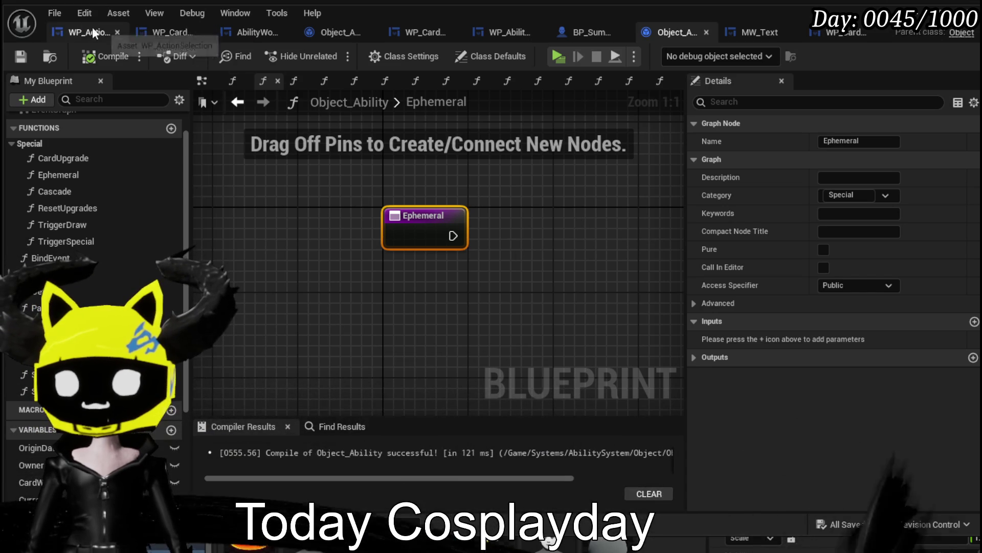
scroll(92, 194, down, 5)
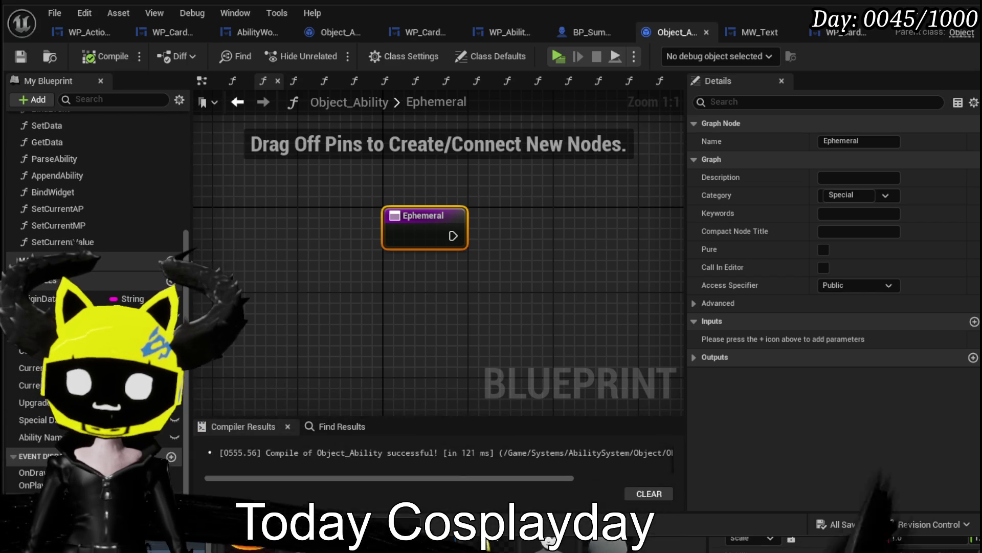
click(171, 457)
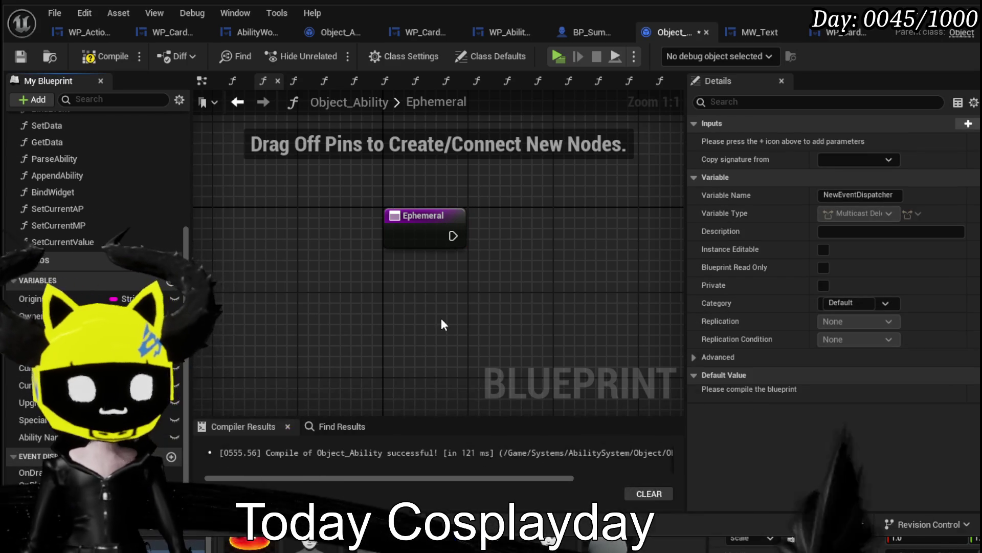
key(Return)
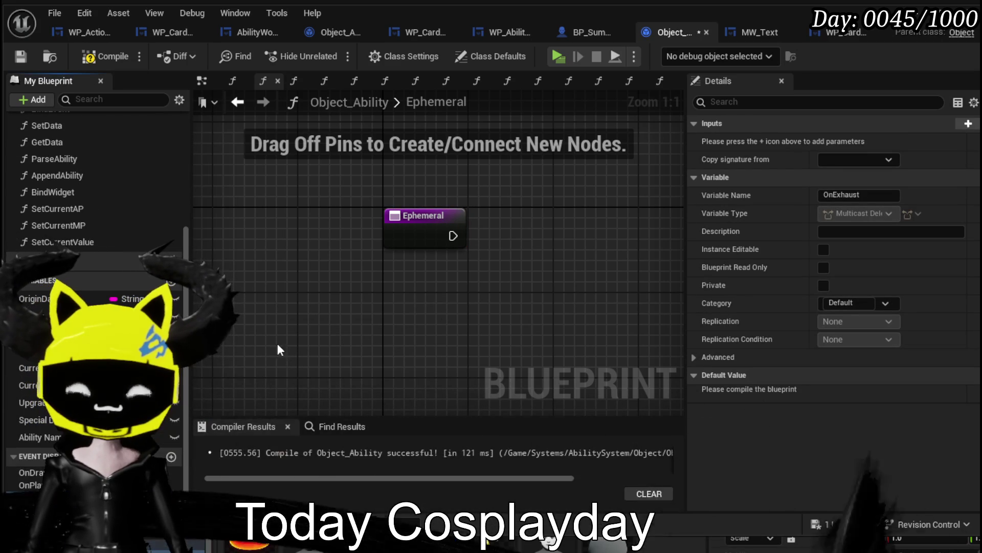
Return to the TriggerSpecial graph and select its Ephemeral call node.
mouse_move(603, 229)
mouse_down()
mouse_move(517, 213)
mouse_move(511, 223)
mouse_up()
click(487, 180)
scroll(149, 198, up, 7)
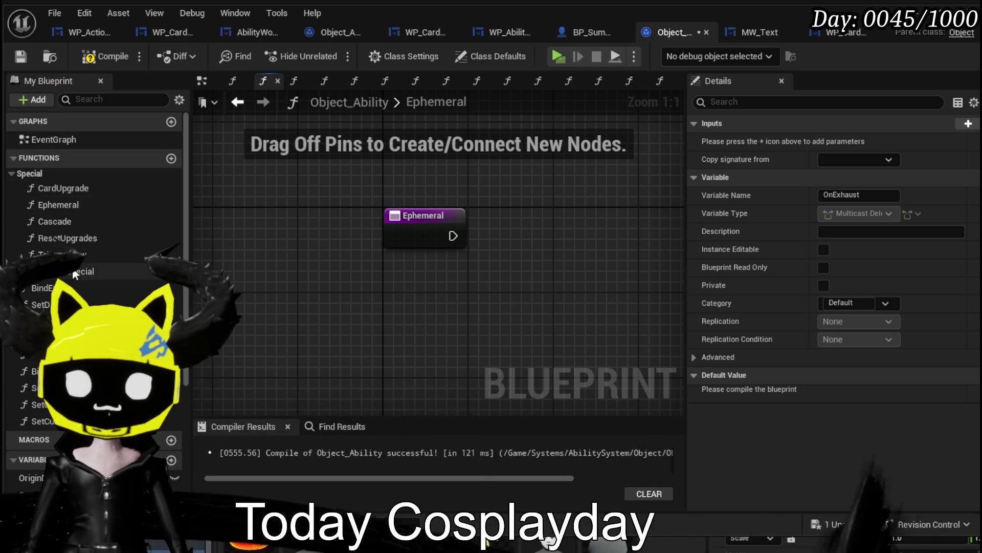
double_click(104, 272)
click(407, 267)
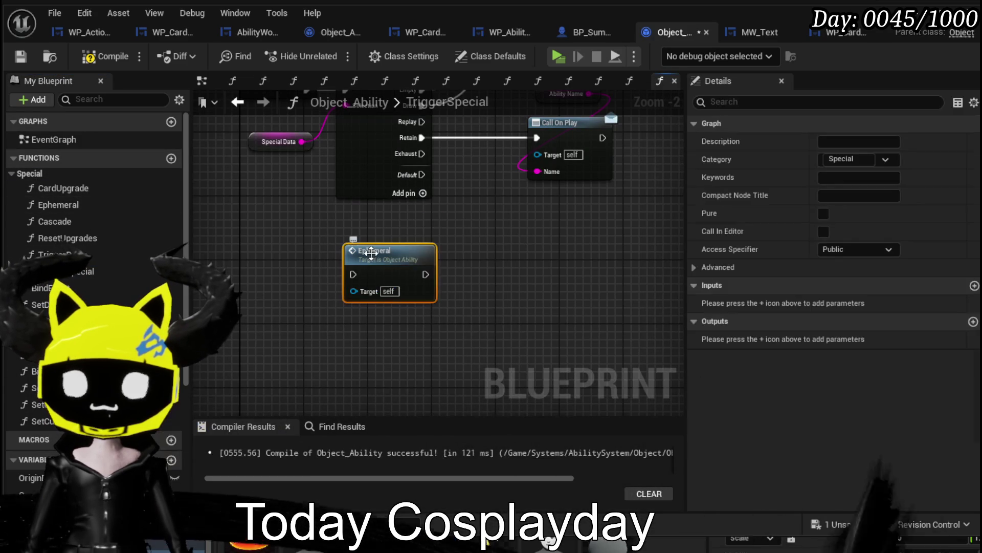
Rename the Ephemeral function to Exhaust, compile, and open the Exhaust graph.
right_click(399, 278)
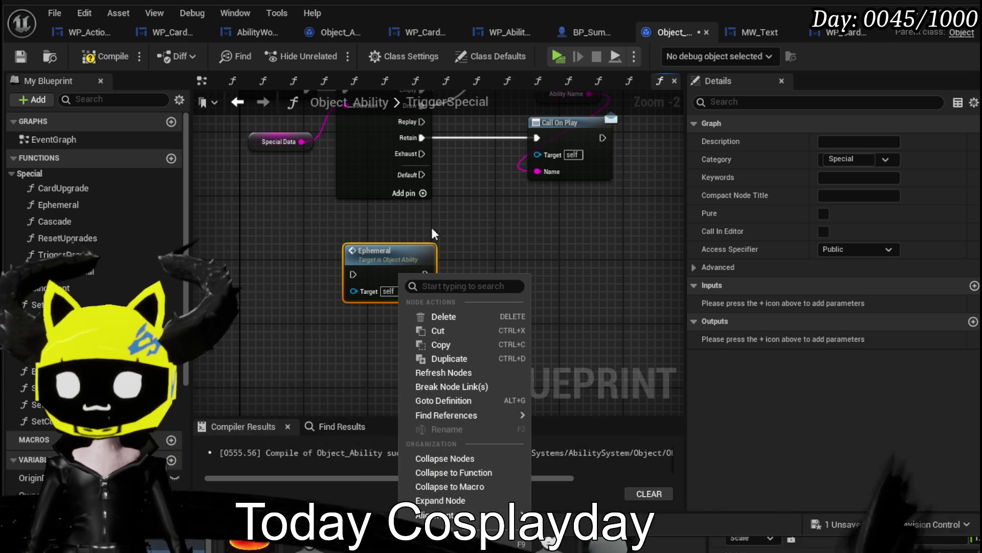
click(512, 236)
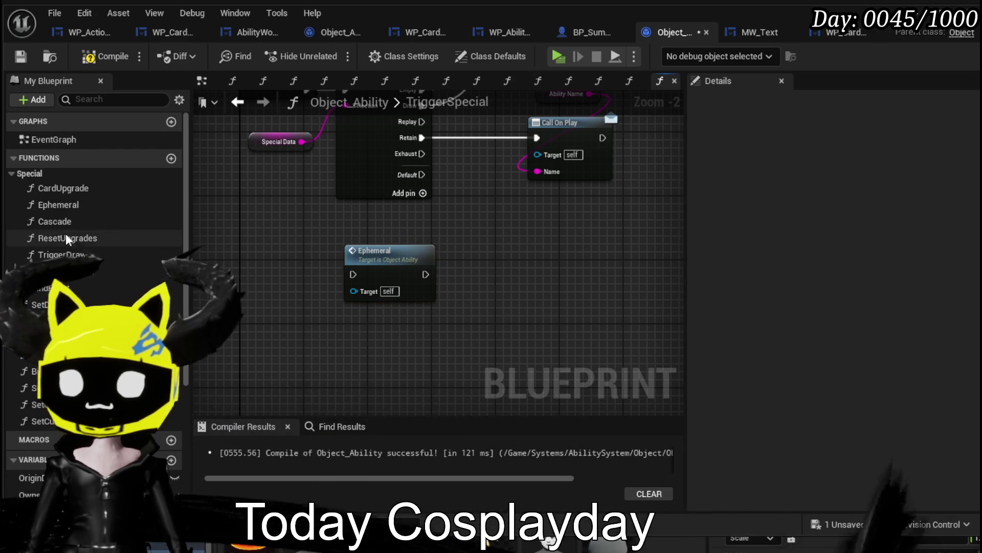
click(56, 205)
right_click(56, 204)
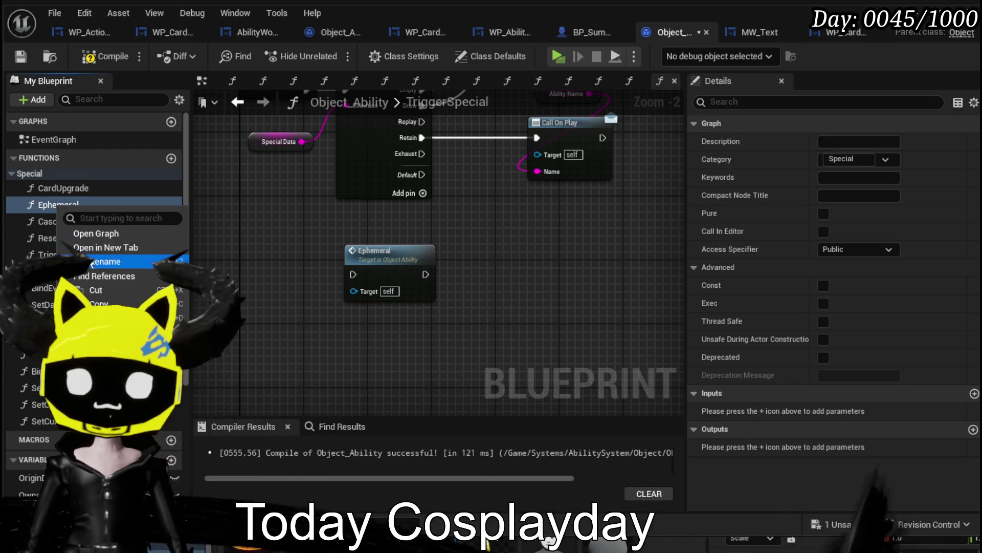
click(107, 260)
text(Exhaust)
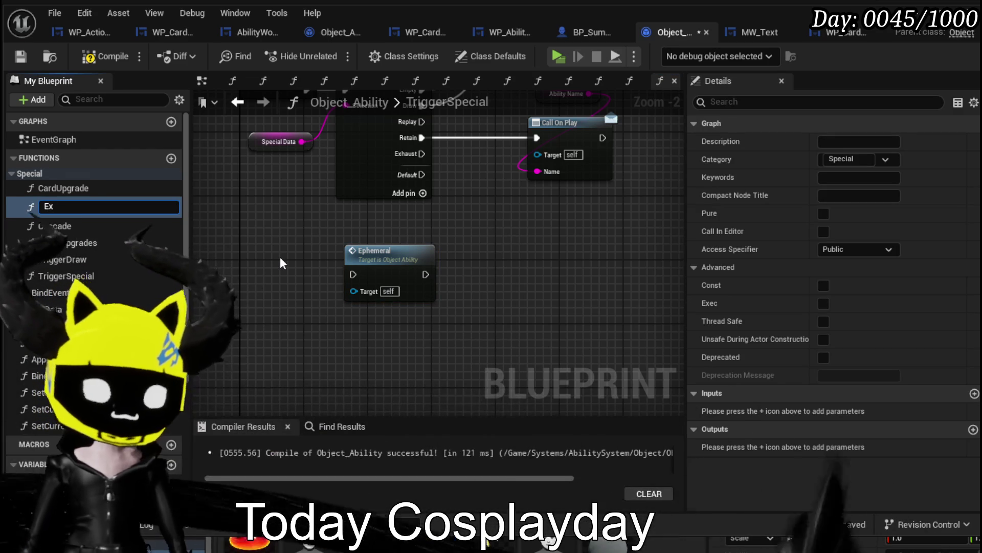
key(Return)
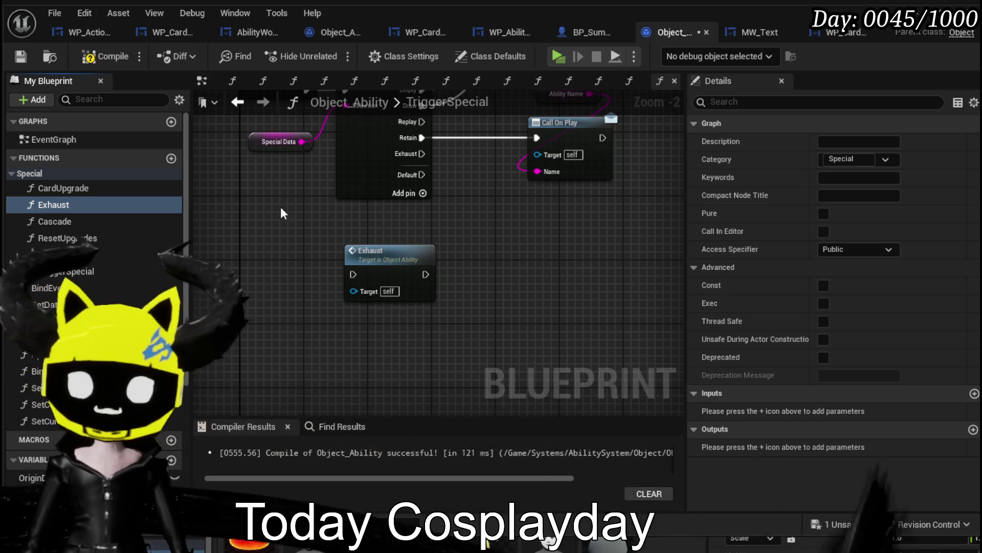
click(90, 57)
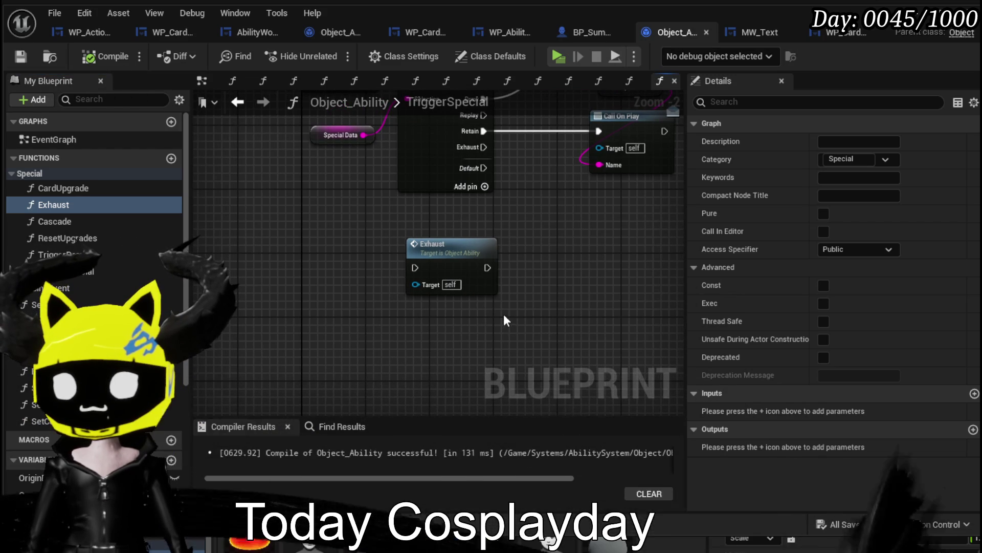
double_click(441, 253)
Add a Call OnExhaust node after the Exhaust entry and save.
scroll(98, 230, down, 8)
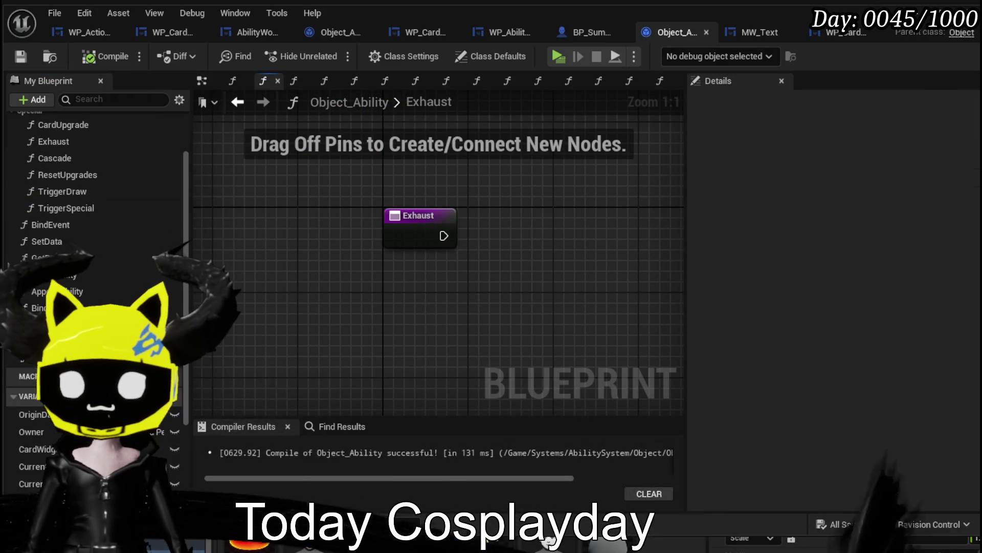
click(31, 485)
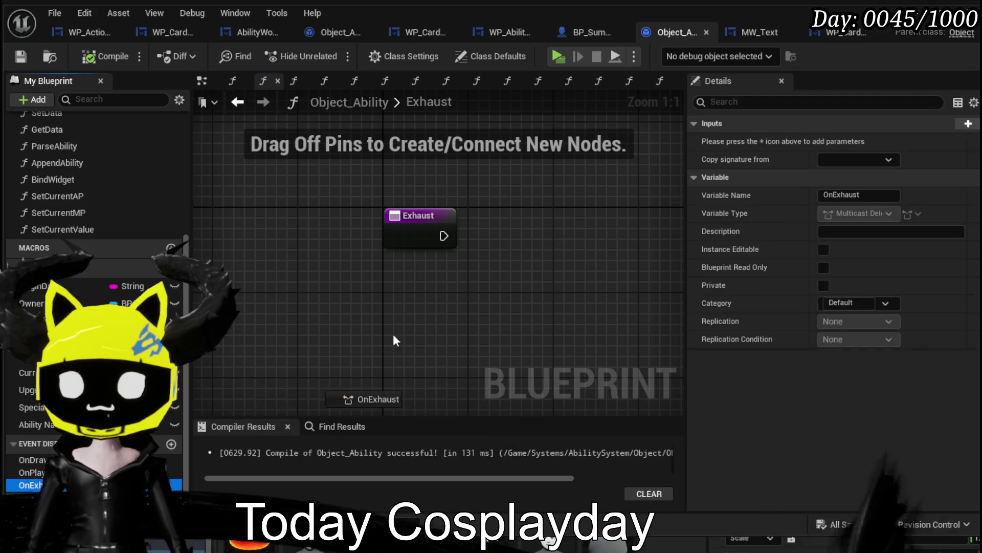
mouse_move(517, 247)
mouse_down()
mouse_move(611, 195)
mouse_move(589, 195)
mouse_up()
key(F7)
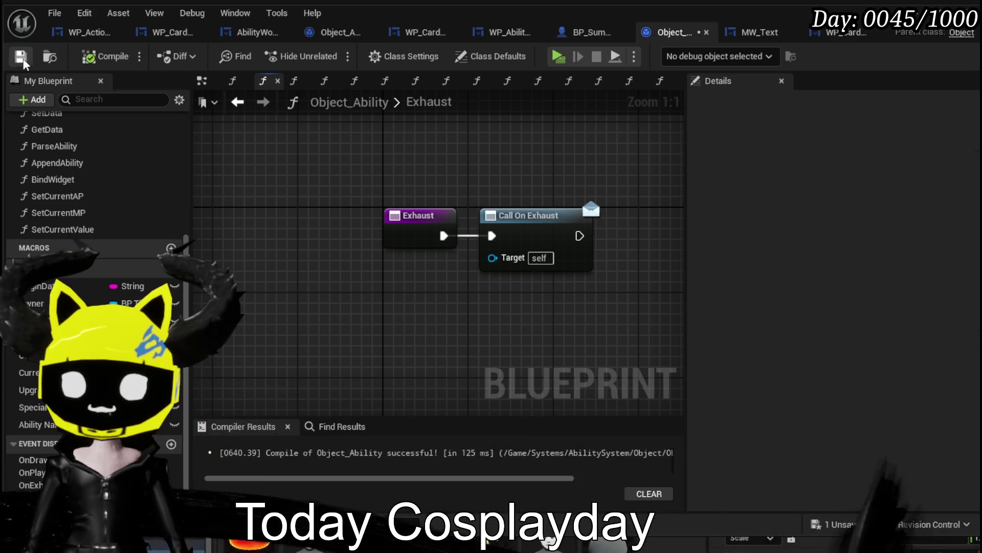
click(20, 56)
click(542, 235)
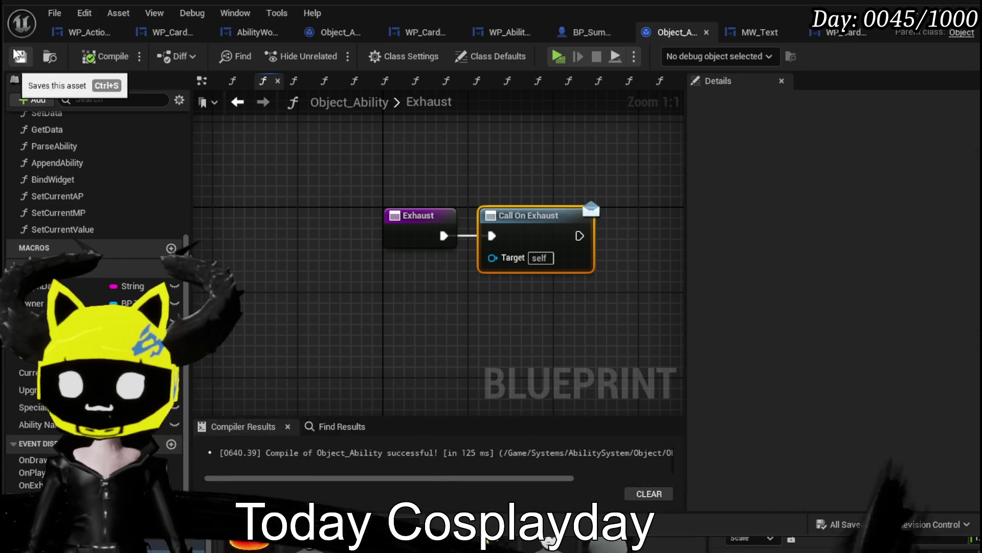
Give the OnExhaust dispatcher a new input named Name and compile.
click(591, 208)
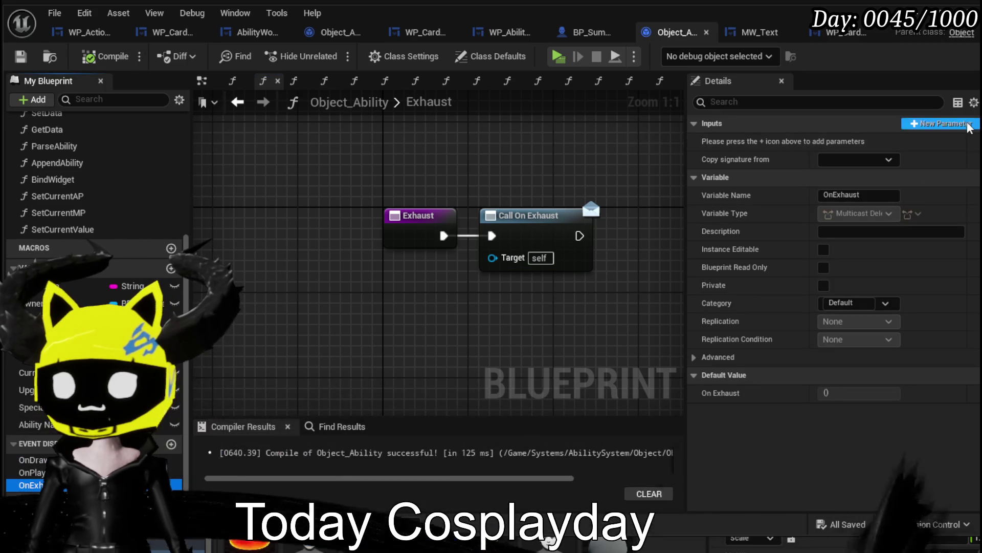
click(968, 123)
click(742, 142)
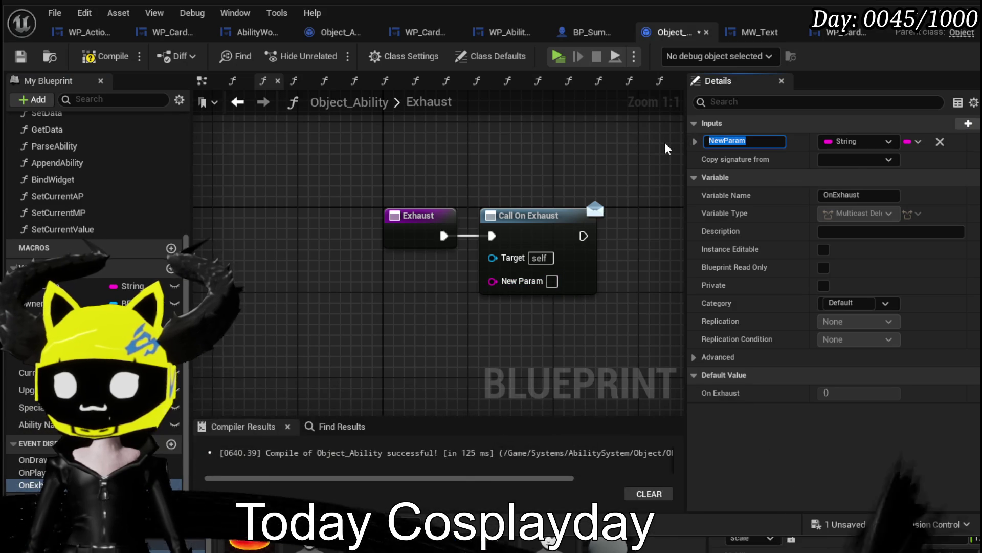
text(Name)
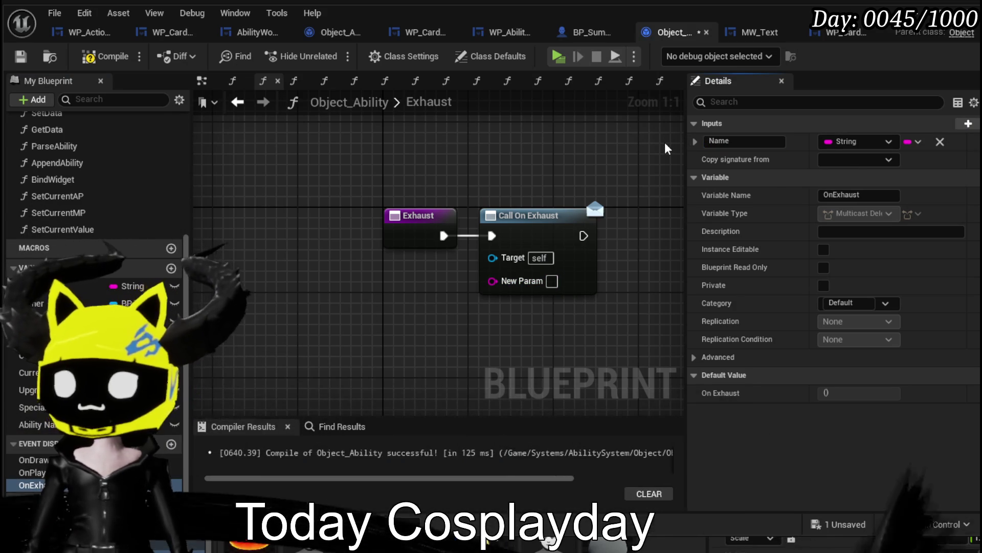
click(116, 66)
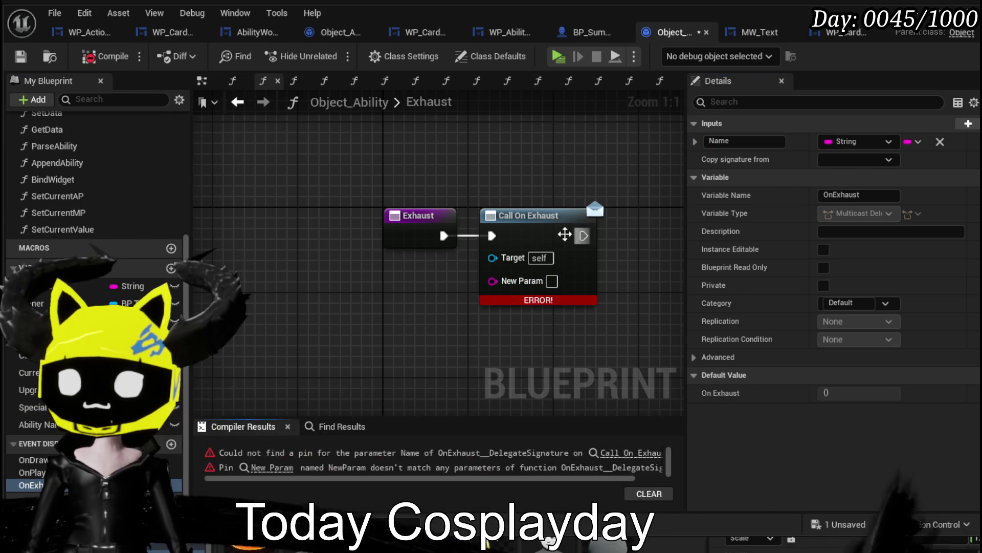
Refresh the Call On Exhaust node, wire Ability Name into Name, and compile.
right_click(550, 238)
click(601, 336)
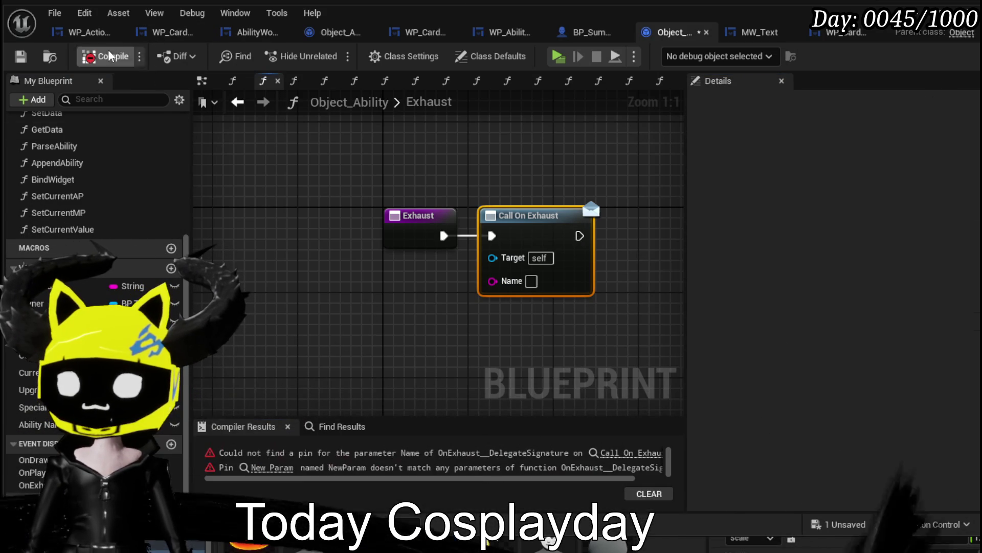
click(22, 57)
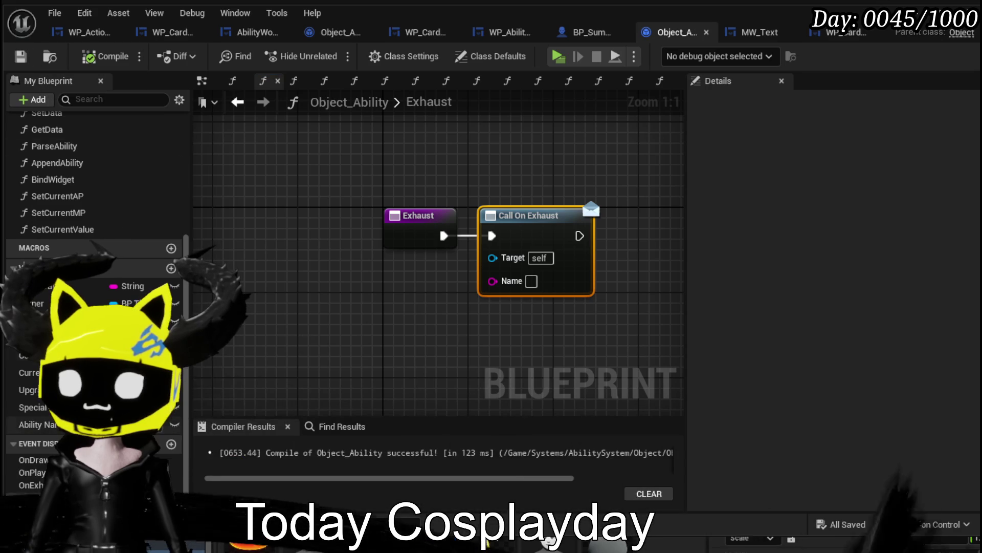
drag(36, 424, 506, 280)
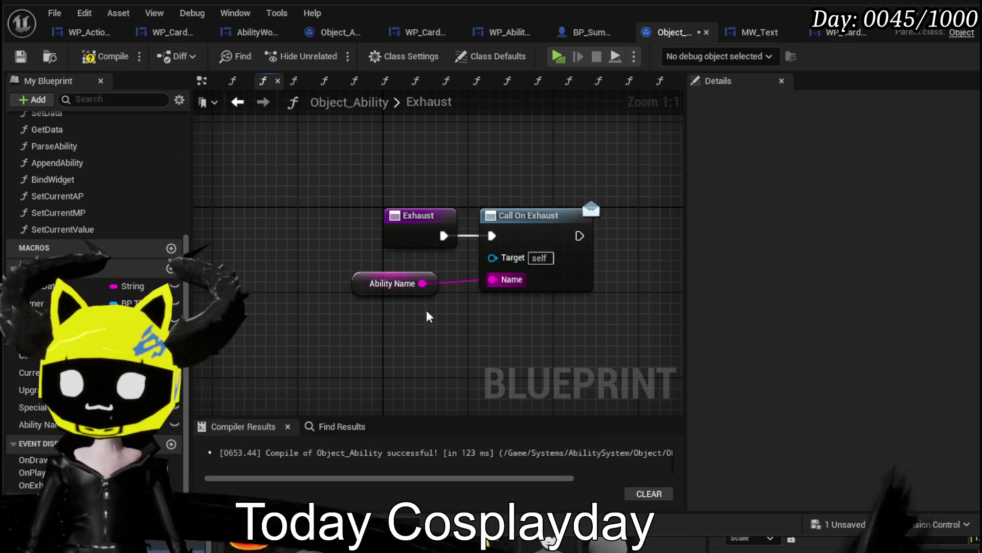
click(93, 59)
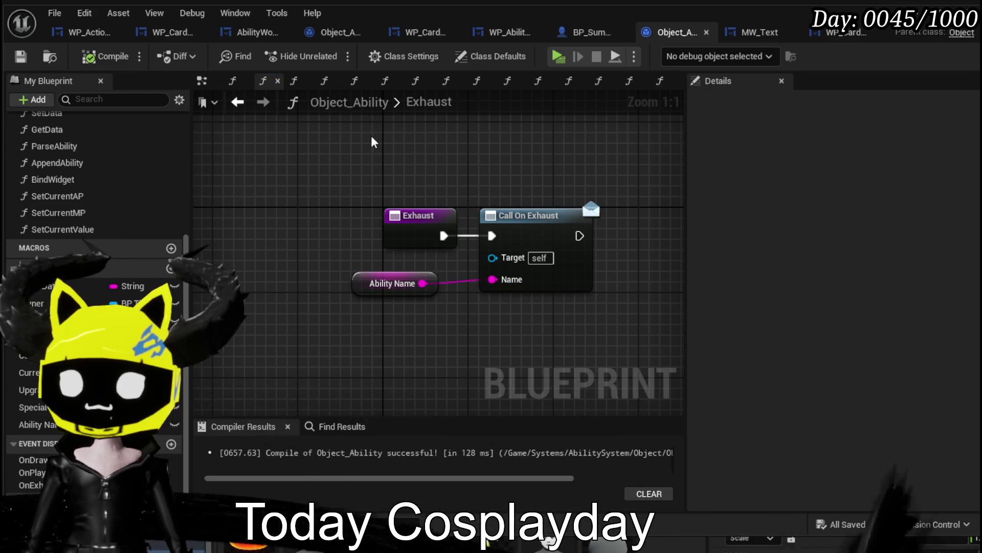
click(250, 105)
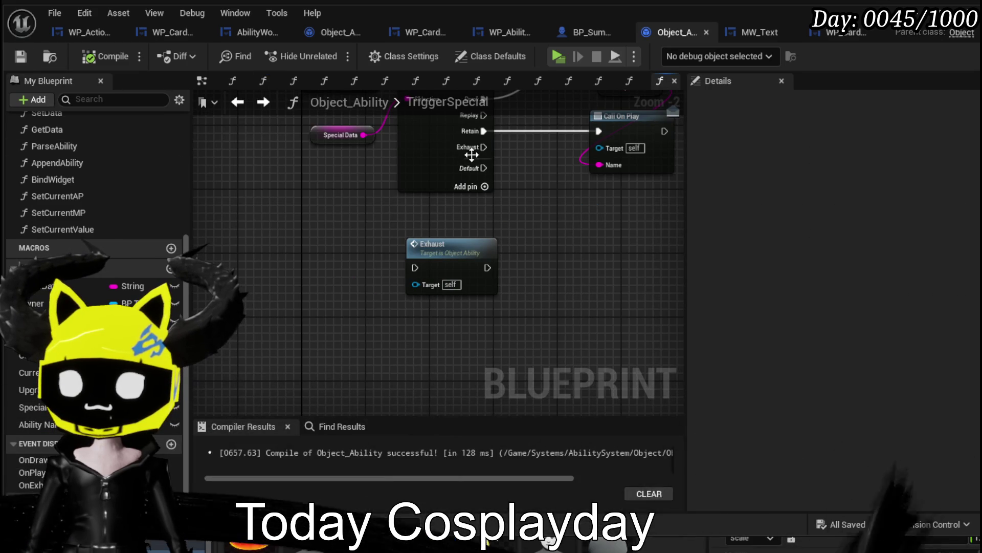
Connect the Switch's Exhaust case to the Exhaust call, tidy the node, and save.
drag(417, 266, 537, 212)
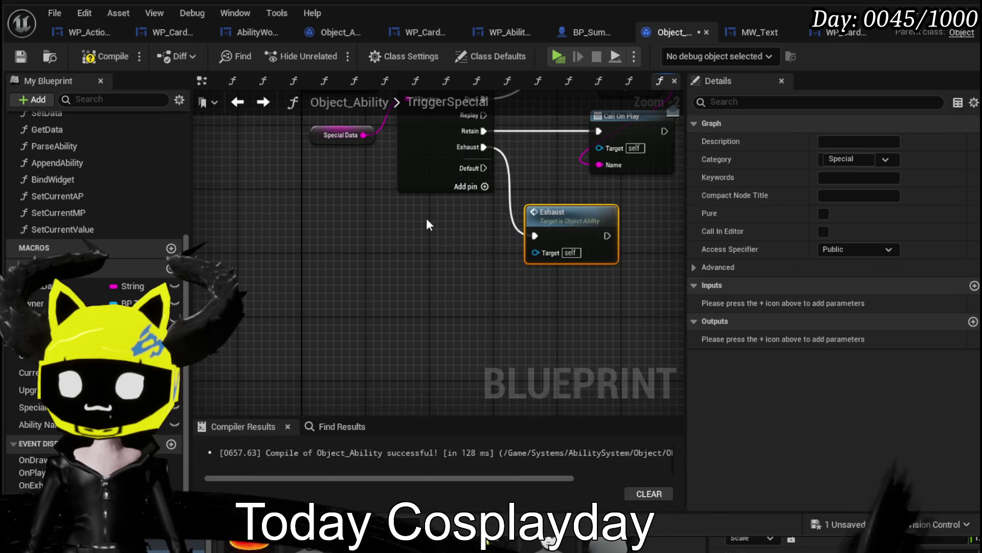
mouse_move(469, 276)
mouse_down()
mouse_move(439, 280)
mouse_move(496, 280)
mouse_move(453, 356)
mouse_move(361, 381)
mouse_up()
drag(410, 341, 434, 341)
click(525, 331)
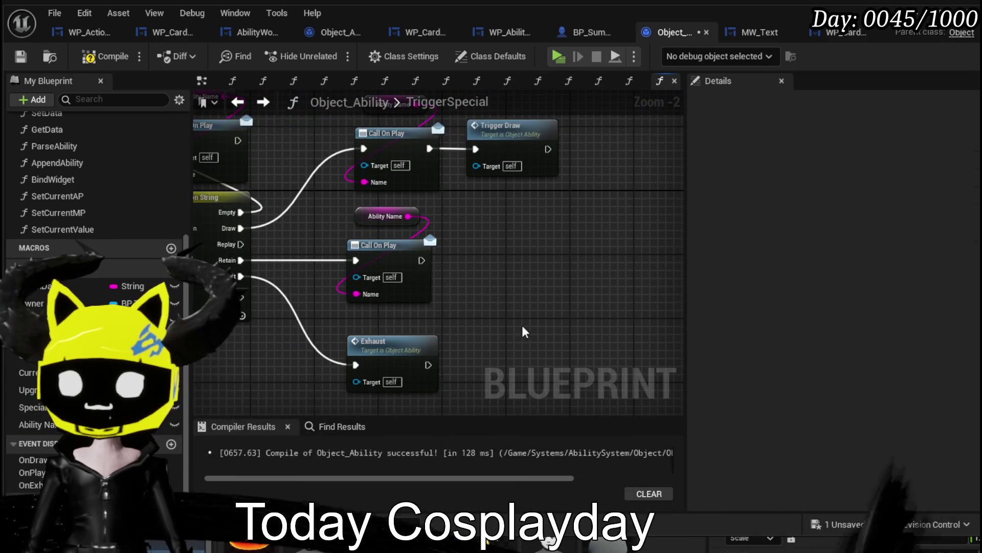
click(15, 59)
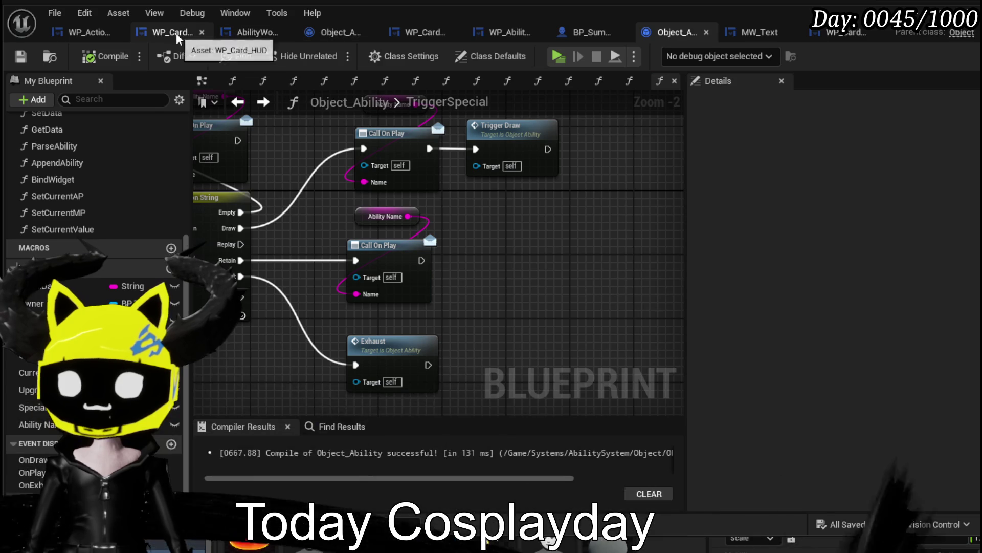
In WP_Card_HUD, open the SetParent graph and bring the ability setup nodes into view.
click(176, 33)
scroll(128, 186, up, 15)
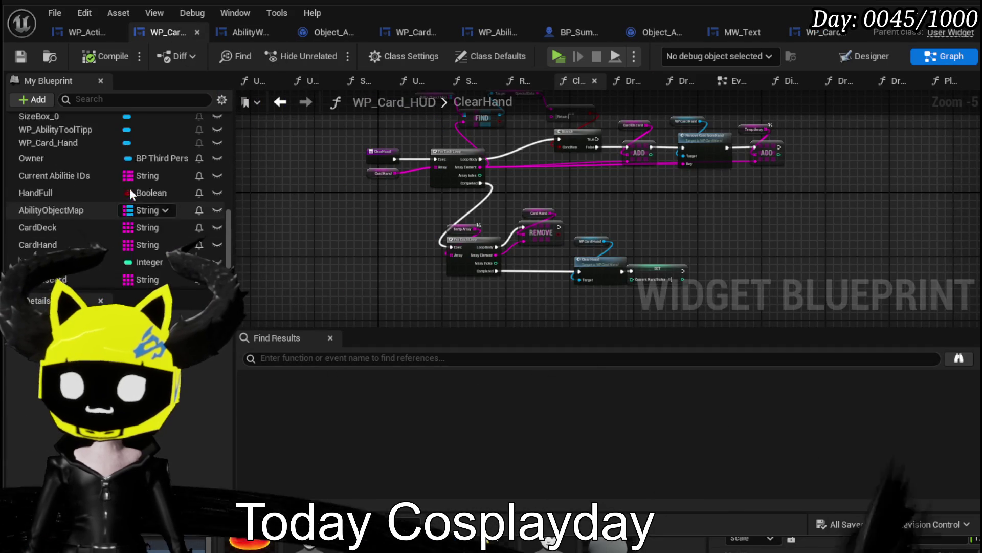
scroll(118, 188, up, 3)
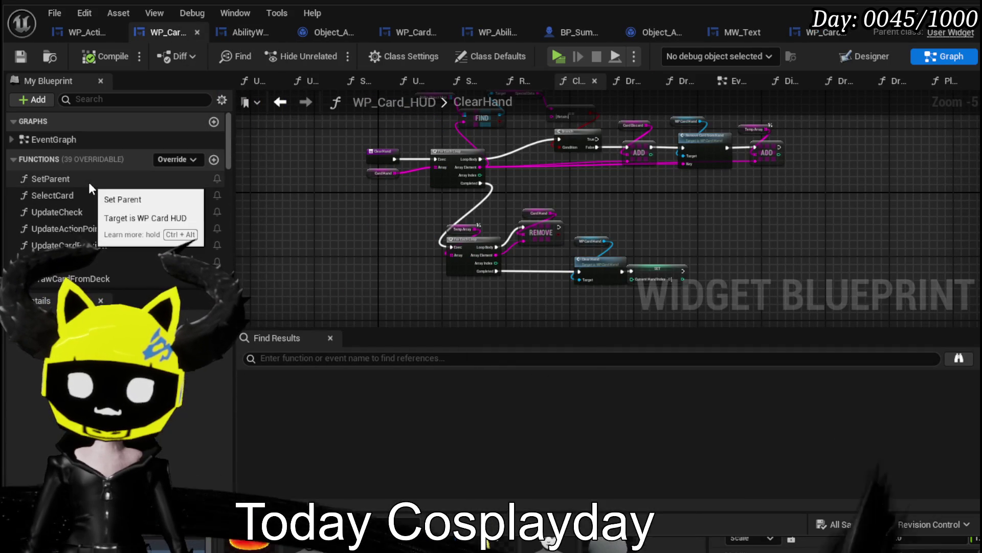
double_click(50, 178)
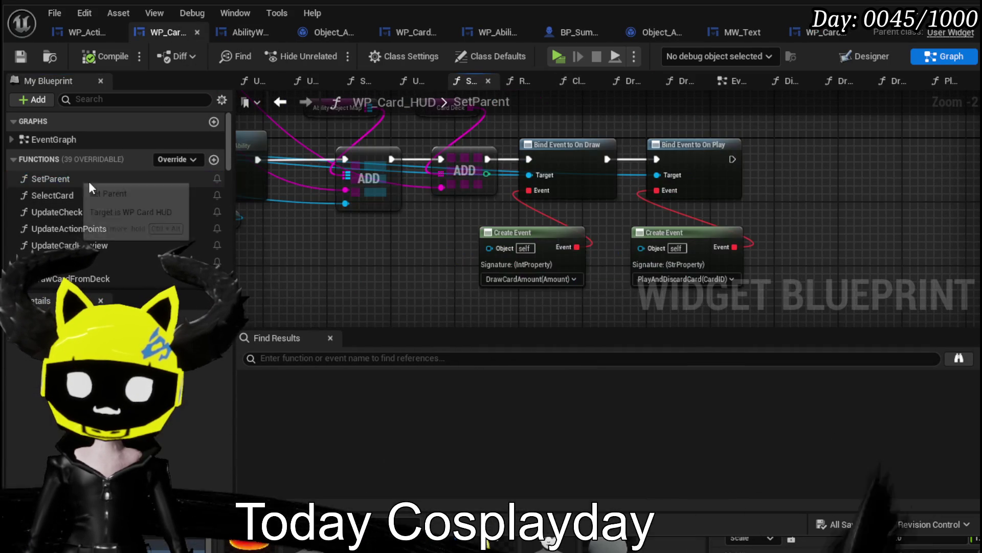
drag(294, 182, 430, 191)
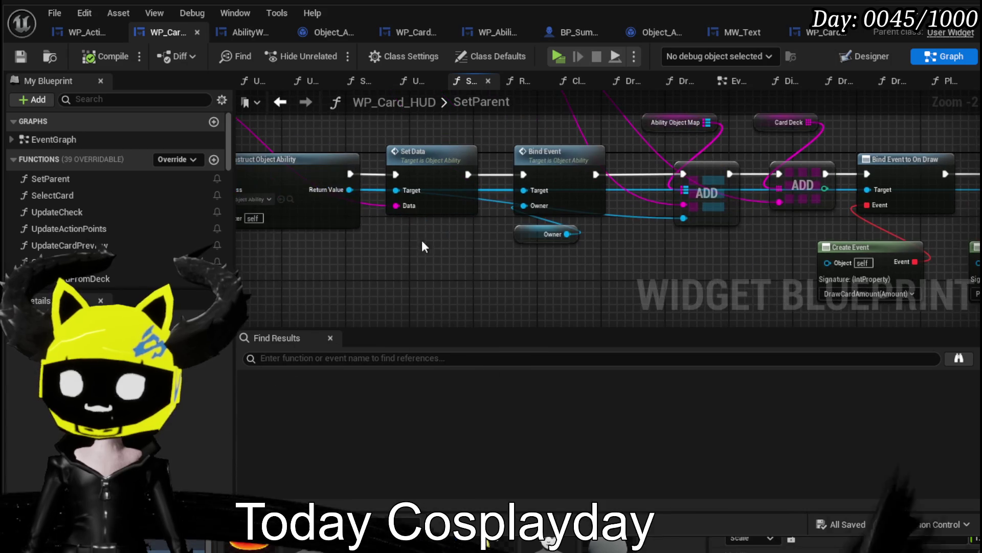
Chain a Bind Event to On Exhaust after the On Play binding and add a new function.
mouse_move(335, 193)
mouse_down()
mouse_move(700, 201)
mouse_move(542, 210)
mouse_up()
text(Bind on)
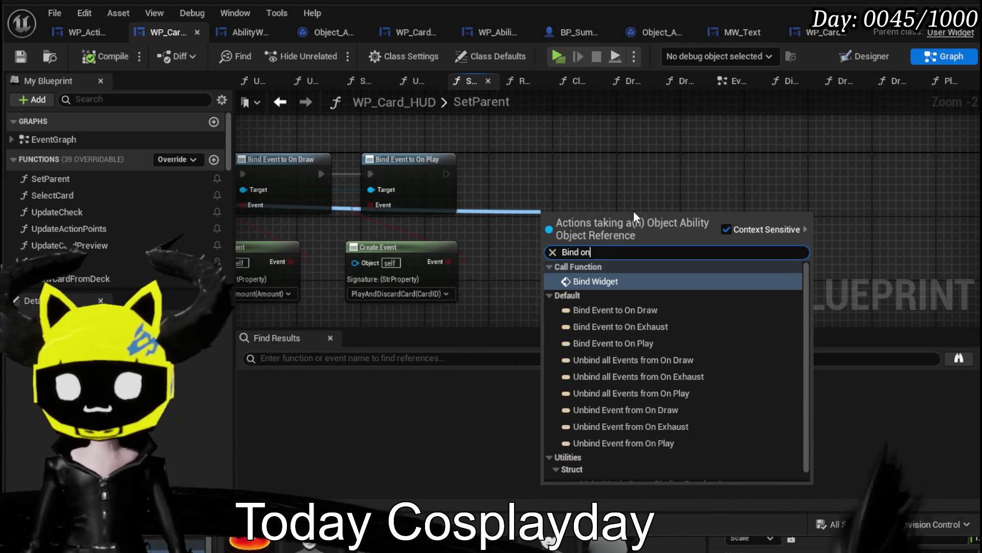
text( Exh)
key(Return)
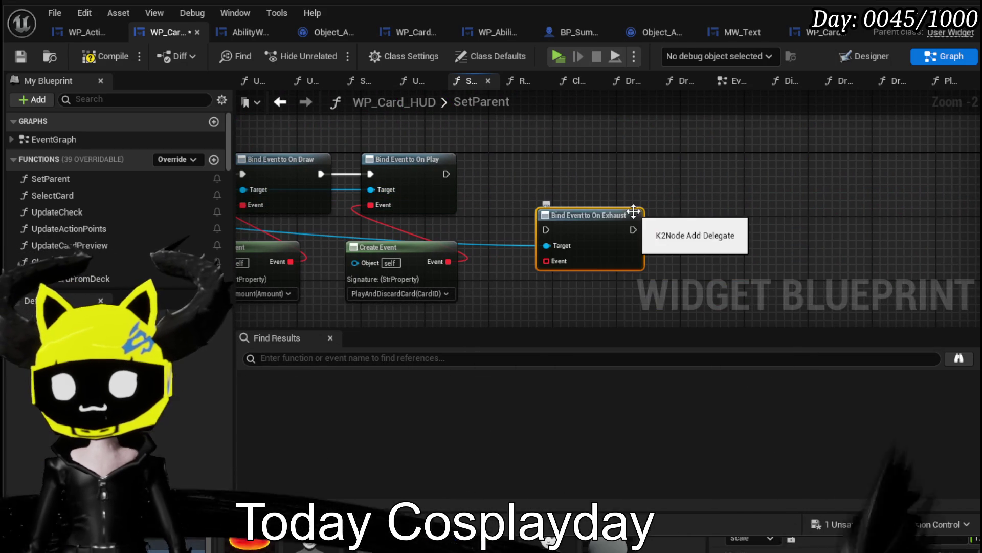
mouse_move(446, 174)
mouse_down()
mouse_move(548, 220)
mouse_move(546, 230)
mouse_move(538, 177)
mouse_up()
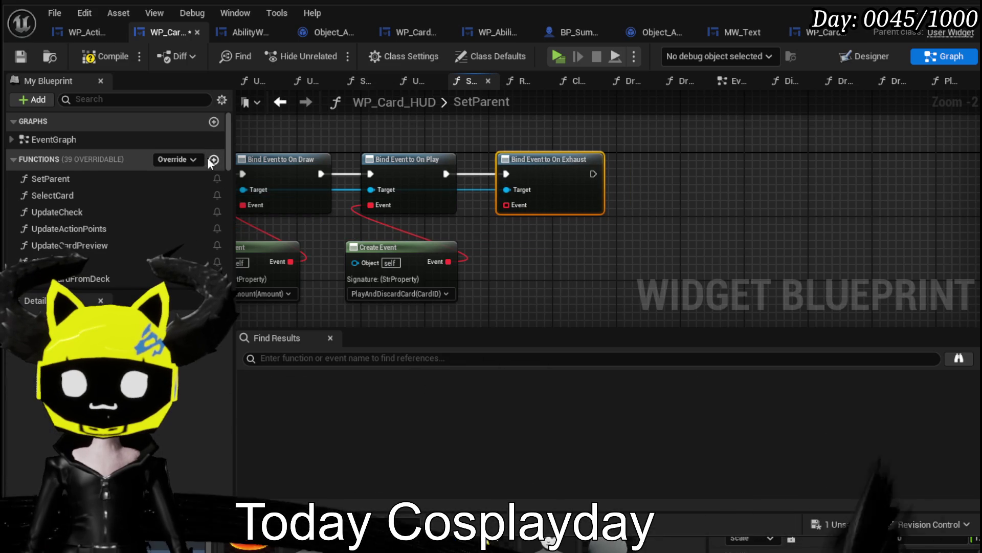
click(213, 159)
Name the new function ExhaustCard, then compile and save.
text(E)
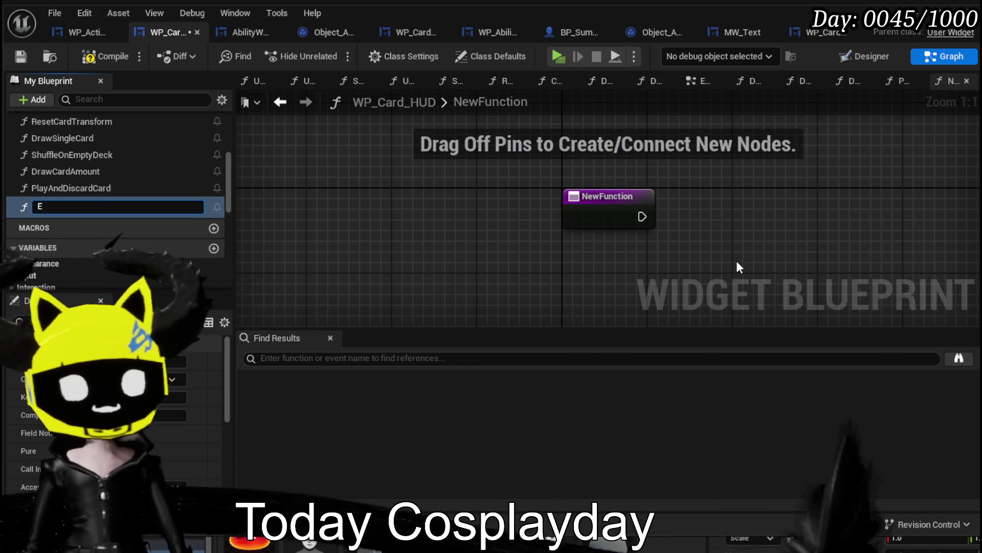
text(xhaustCard)
key(Return)
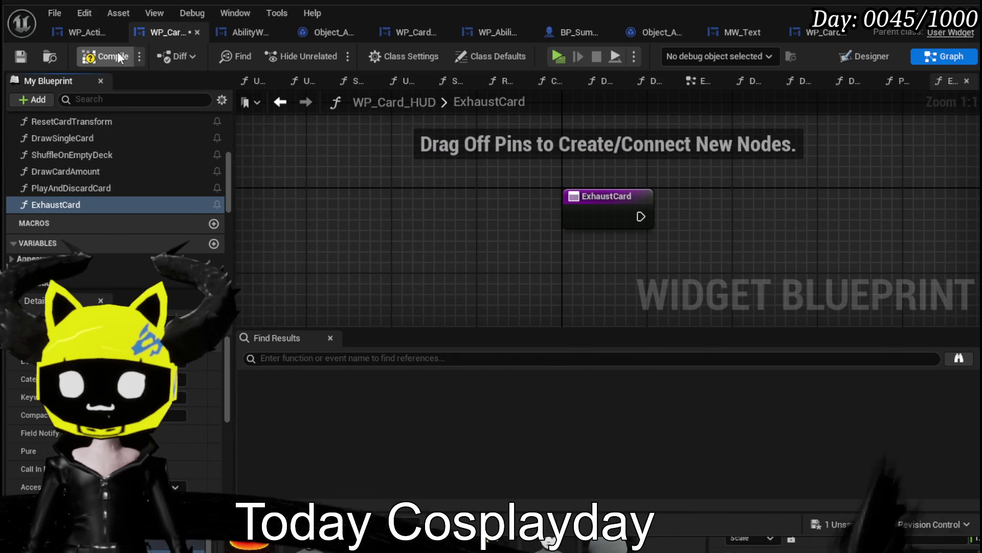
click(115, 52)
click(16, 58)
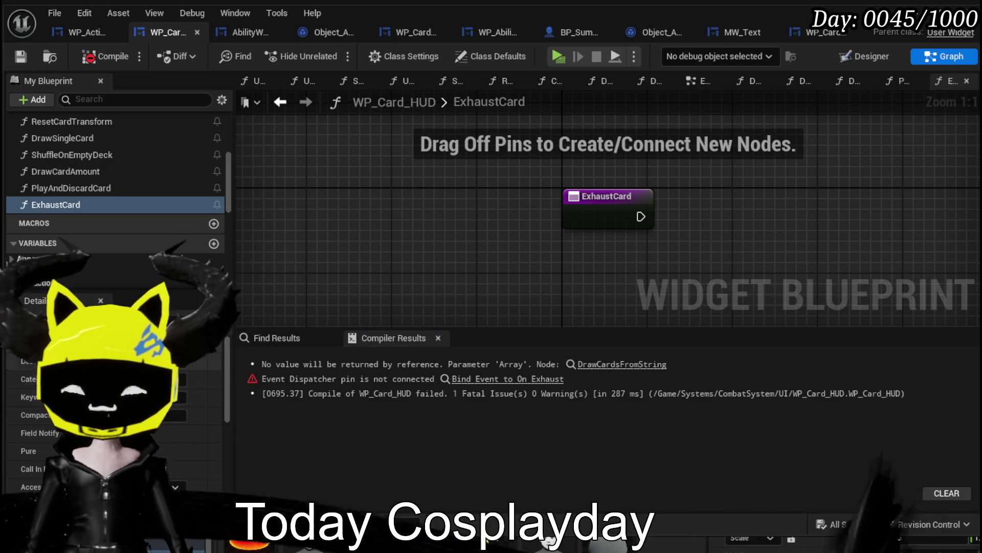
Add a String input parameter named Name to ExhaustCard.
scroll(180, 379, down, 5)
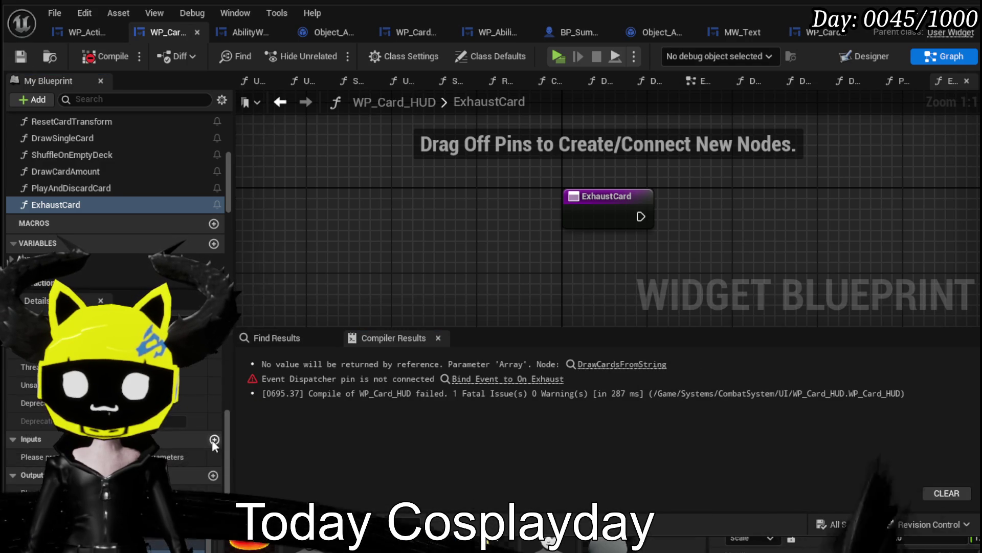
click(214, 440)
click(171, 457)
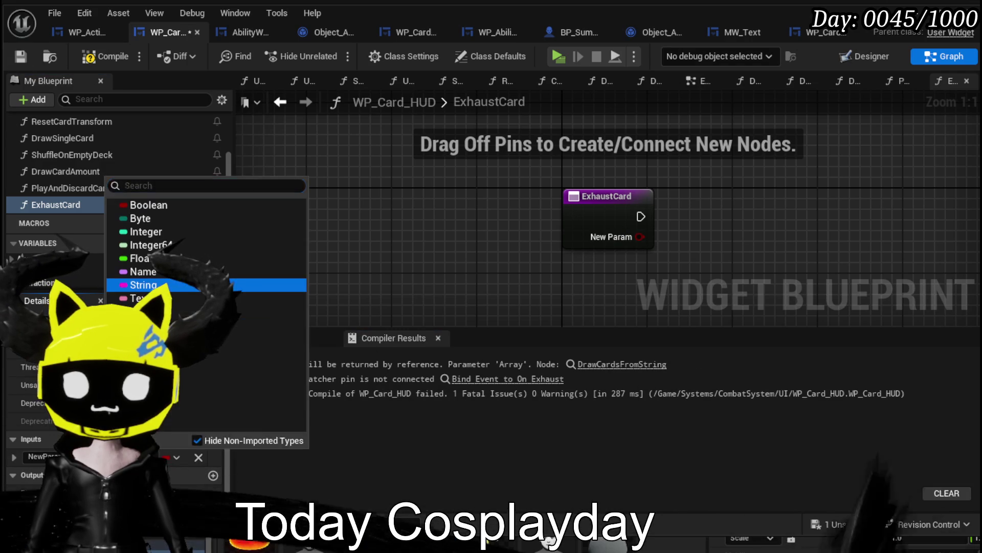
click(144, 283)
text(Name)
click(404, 301)
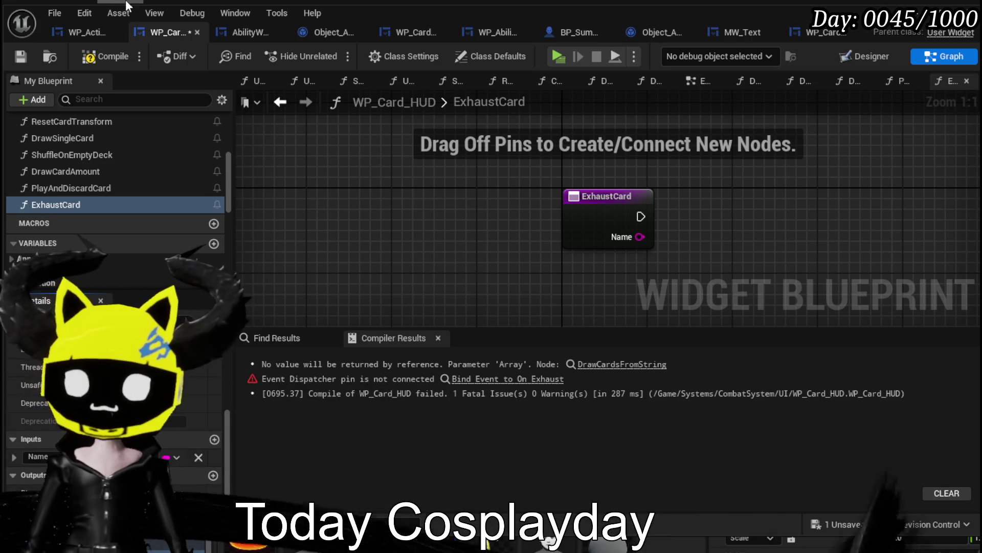
click(20, 57)
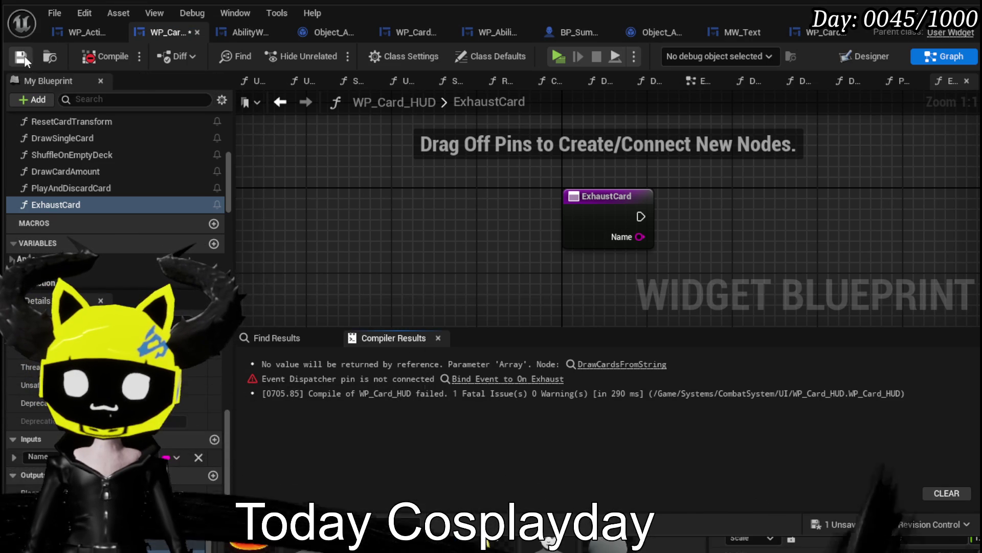
drag(229, 427, 232, 347)
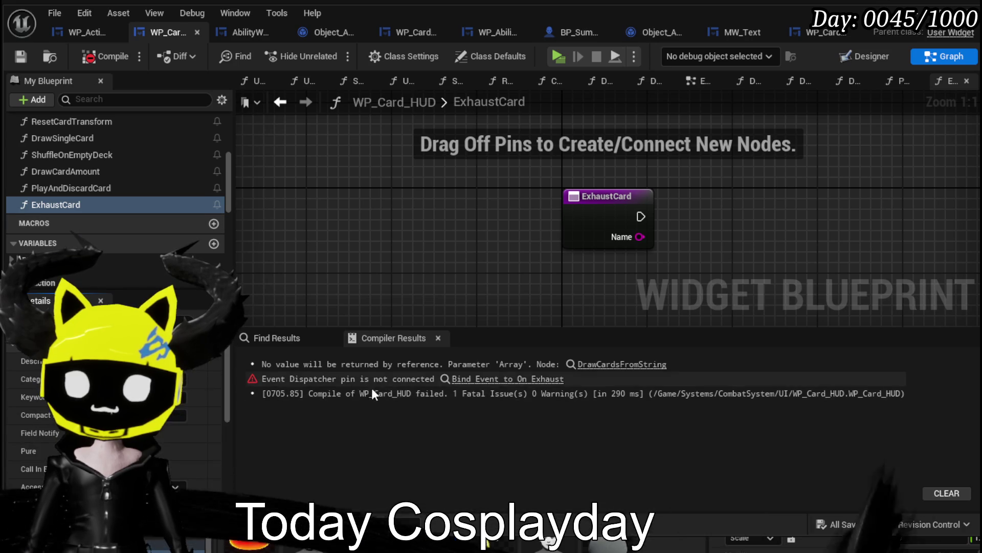
Feed the On Exhaust binding a Create Event set to ExhaustCard(Name), then compile and save.
click(517, 381)
mouse_move(550, 231)
mouse_down()
mouse_move(562, 300)
mouse_move(564, 291)
mouse_up()
text(Cr)
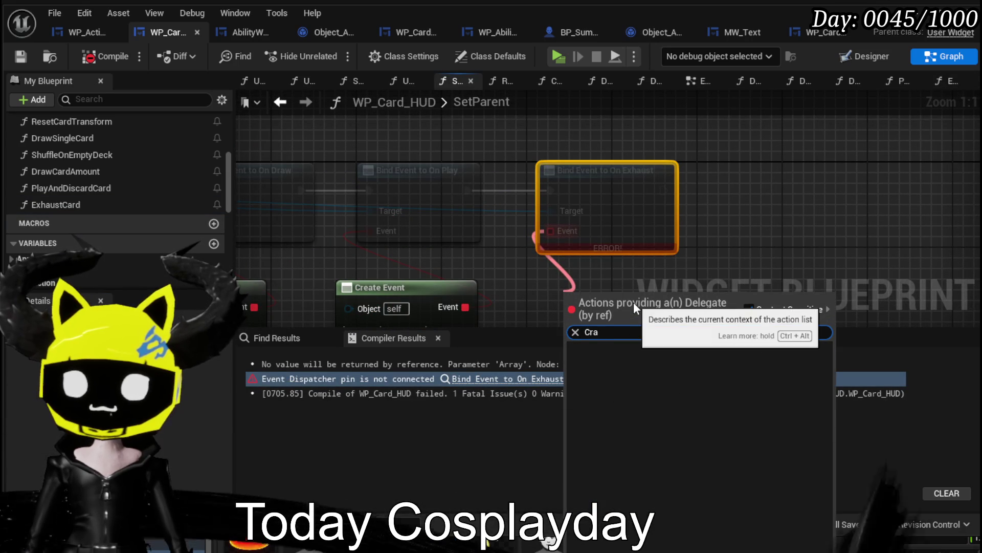
click(635, 358)
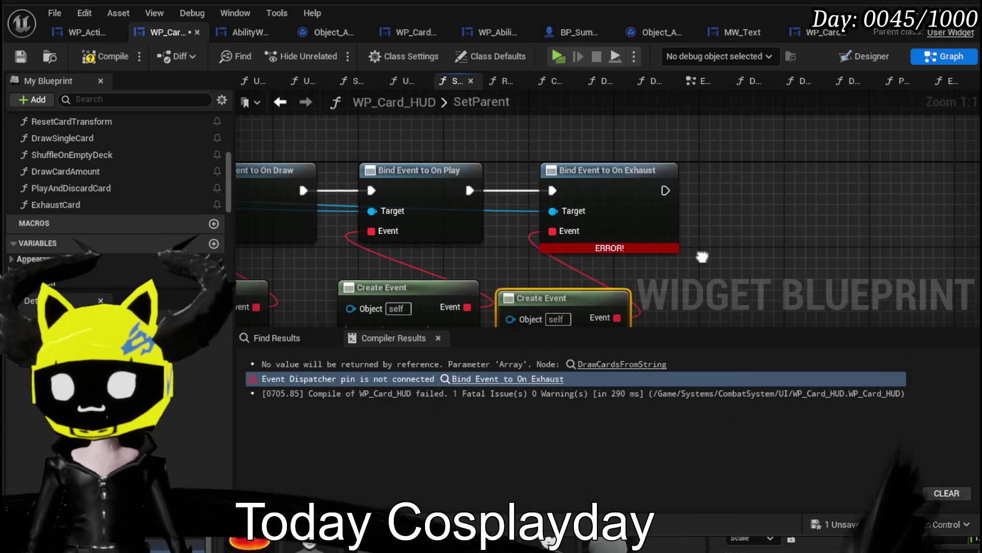
drag(513, 187, 567, 176)
click(563, 238)
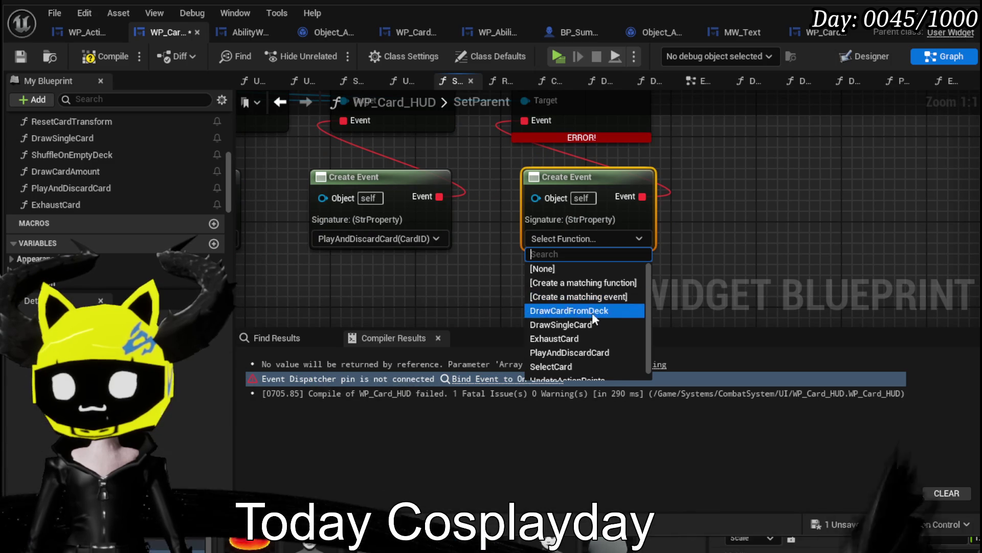
click(592, 344)
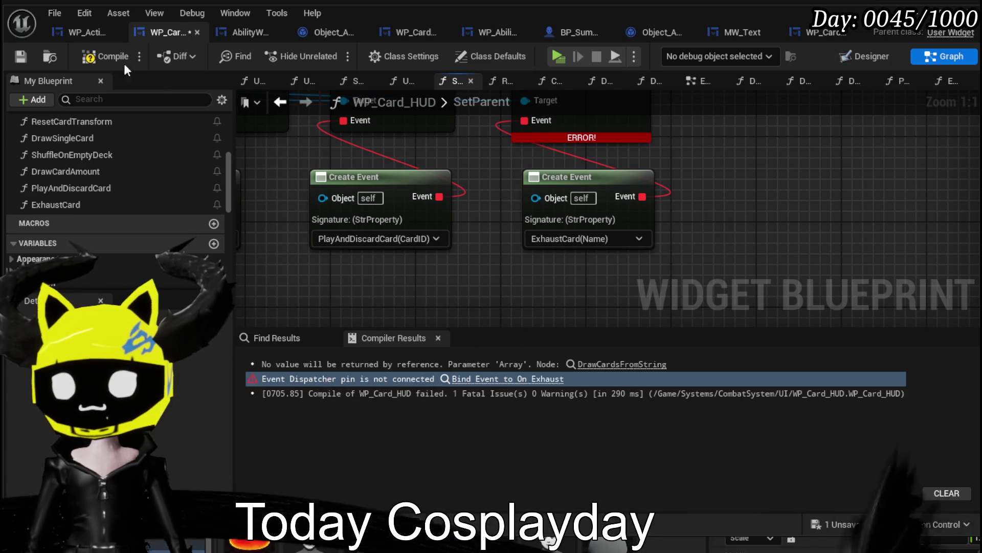
click(13, 53)
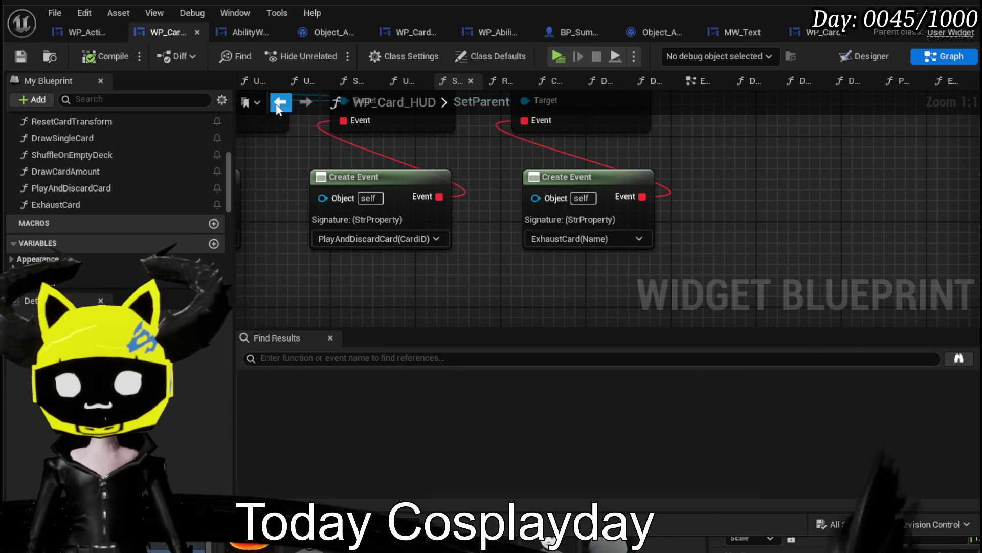
double_click(103, 204)
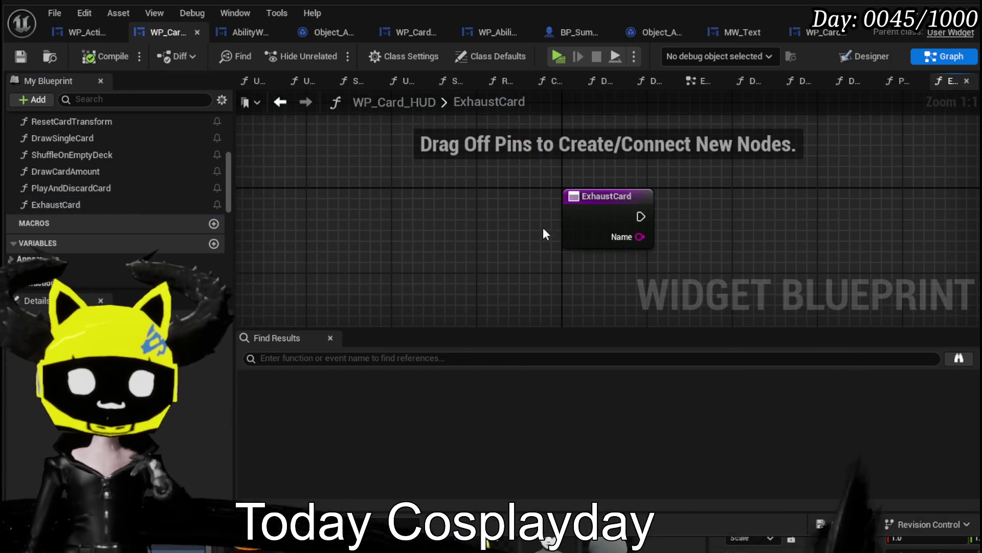
Place AbilityObjectMap and CardHand getters in the ExhaustCard graph, then compile and save.
drag(621, 201, 349, 221)
scroll(103, 196, down, 8)
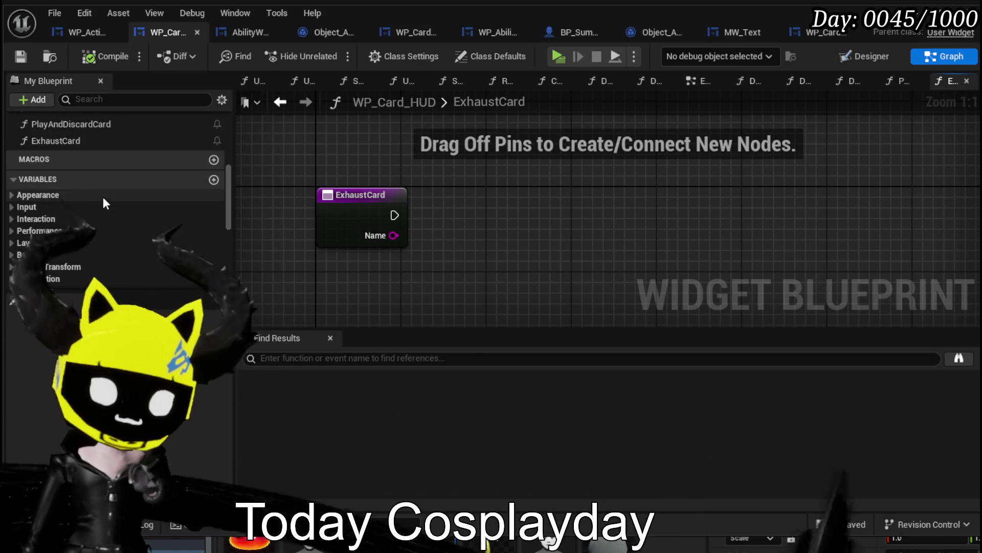
scroll(496, 224, down, 2)
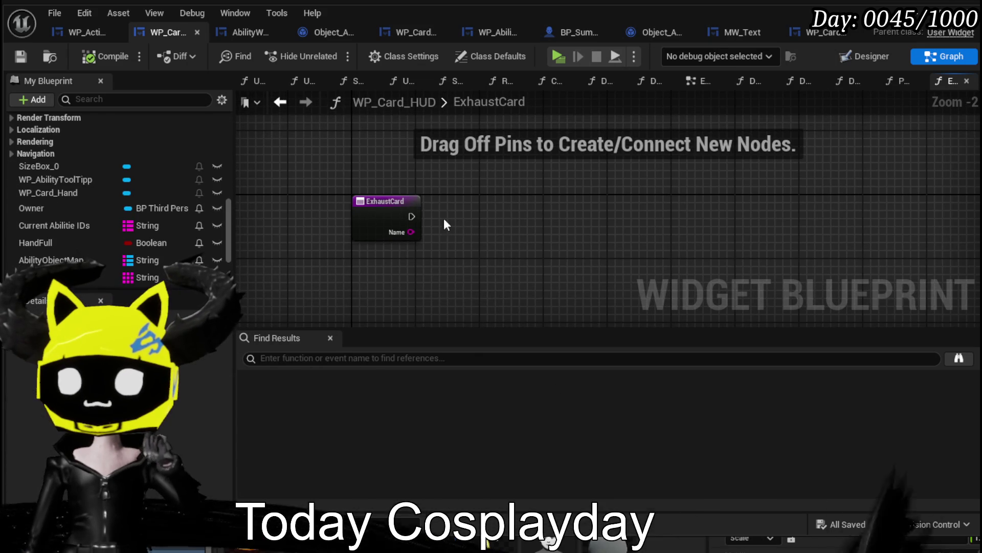
scroll(187, 206, down, 2)
drag(88, 216, 369, 171)
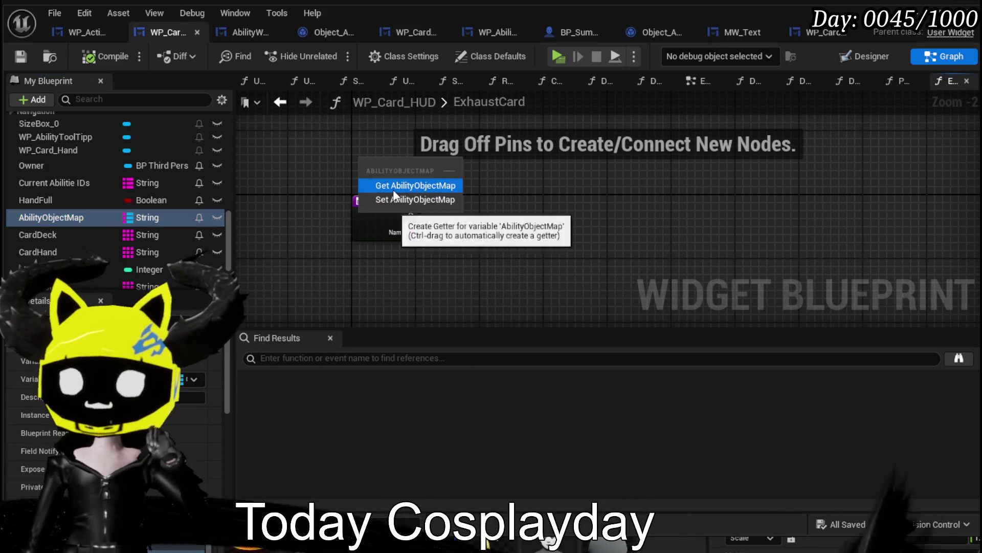
click(393, 187)
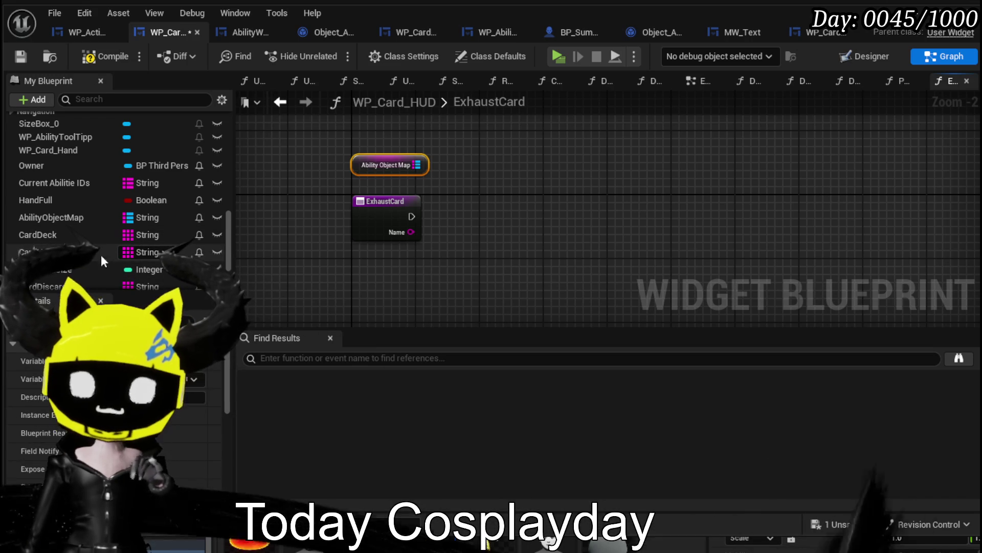
scroll(116, 240, down, 2)
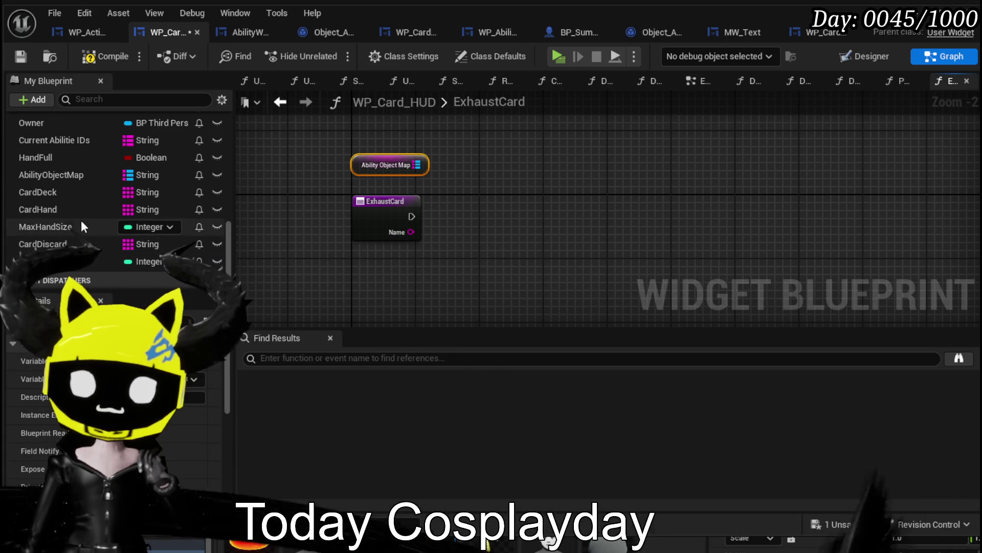
drag(77, 210, 438, 159)
click(404, 159)
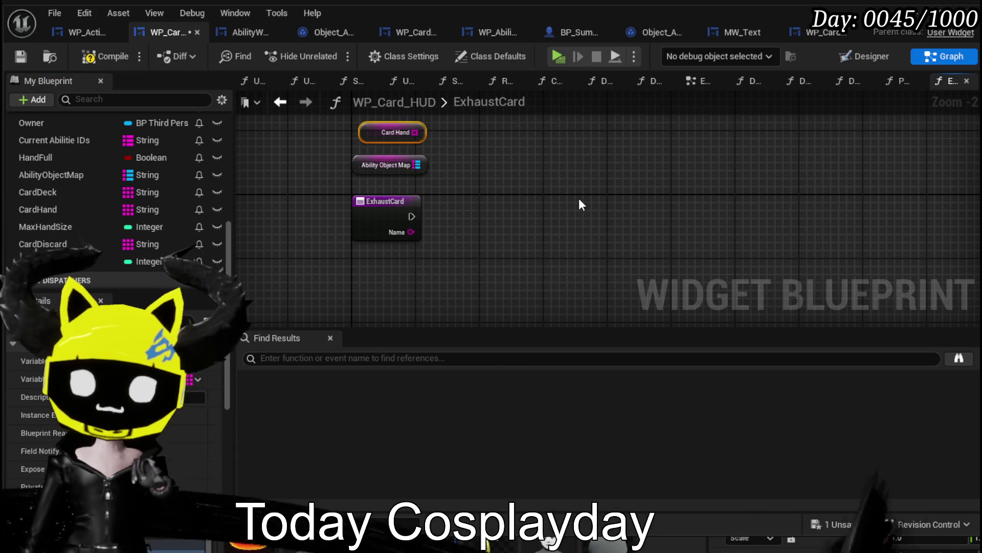
click(578, 203)
click(15, 57)
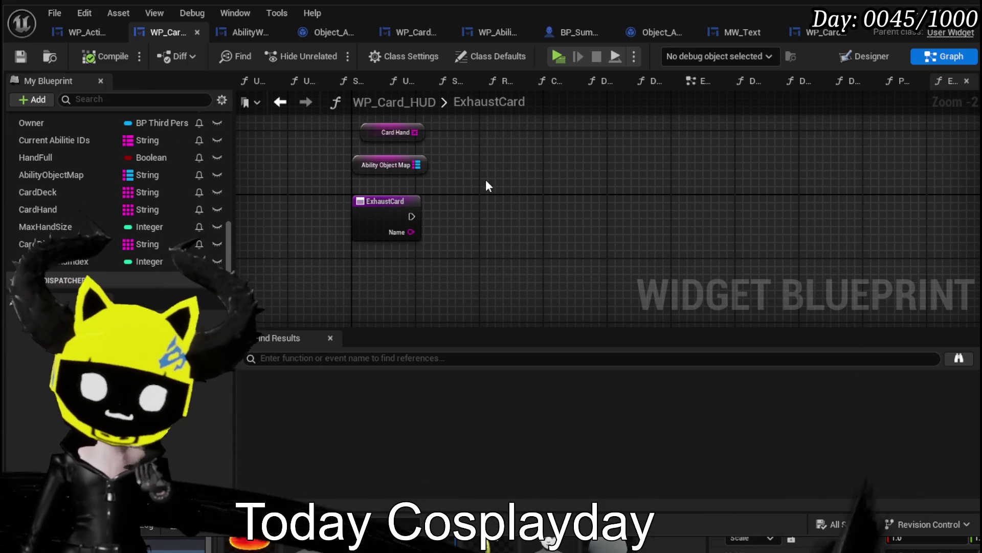
Review the PlayAndDiscardCard function graph for reference.
scroll(153, 190, up, 3)
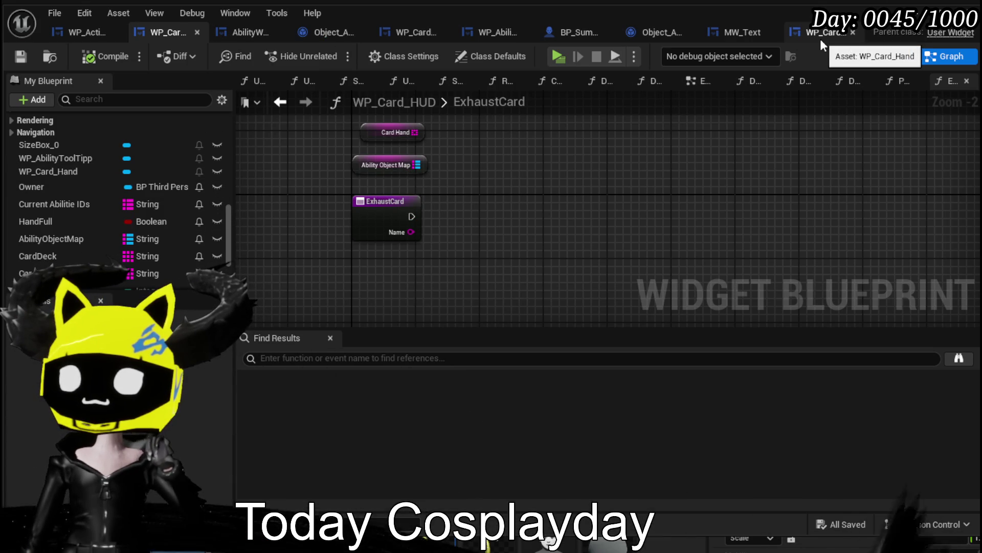
scroll(103, 183, up, 3)
scroll(107, 192, up, 5)
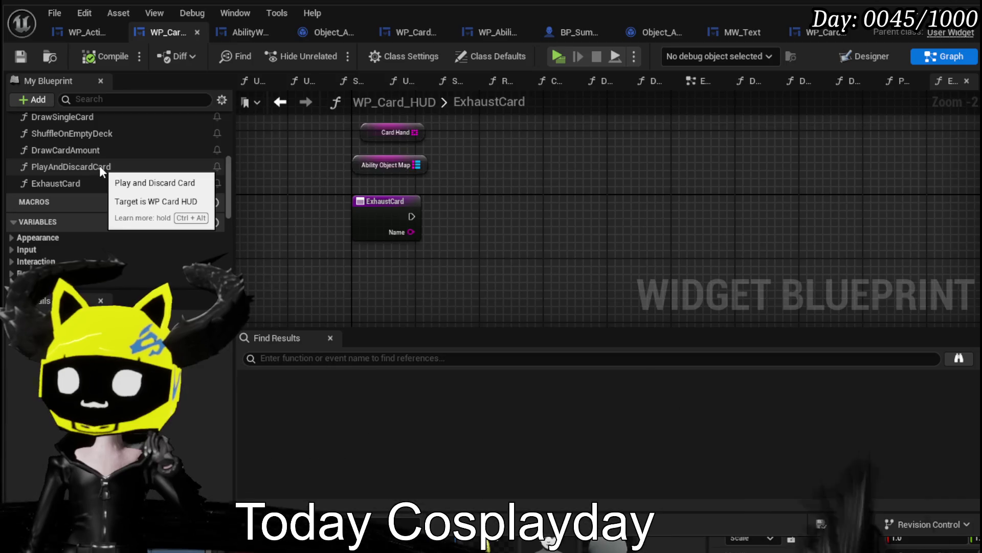
double_click(99, 166)
scroll(650, 185, down, 1)
mouse_move(650, 186)
mouse_down()
mouse_move(248, 235)
mouse_move(473, 254)
mouse_move(260, 193)
mouse_move(266, 229)
mouse_move(384, 248)
mouse_up()
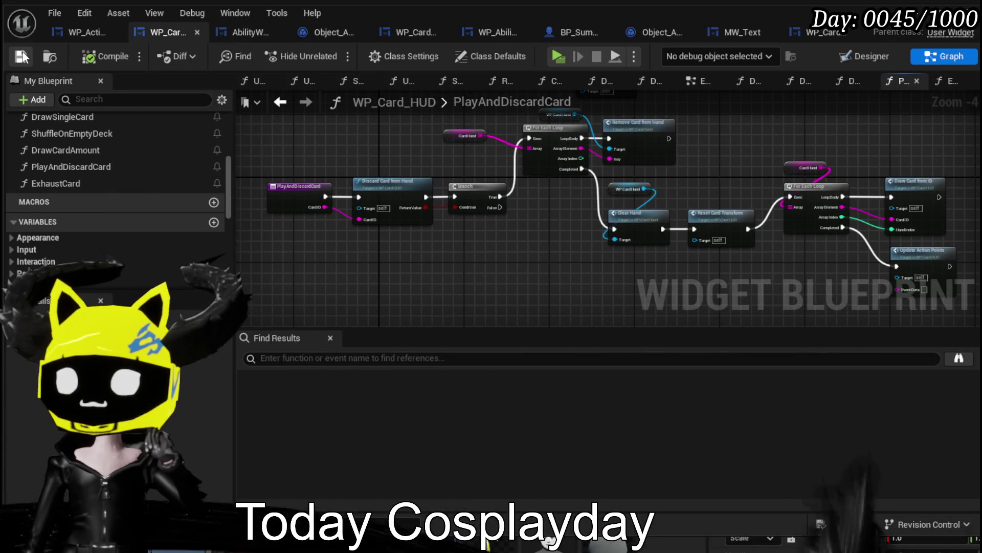
mouse_move(321, 149)
mouse_down()
mouse_move(306, 156)
mouse_move(339, 168)
mouse_up()
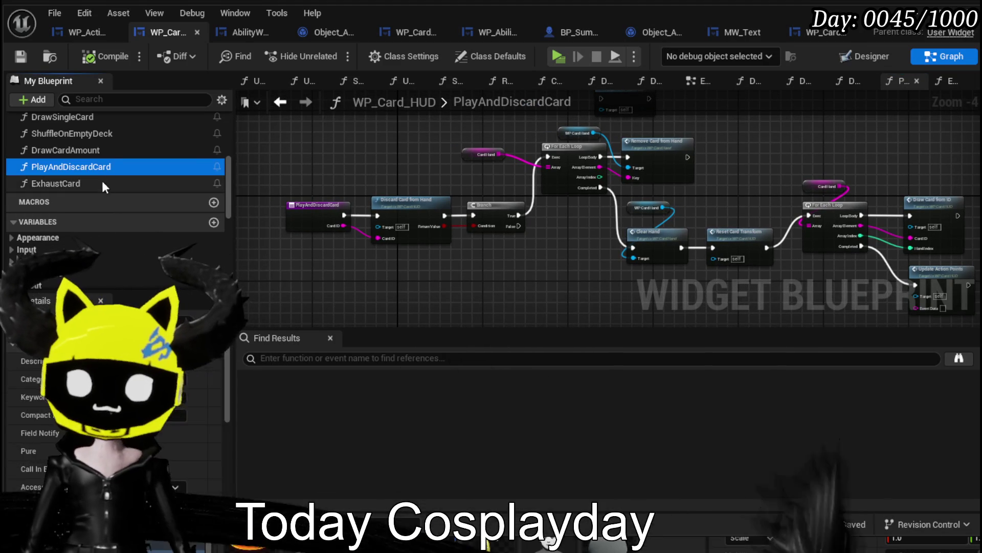
Add a Play and Discard Card call after the ExhaustCard entry.
double_click(102, 182)
drag(410, 216, 570, 212)
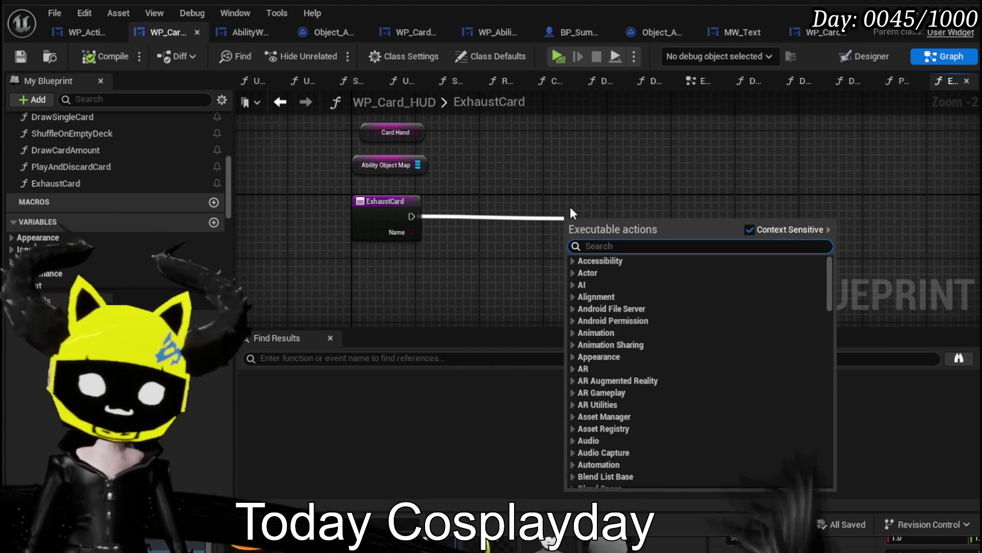
text(Play and)
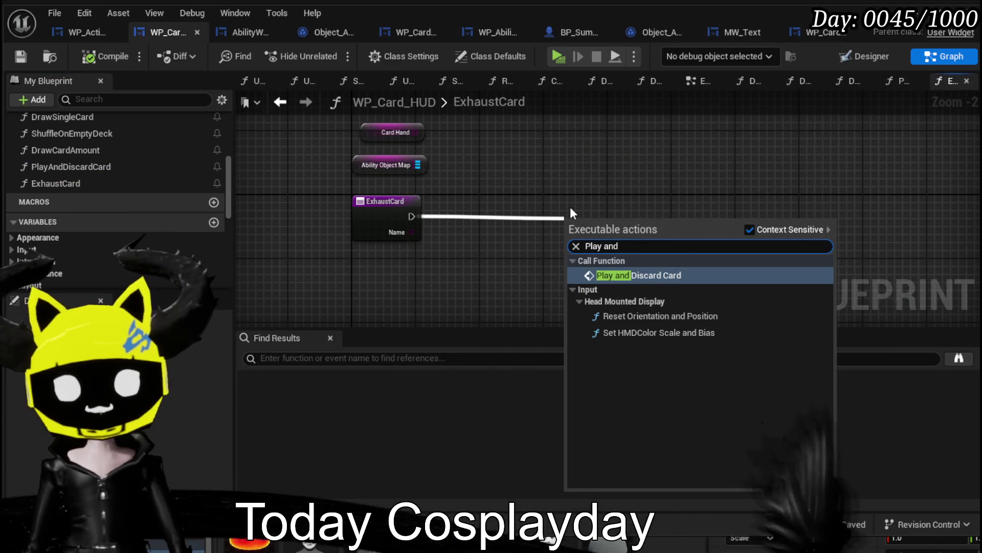
click(630, 275)
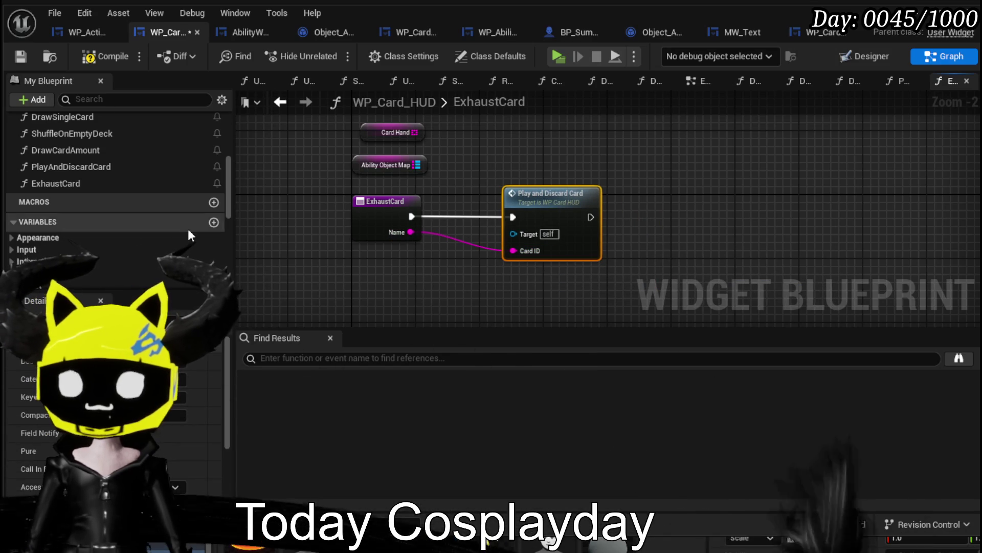
Remove Name from the Card Discard array after Play and Discard Card, then save.
scroll(188, 231, down, 10)
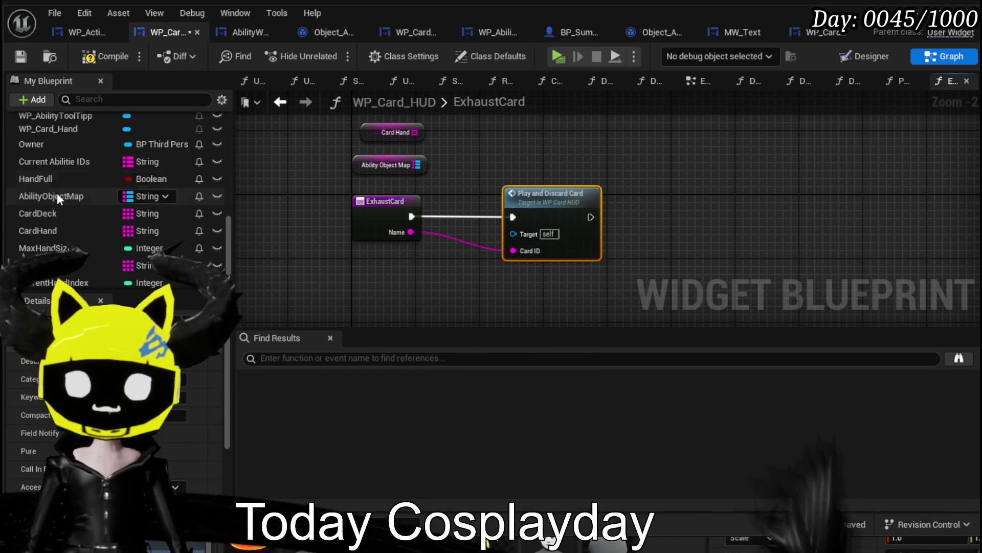
click(551, 145)
drag(569, 127, 713, 173)
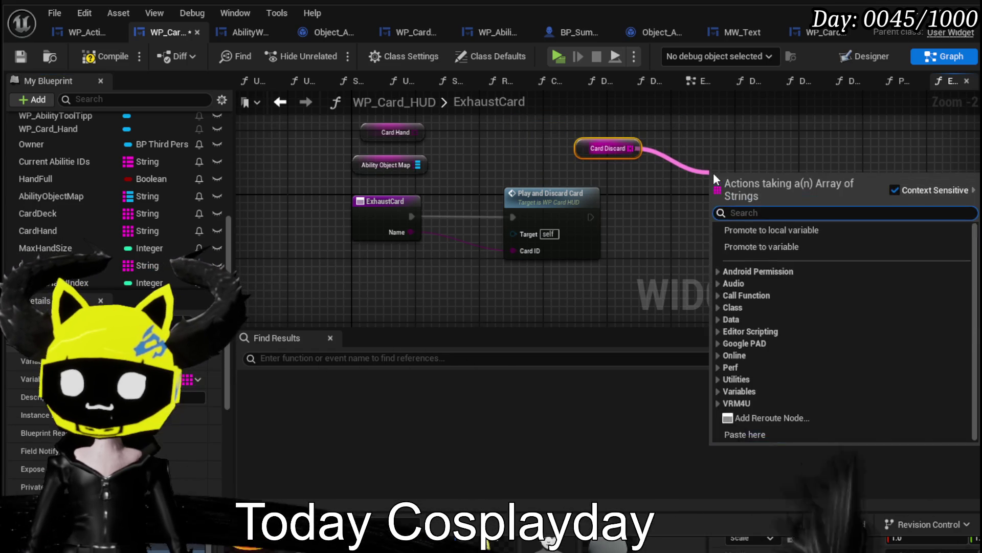
text(Remove)
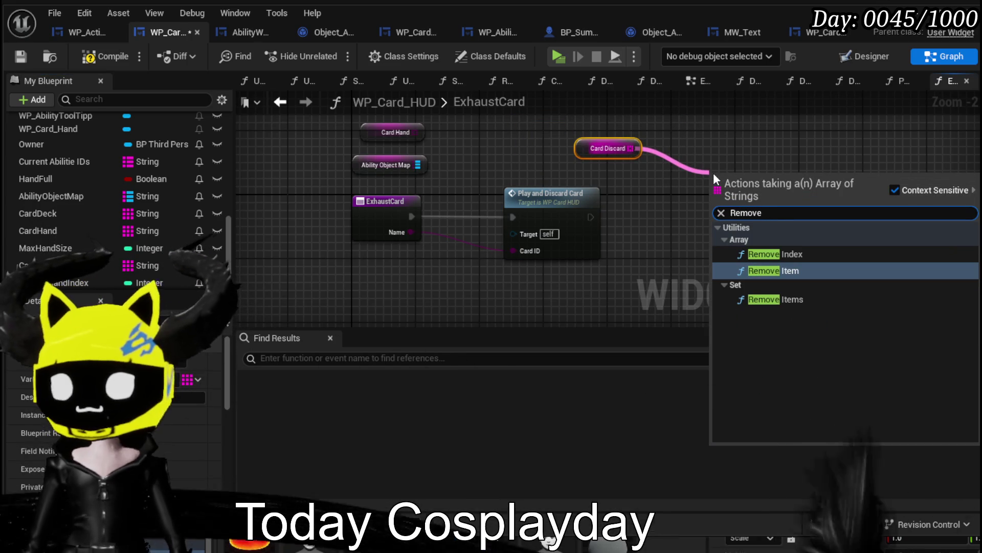
click(766, 270)
drag(406, 225, 718, 216)
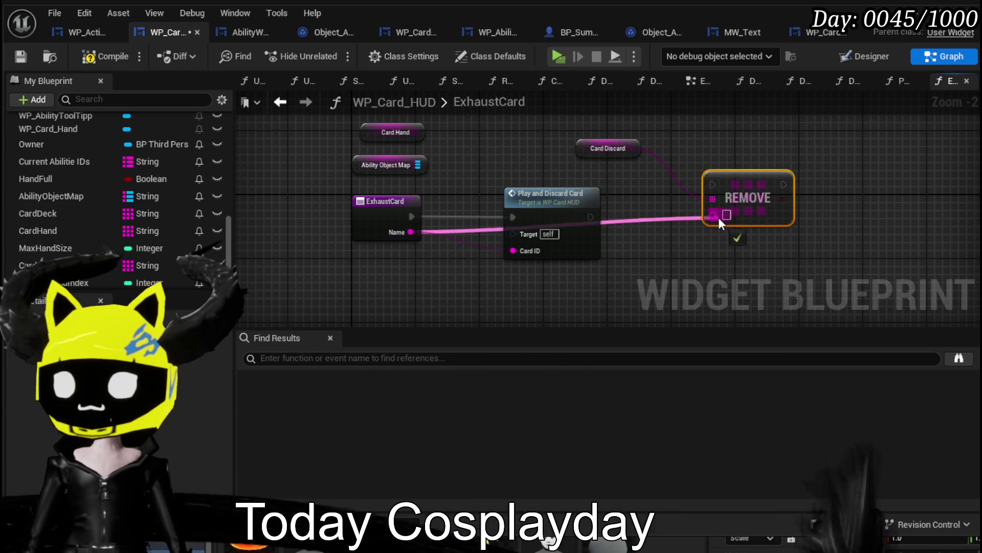
drag(741, 186, 679, 209)
drag(591, 217, 633, 217)
drag(581, 151, 541, 167)
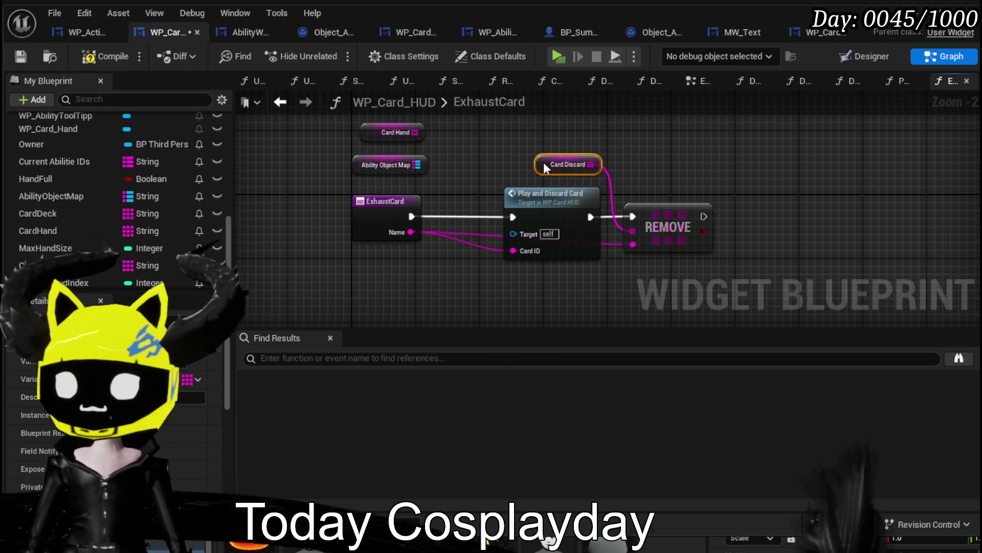
click(14, 59)
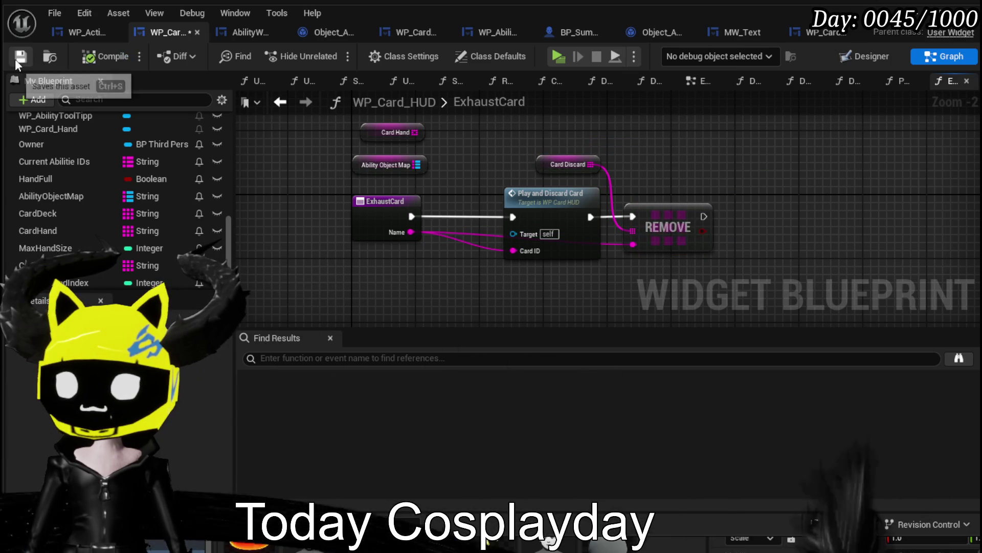
scroll(196, 175, up, 10)
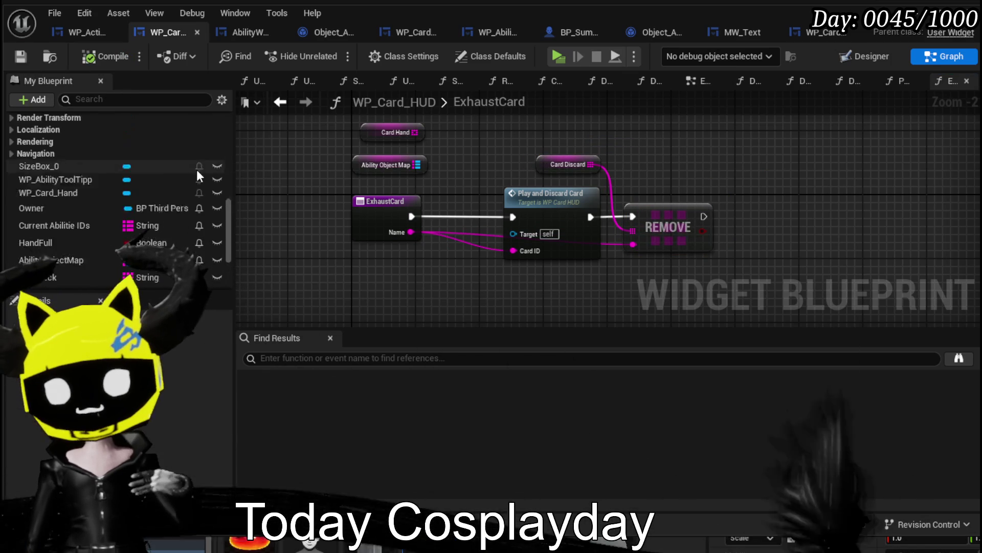
scroll(197, 174, up, 1)
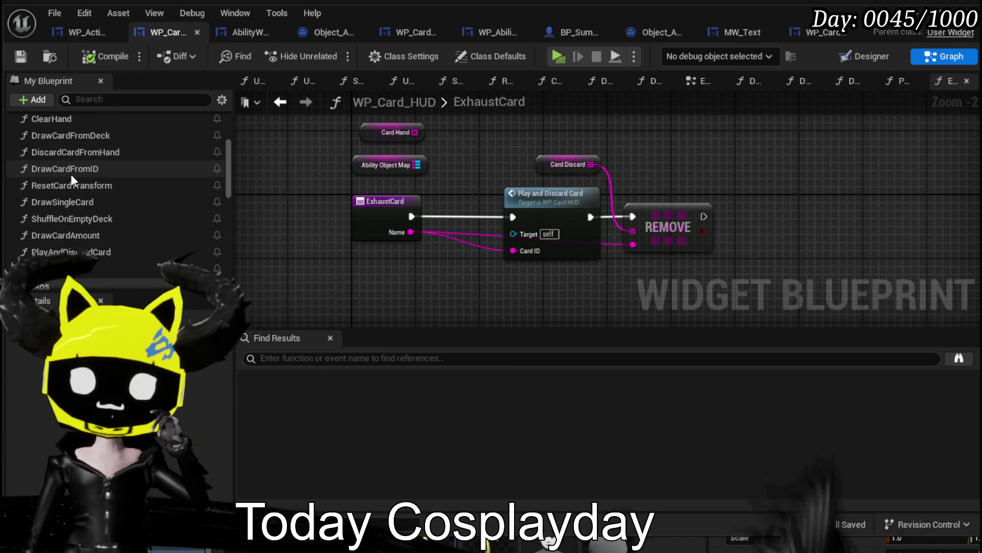
Inspect DrawCardFromDeck and ShuffleOnEmptyDeck, tidy the entry node, and save WP_Card_HUD.
scroll(79, 160, up, 2)
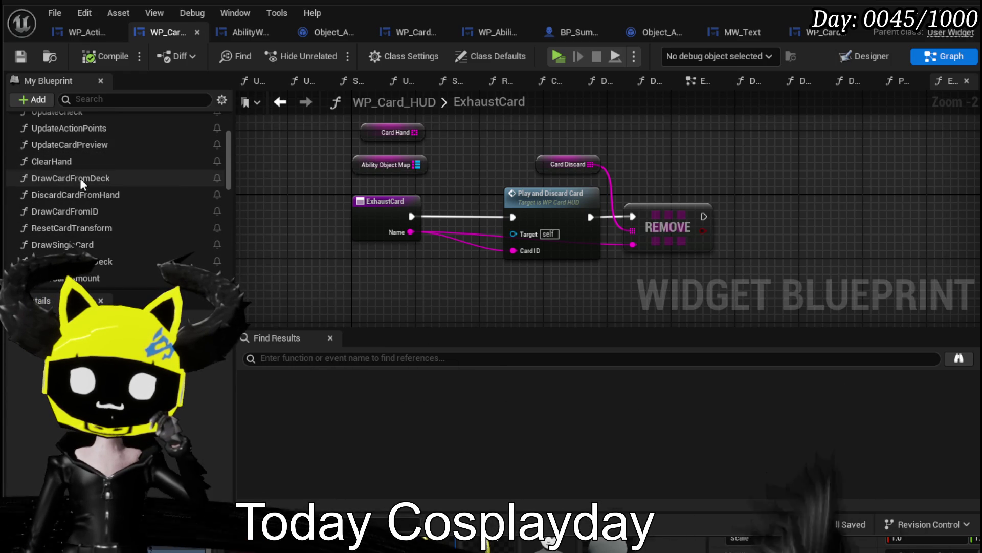
double_click(81, 183)
scroll(501, 164, down, 1)
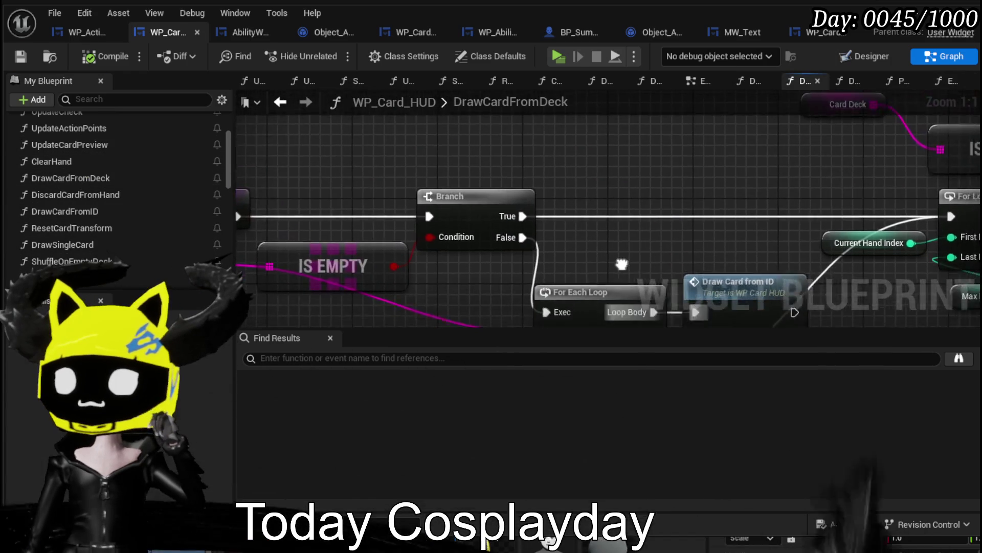
mouse_move(559, 201)
mouse_down()
mouse_move(268, 246)
mouse_move(133, 317)
mouse_move(453, 203)
mouse_move(351, 193)
mouse_up()
double_click(536, 149)
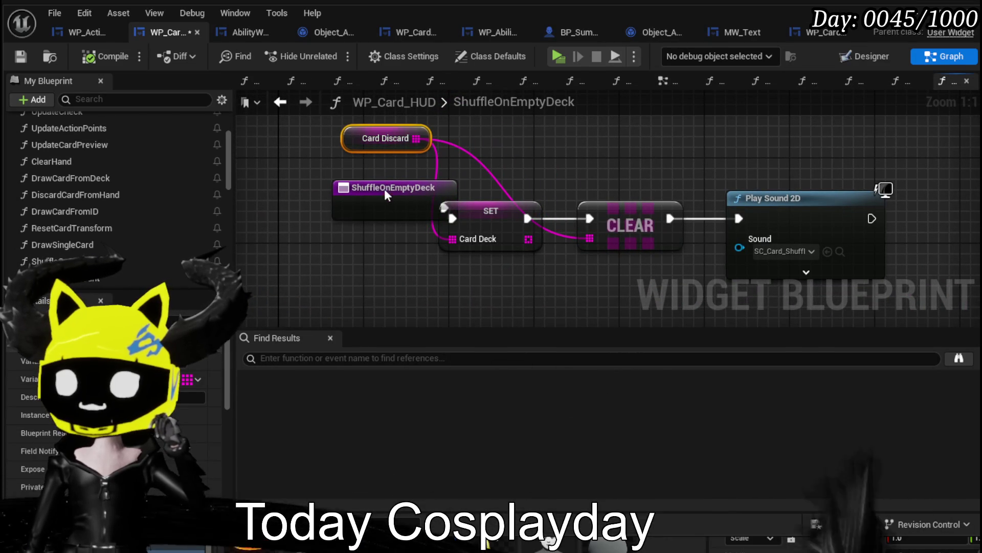
drag(385, 189, 327, 201)
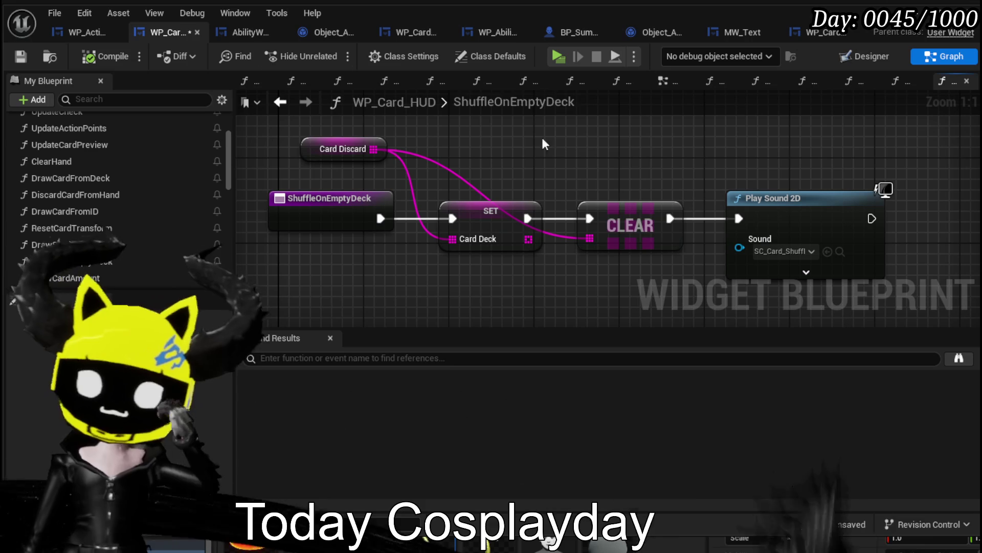
click(20, 60)
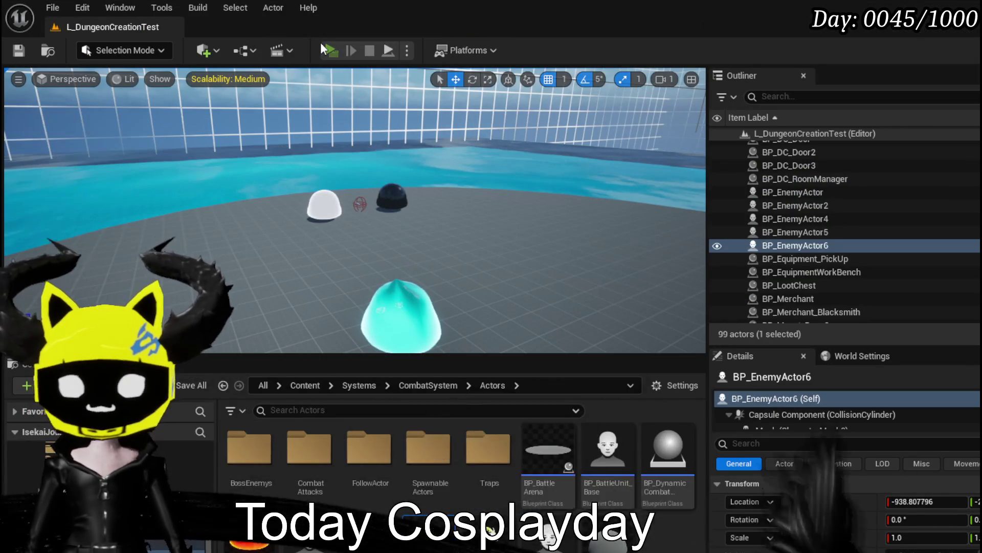
Start a playtest, walk to a water slime, and play the Power Up card.
click(327, 49)
key(w)
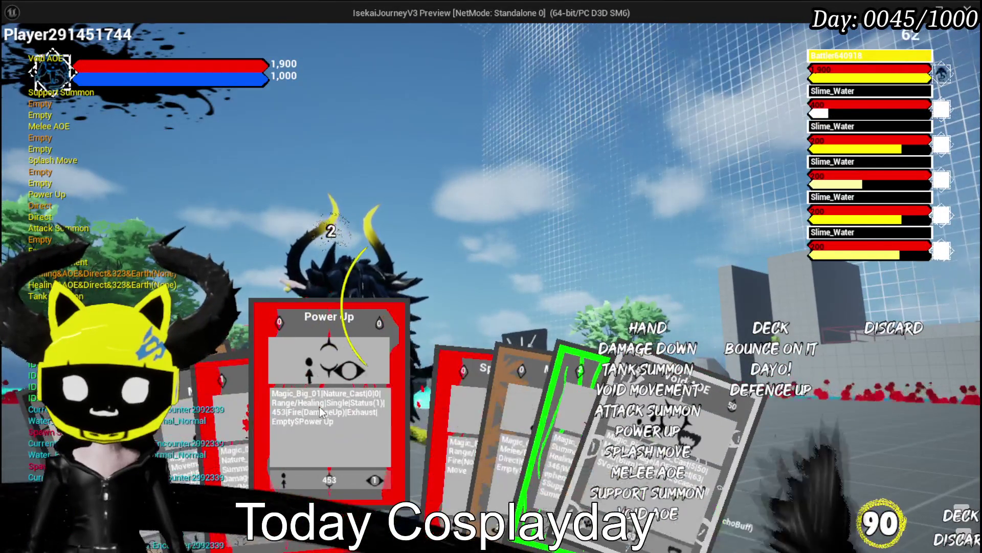
click(319, 406)
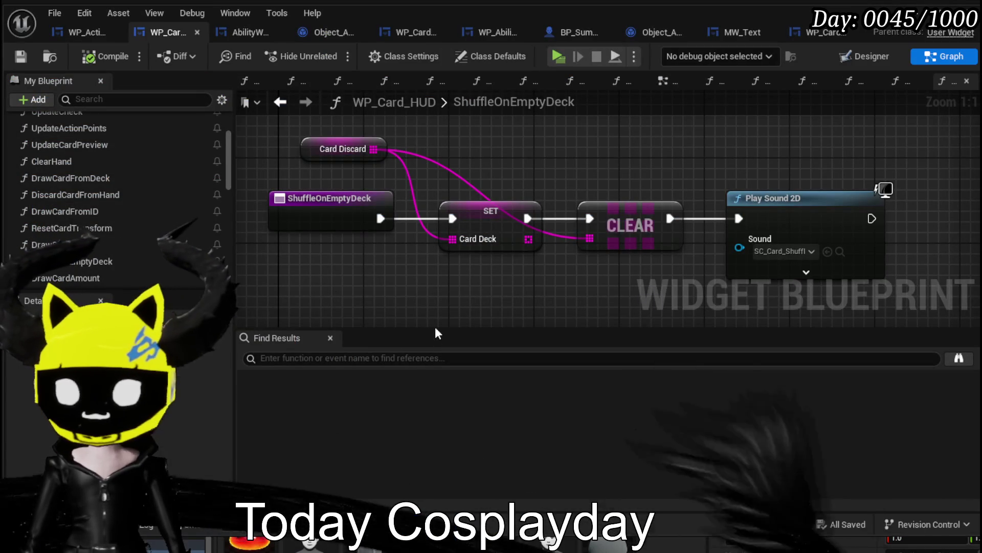
Save WP_Card_HUD, then nudge Trigger Special and Update Cards in WP_ActionSelection and save.
mouse_move(374, 149)
mouse_down()
mouse_move(532, 143)
mouse_move(571, 160)
mouse_up()
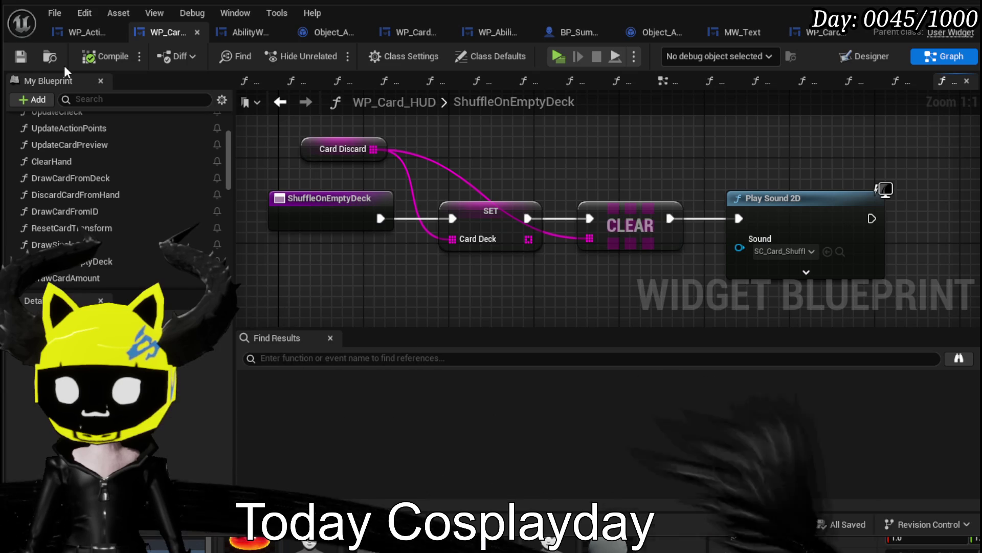
click(20, 57)
click(79, 32)
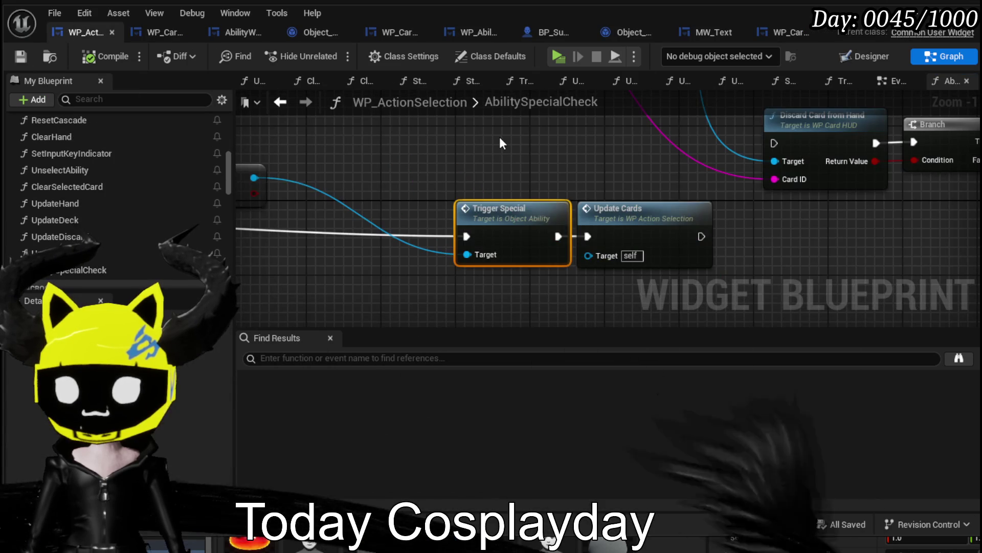
scroll(499, 137, down, 5)
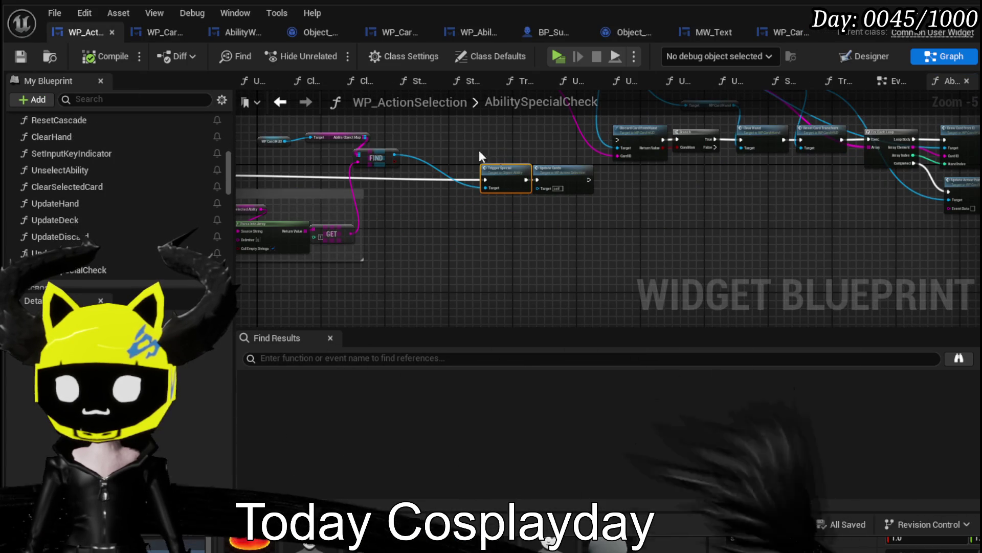
shift+click(549, 170)
drag(550, 169, 546, 165)
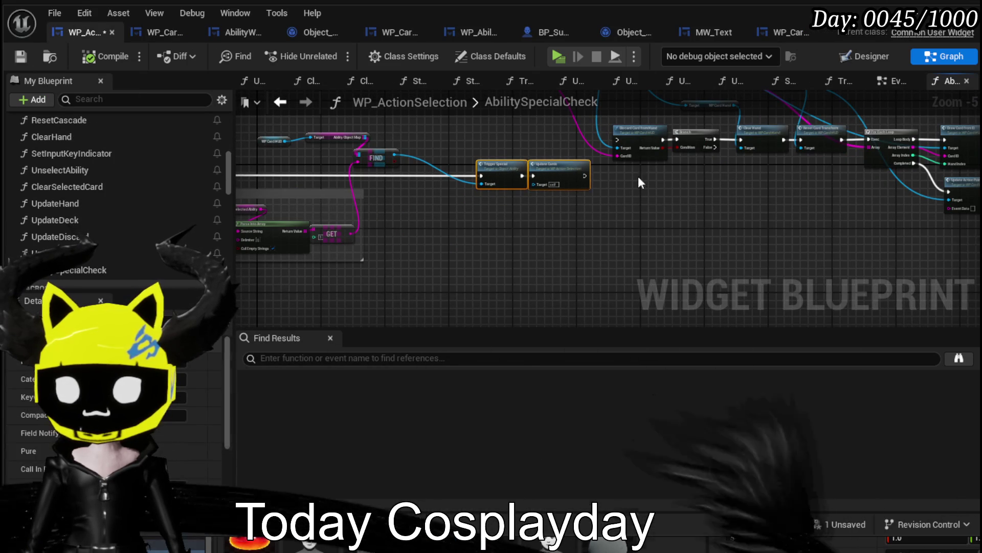
click(526, 204)
click(28, 60)
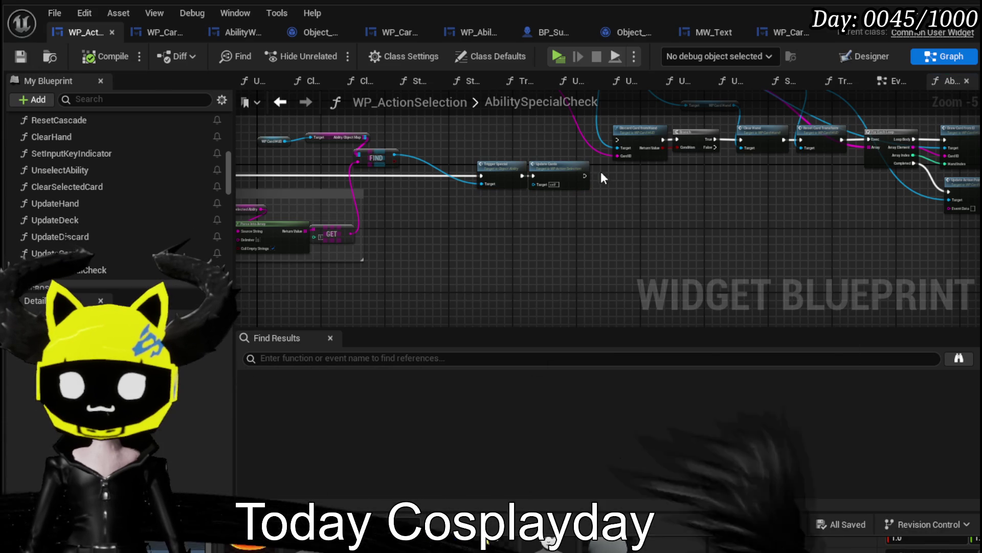
Go back to the EventGraph and place an Unselect Ability call beside Ability Special Check.
mouse_move(657, 180)
mouse_down()
mouse_move(469, 204)
mouse_move(348, 233)
mouse_move(675, 223)
mouse_up()
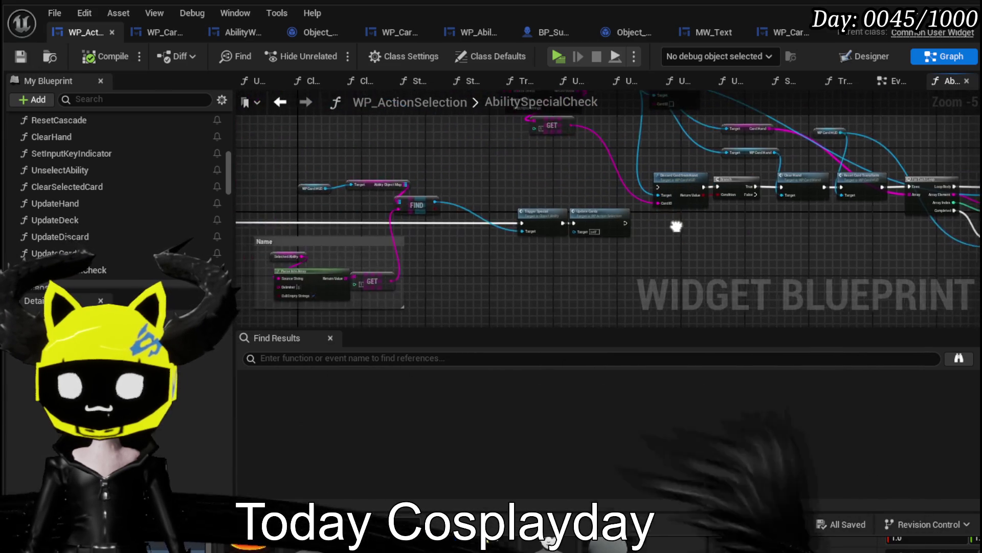
drag(378, 260, 529, 249)
scroll(416, 211, up, 3)
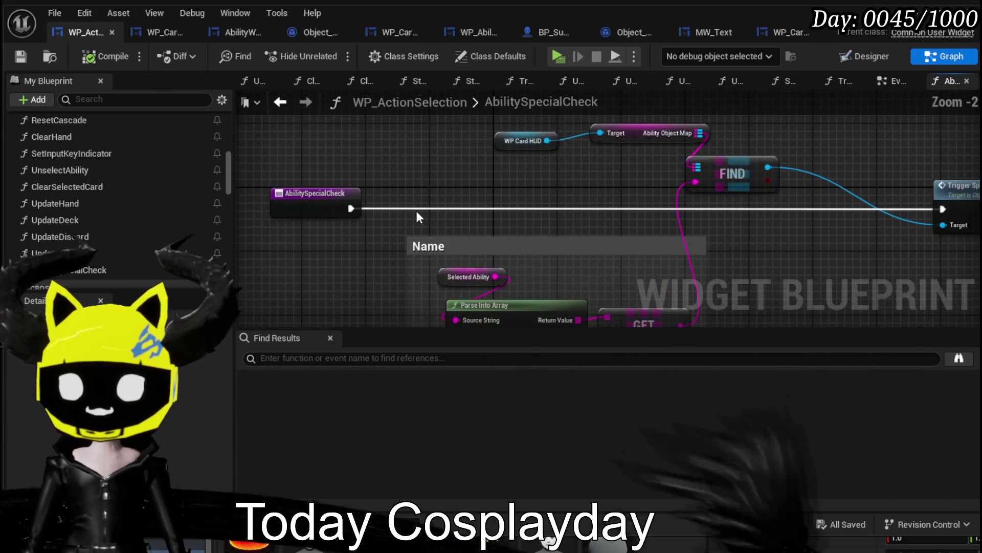
click(281, 104)
scroll(494, 212, down, 4)
mouse_move(495, 212)
mouse_down()
mouse_move(368, 265)
mouse_move(378, 240)
mouse_move(370, 212)
mouse_move(378, 300)
mouse_move(647, 143)
mouse_move(546, 205)
mouse_move(631, 153)
mouse_up()
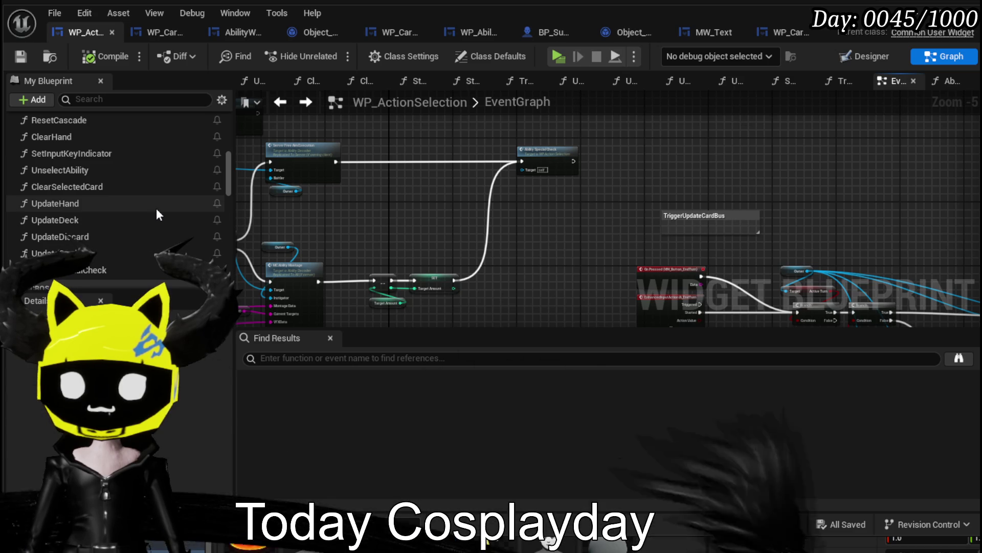
click(130, 173)
Place an Unselect Ability call node beside Ability Special Check in the EventGraph.
mouse_move(130, 174)
mouse_down()
mouse_move(596, 153)
mouse_move(608, 137)
mouse_up()
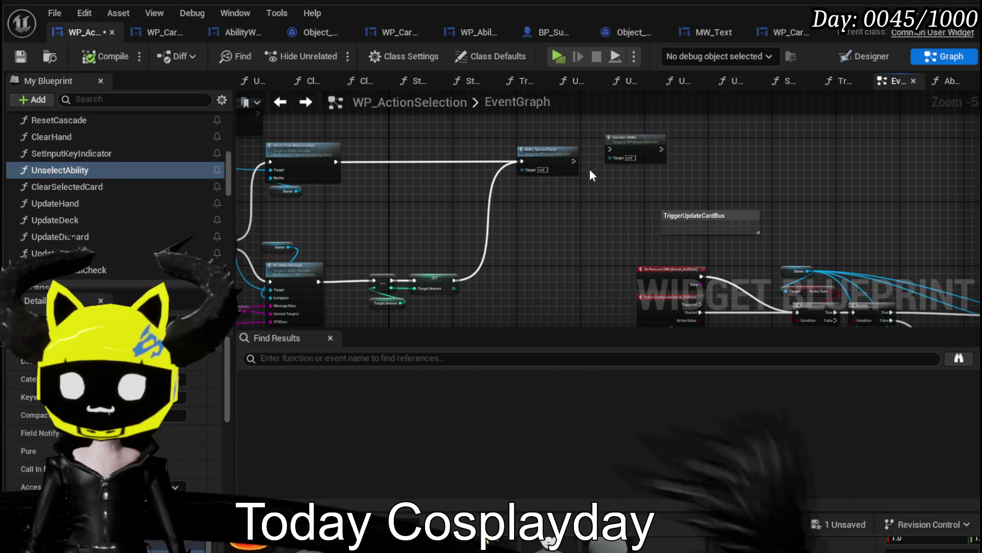
scroll(573, 184, up, 4)
click(584, 168)
scroll(511, 161, up, 1)
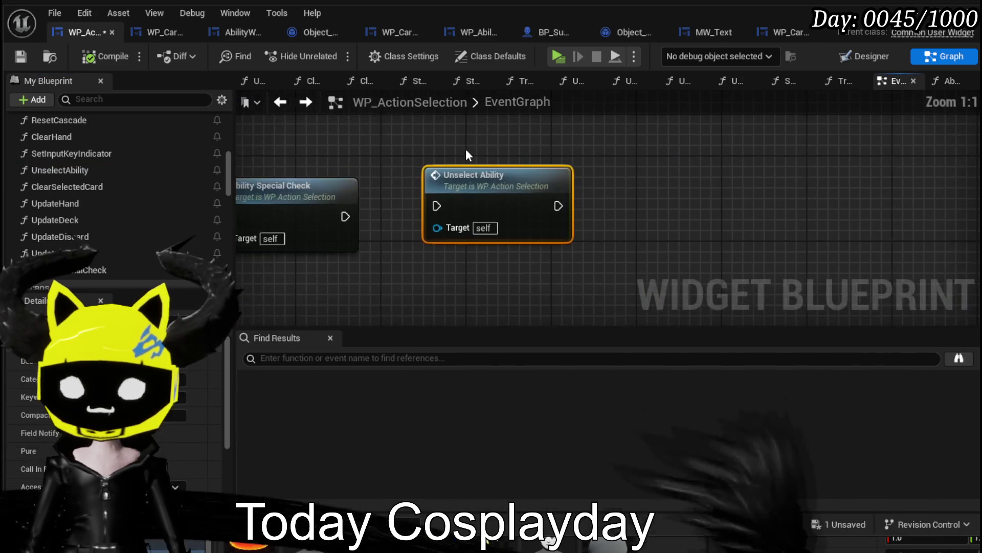
Review UnselectAbility's SET, camera and Cancel Ability nodes, then start a play-in-editor test.
double_click(477, 172)
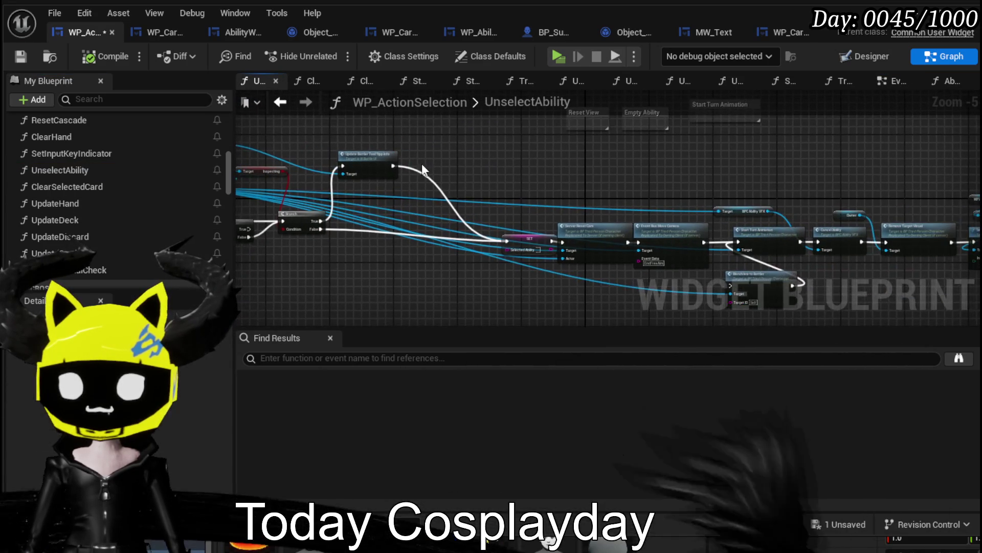
scroll(469, 171, up, 3)
drag(576, 243, 899, 245)
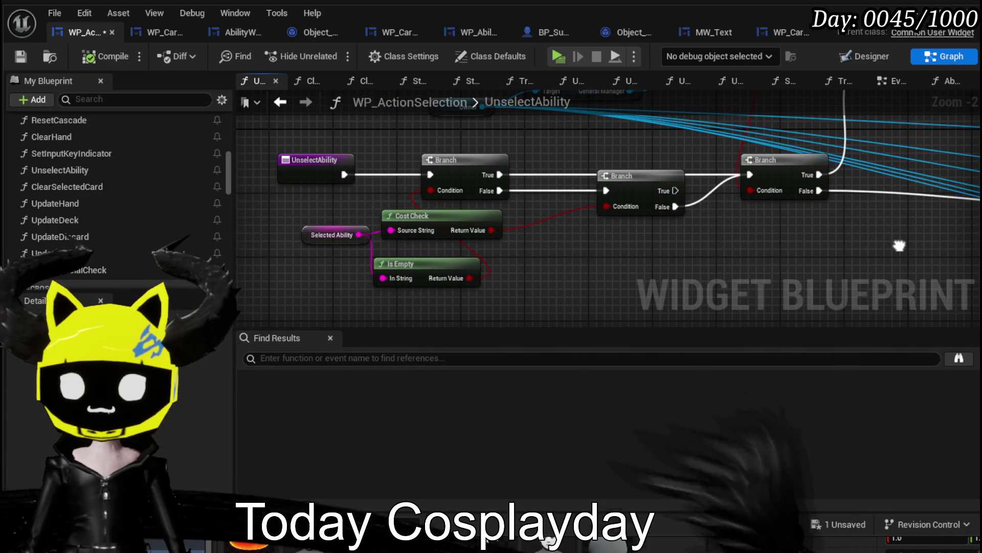
drag(898, 246, 778, 264)
scroll(621, 278, down, 2)
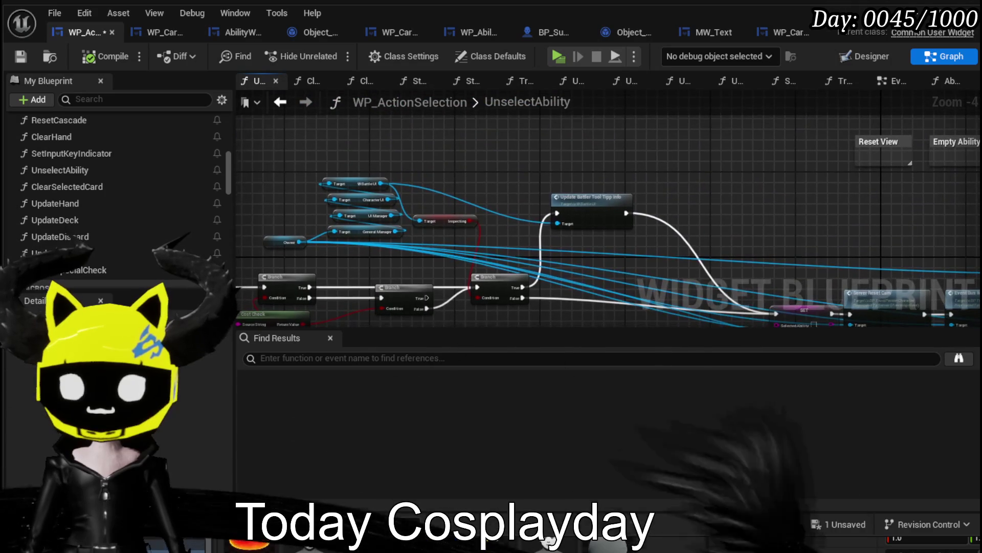
drag(578, 322, 305, 204)
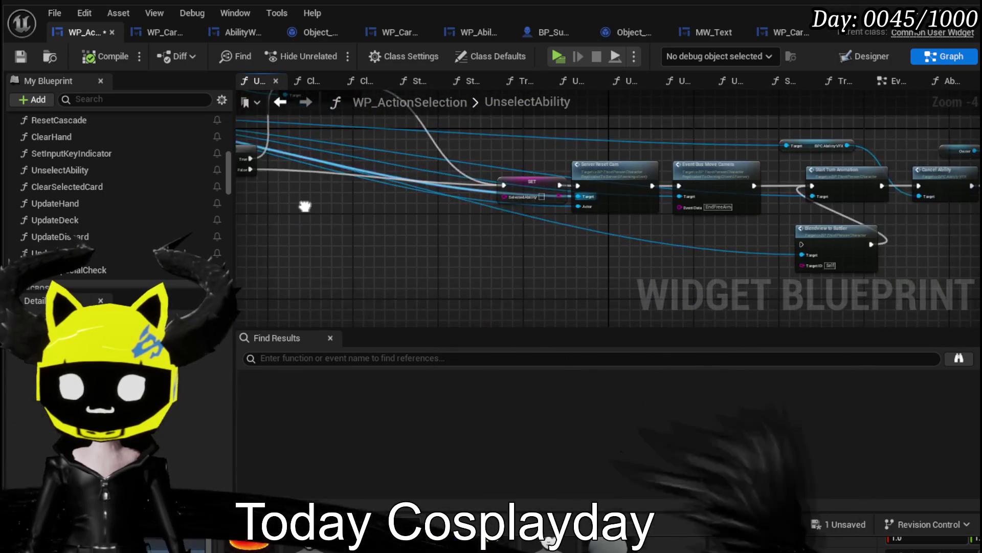
mouse_move(703, 230)
mouse_down()
mouse_move(445, 259)
mouse_move(366, 255)
mouse_move(671, 243)
mouse_up()
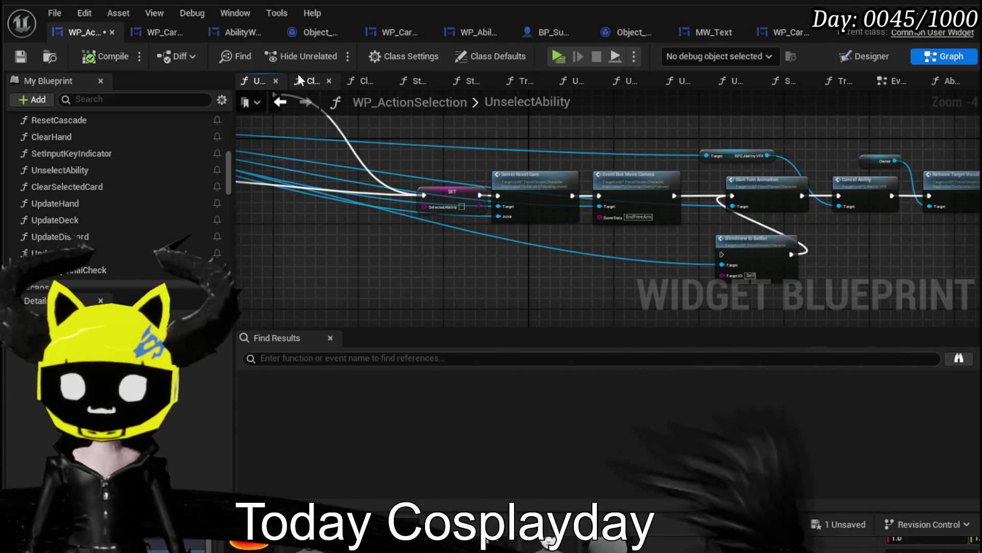
click(281, 101)
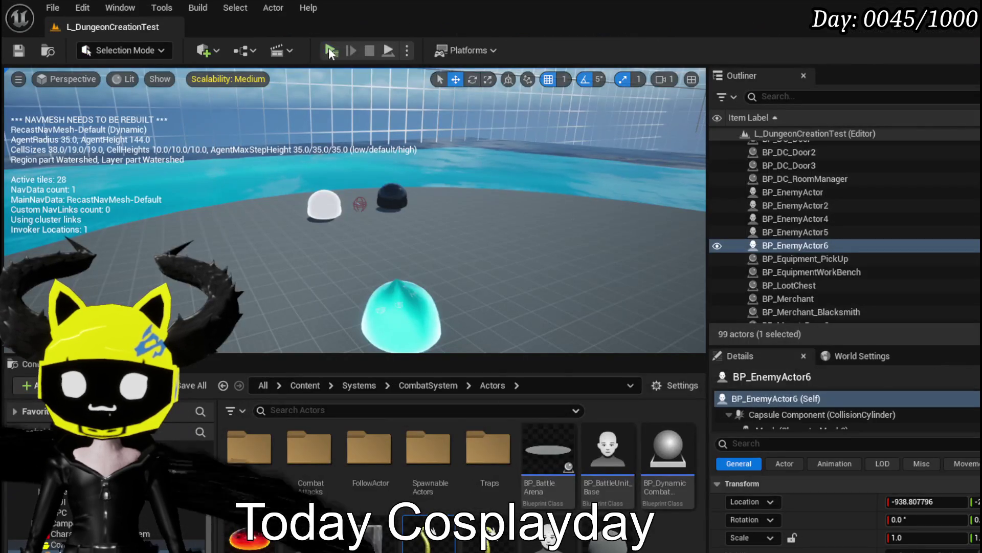
click(330, 50)
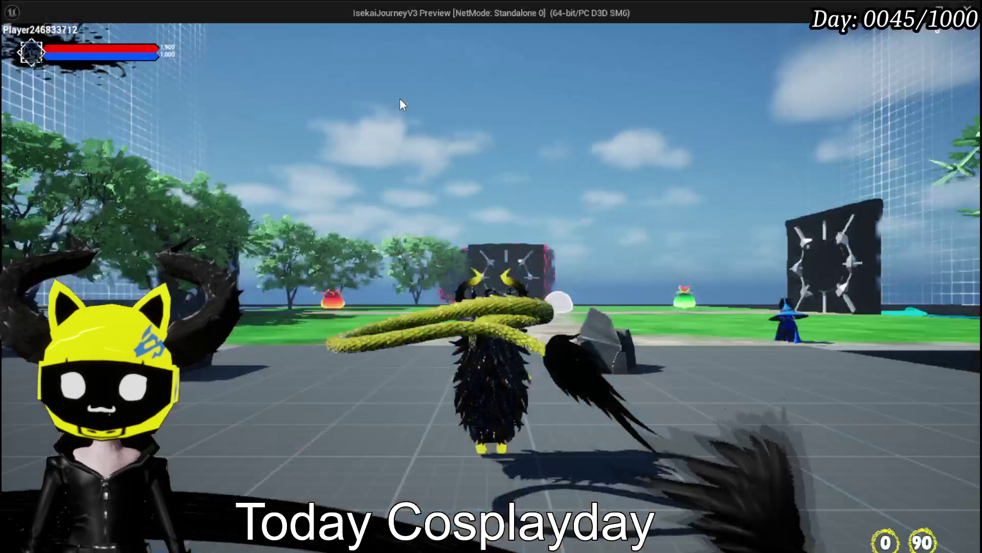
Walk the character toward the slime, then stop the playtest and save modified packages.
key(w)
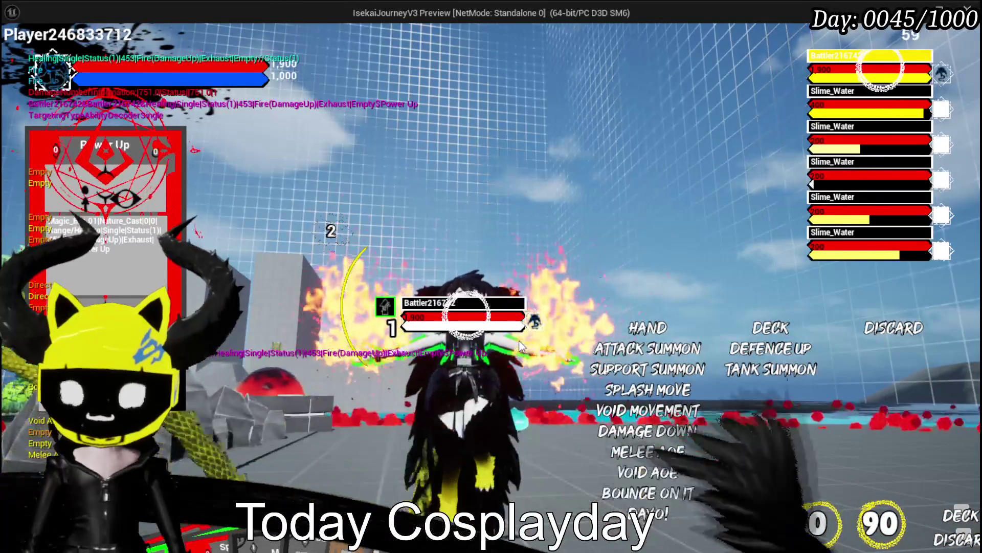
key(Escape)
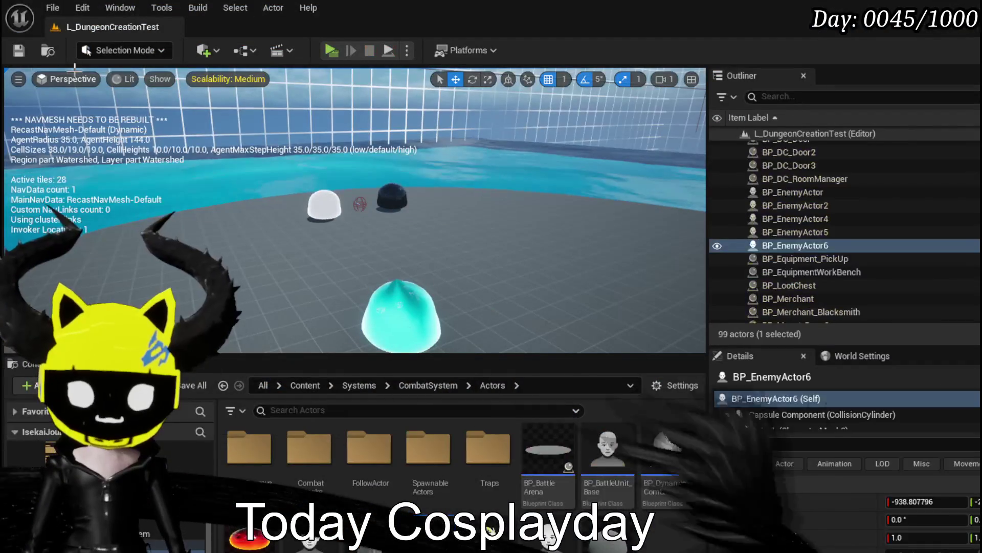
click(19, 50)
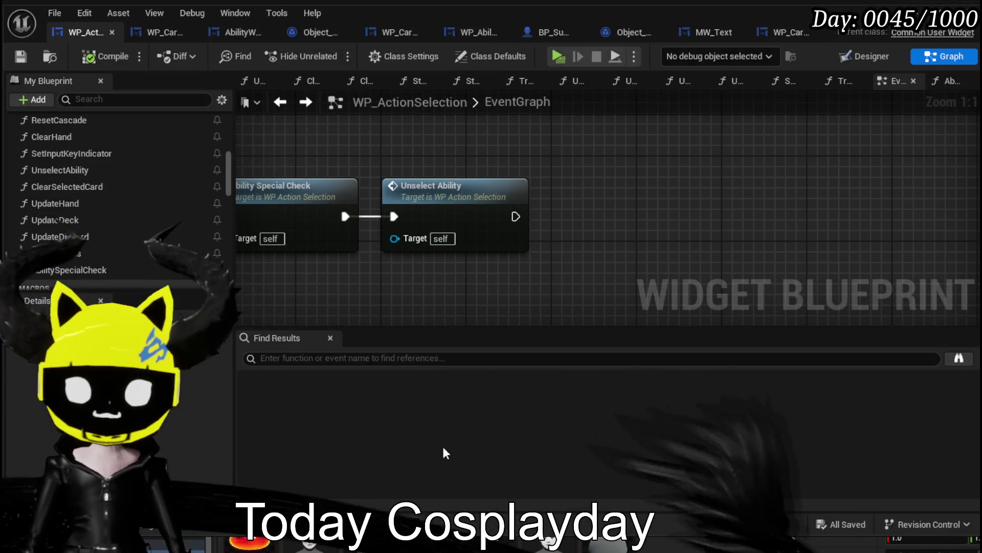
Add a breakpoint to the UnselectAbility function's entry node.
double_click(413, 194)
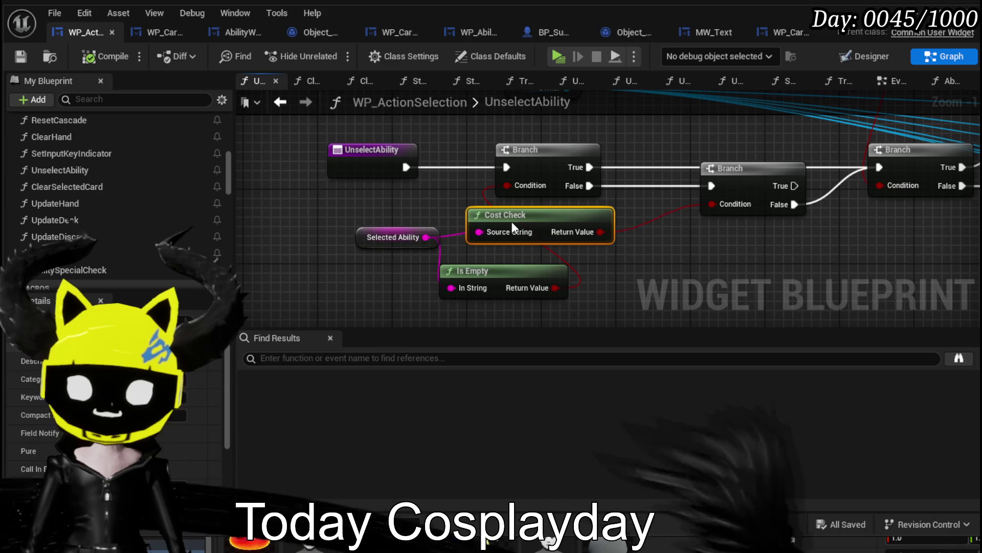
click(365, 174)
right_click(369, 176)
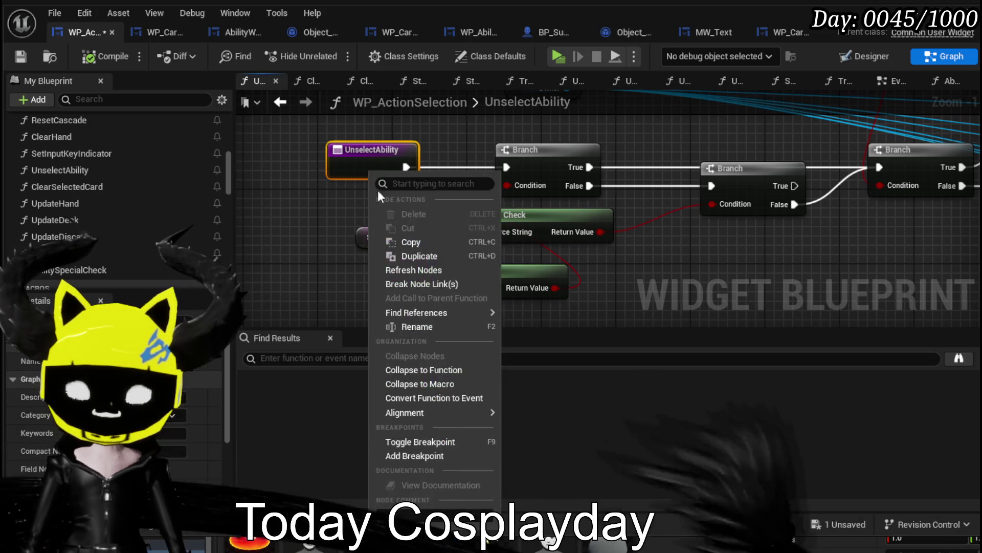
click(419, 455)
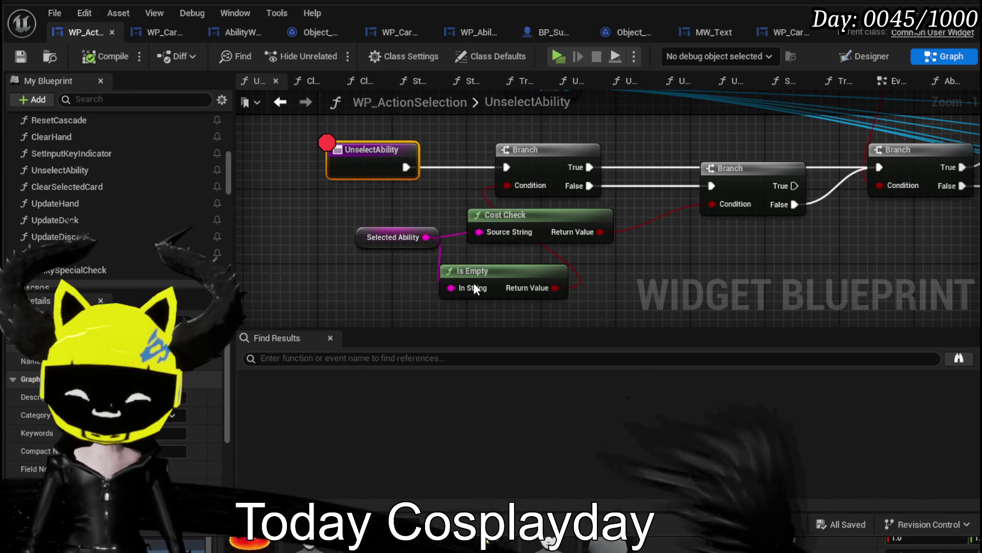
Nudge the Is Empty node right, review the Branch nodes, and save the blueprint.
drag(465, 271, 501, 271)
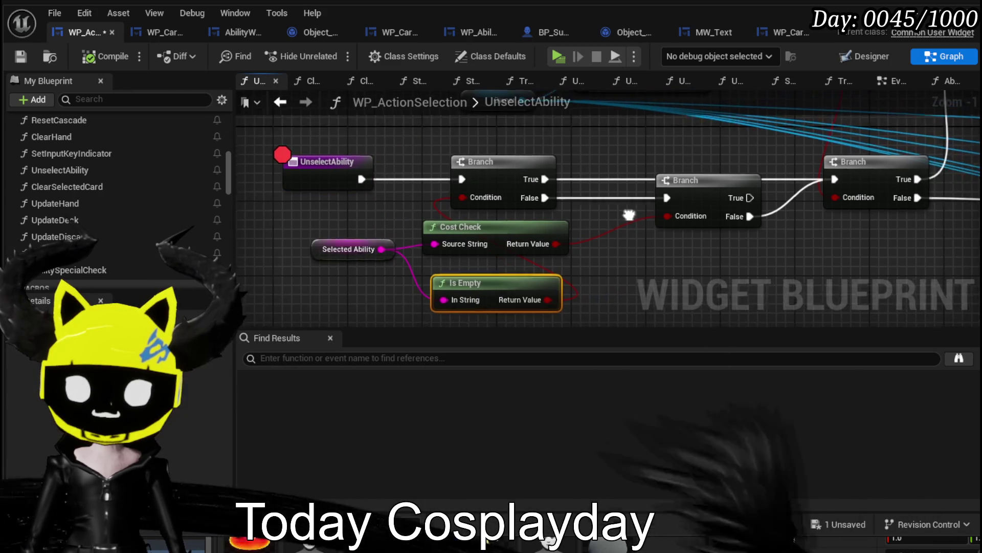
mouse_move(510, 311)
mouse_down()
mouse_move(417, 274)
mouse_move(425, 251)
mouse_up()
scroll(424, 251, down, 3)
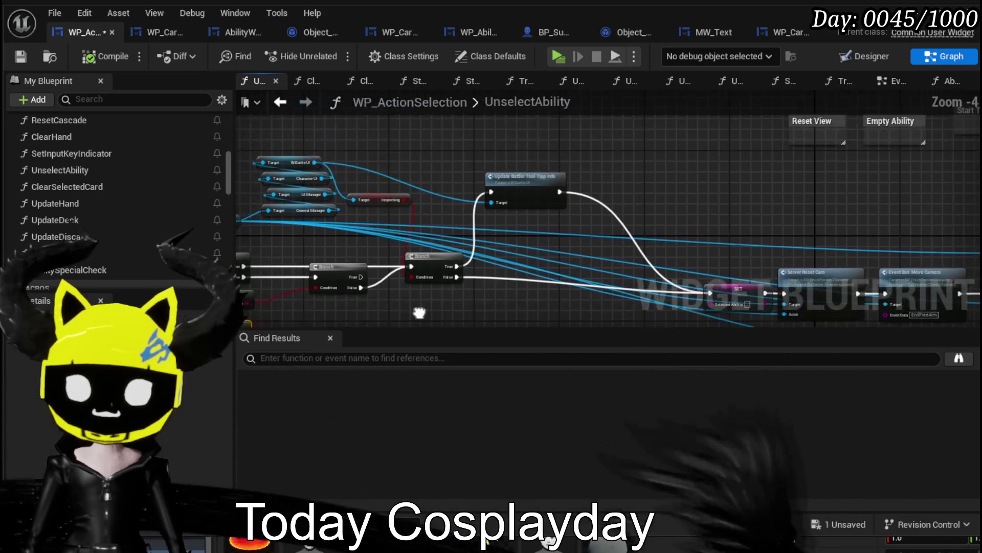
mouse_move(421, 300)
mouse_down()
mouse_move(469, 288)
mouse_move(238, 231)
mouse_move(657, 246)
mouse_up()
scroll(638, 240, up, 2)
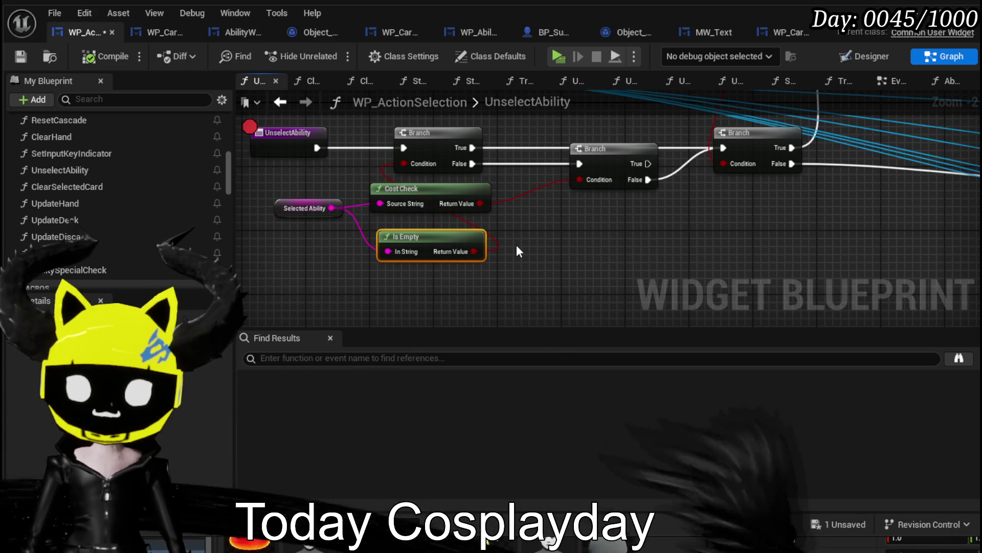
scroll(517, 251, down, 1)
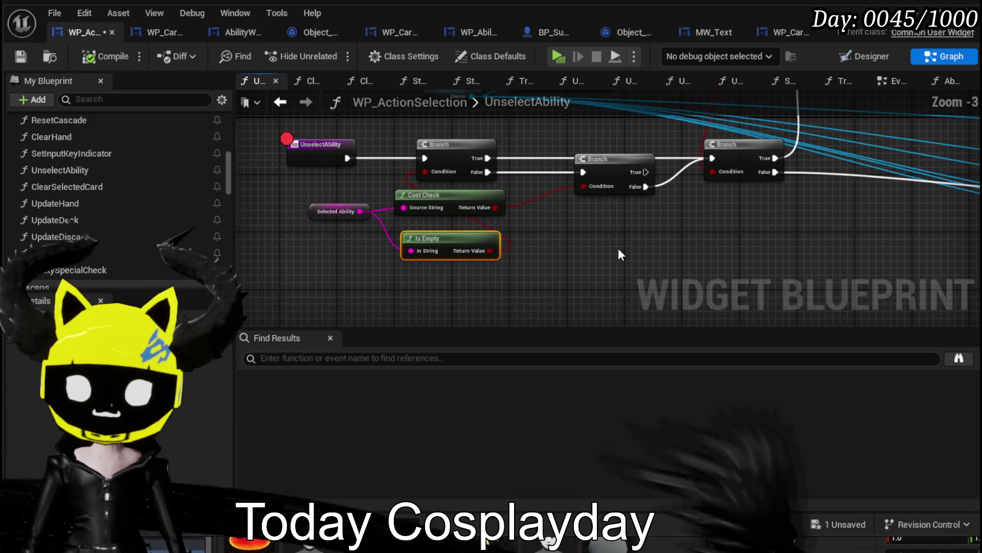
click(10, 59)
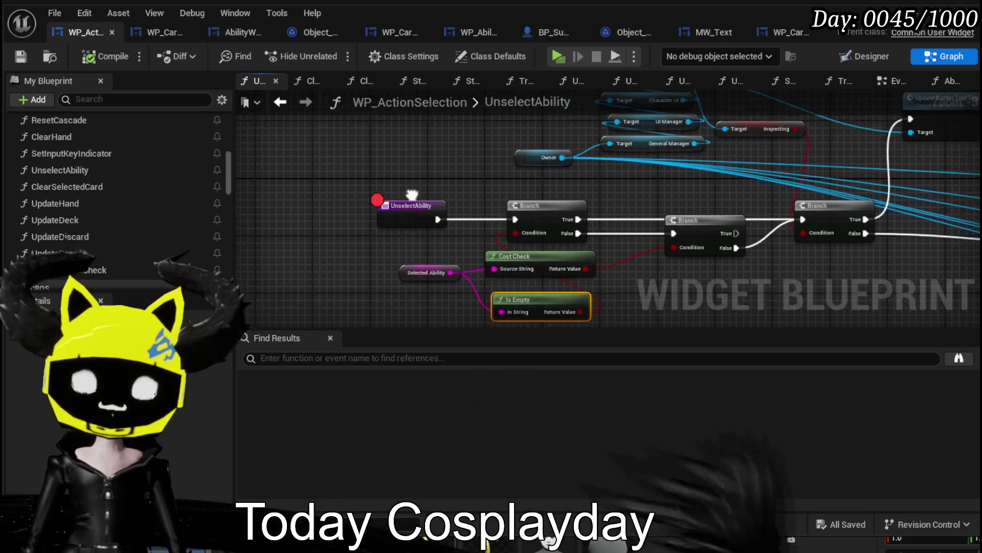
click(280, 103)
scroll(407, 179, down, 1)
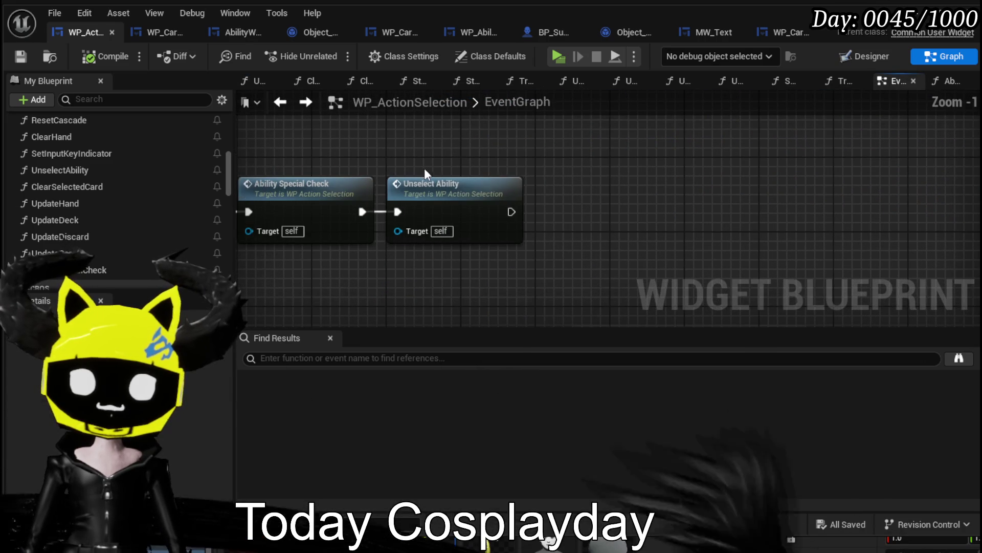
Insert a SET Selected Ability node wired between Ability Special Check and Unselect Ability.
drag(425, 182, 709, 185)
scroll(114, 264, down, 15)
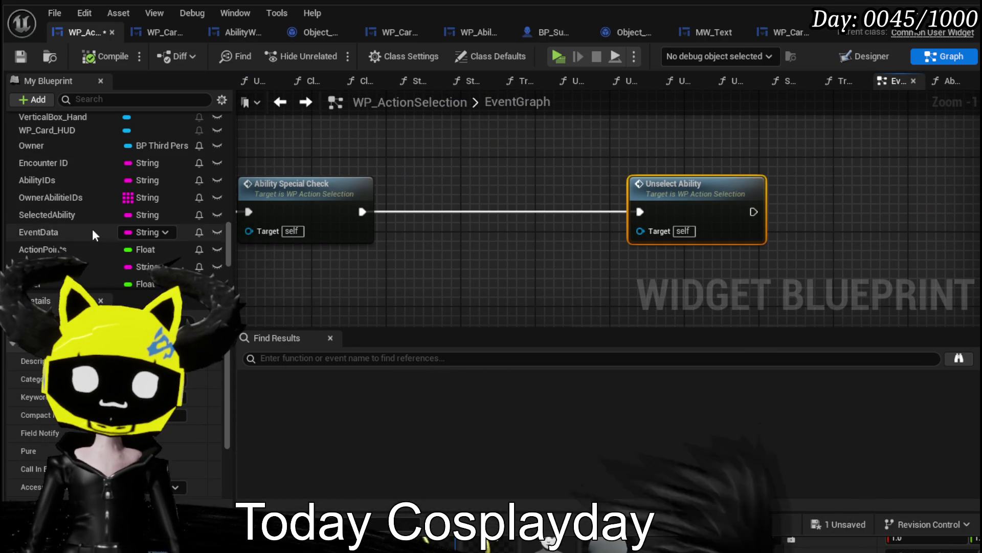
mouse_move(78, 214)
mouse_down()
mouse_move(431, 203)
mouse_move(462, 252)
mouse_up()
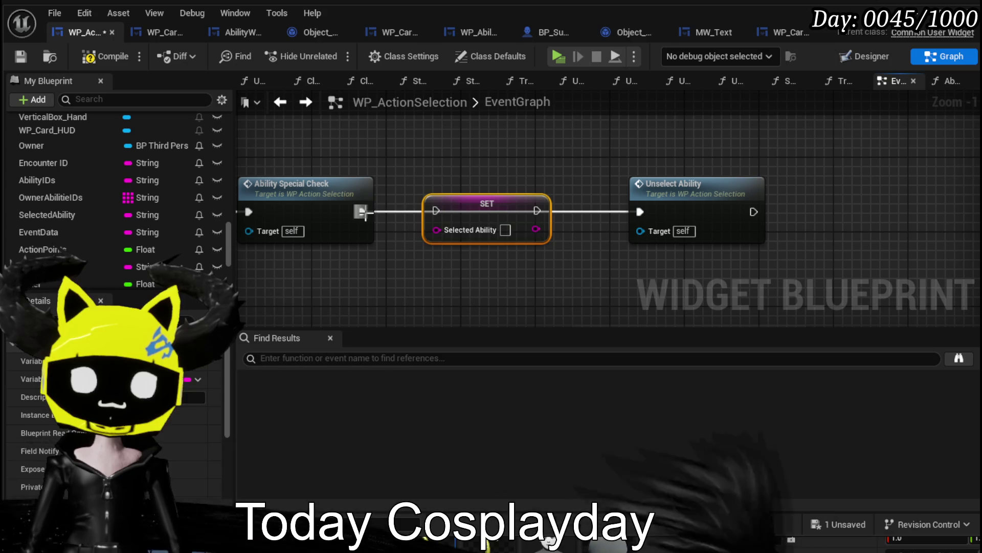
drag(362, 211, 447, 220)
drag(536, 210, 639, 211)
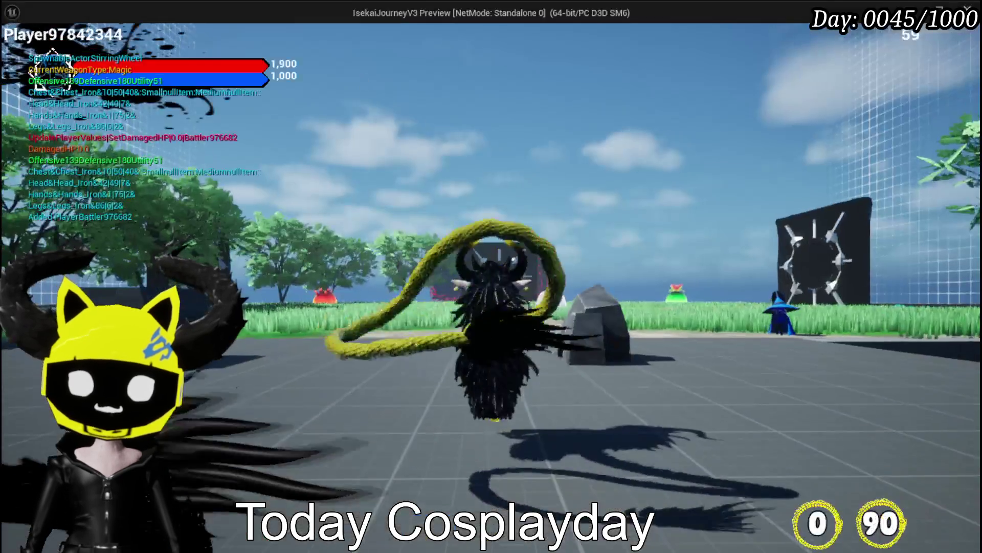
Run across the arena, cast a spell with key 1, resume past the breakpoint, then stop.
key(w)
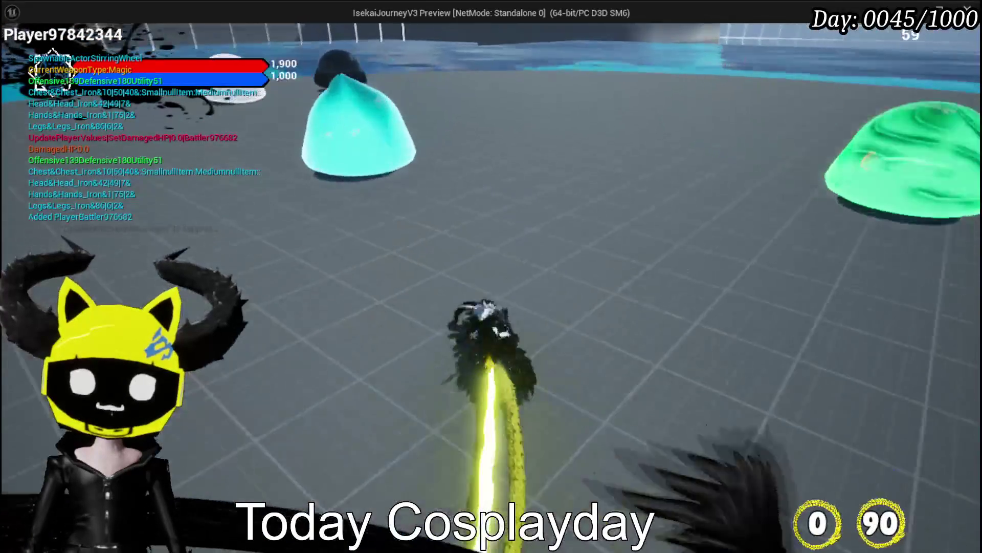
key(1)
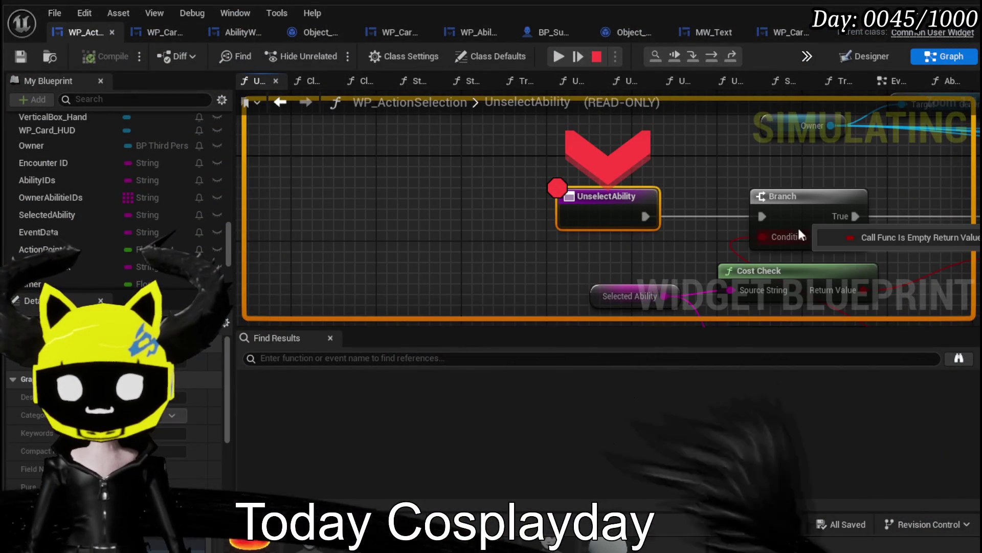
click(558, 57)
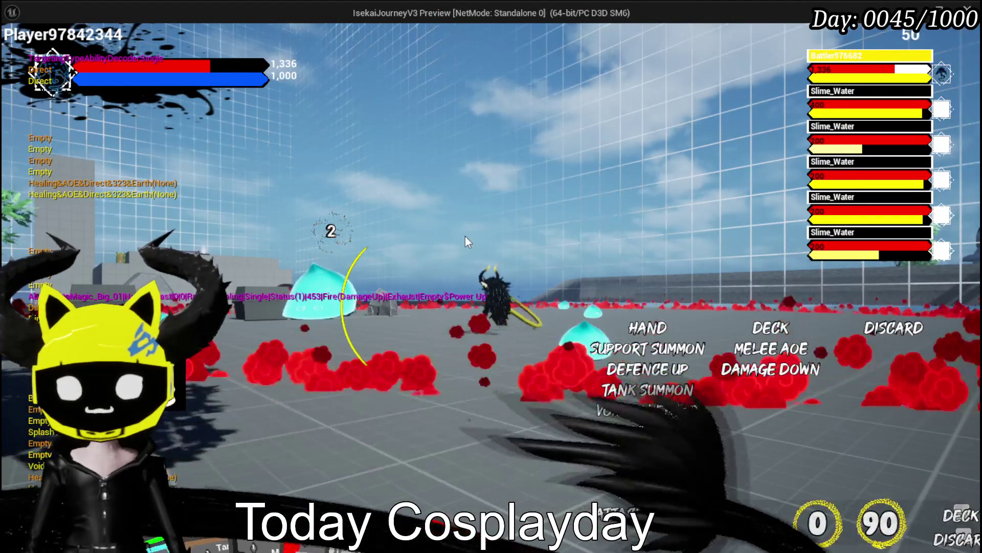
mouse_move(862, 66)
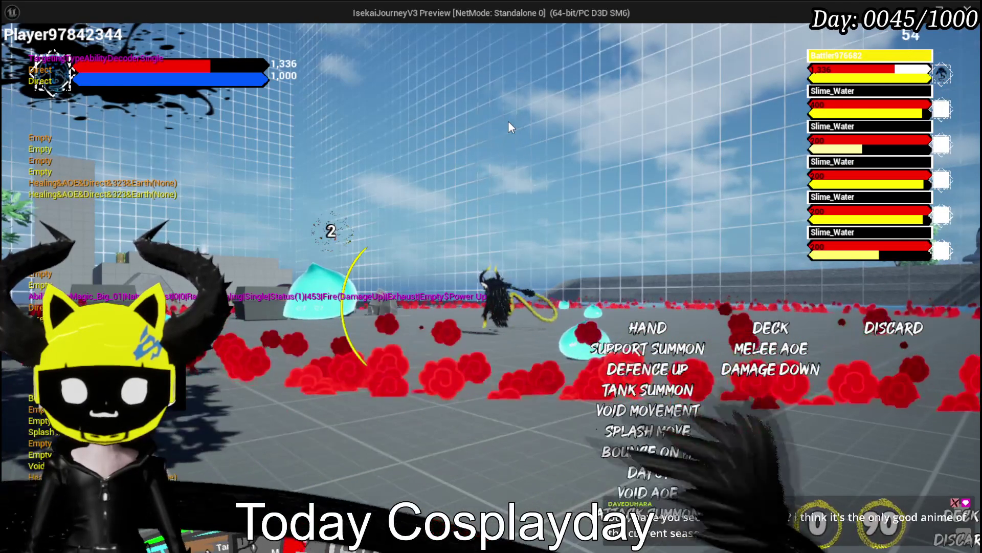
key(Escape)
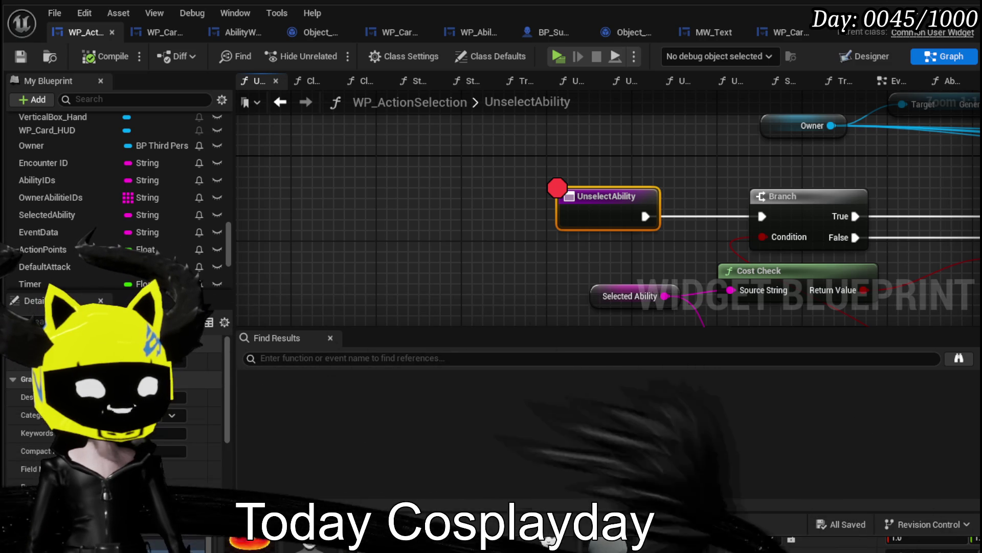
Review the UnselectAbility graph around its entry node, then return to the EventGraph.
mouse_move(416, 216)
mouse_down()
mouse_move(401, 204)
mouse_move(260, 192)
mouse_up()
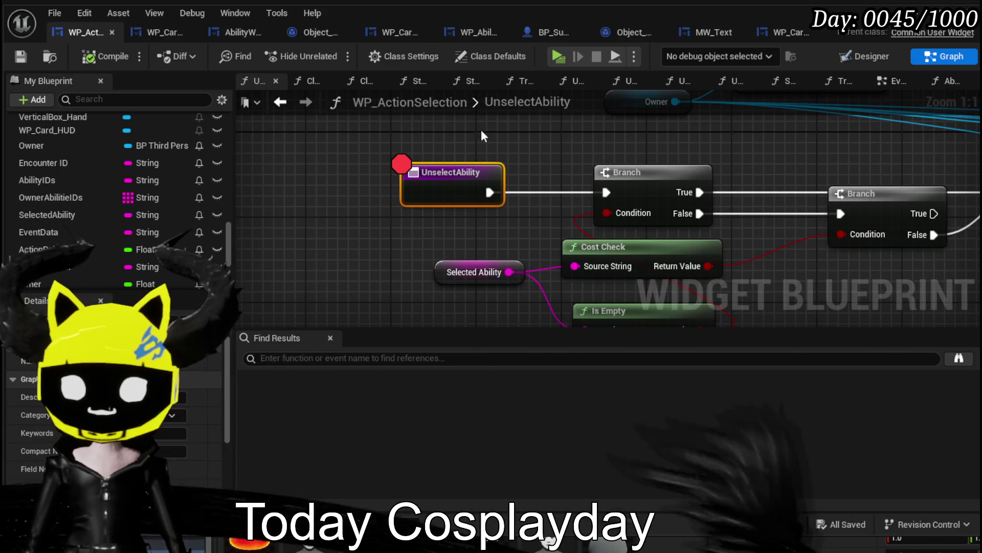
scroll(509, 118, down, 3)
mouse_move(439, 119)
mouse_down()
mouse_move(310, 148)
mouse_move(321, 195)
mouse_move(394, 135)
mouse_up()
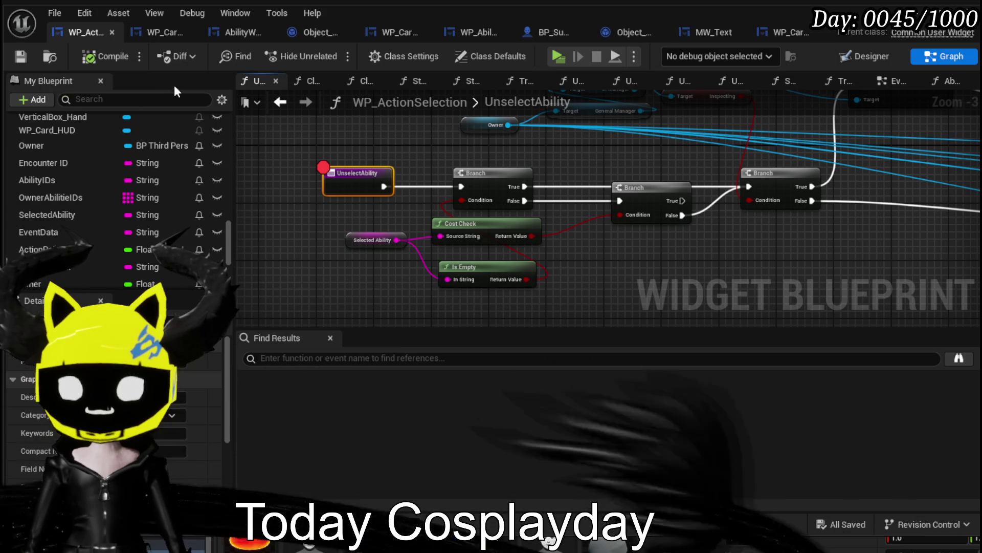
click(279, 104)
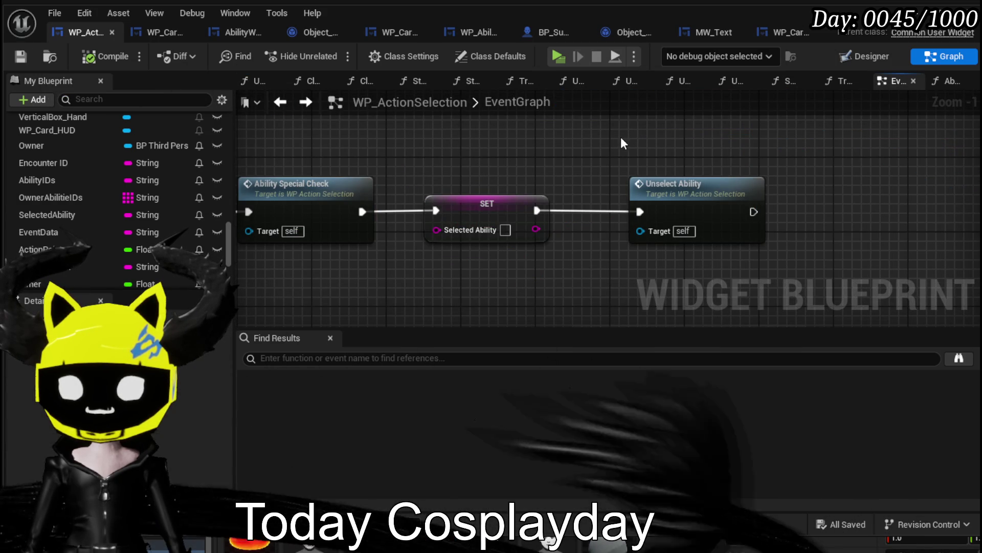
Delete the Unselect Ability call, save the blueprint, and resume from the breakpoint.
drag(790, 266, 790, 266)
key(Delete)
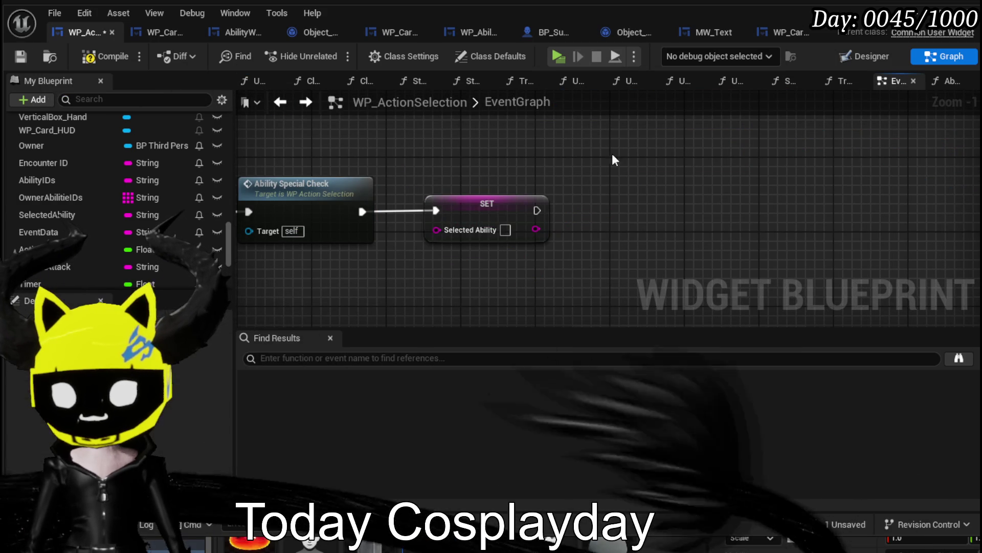
click(20, 58)
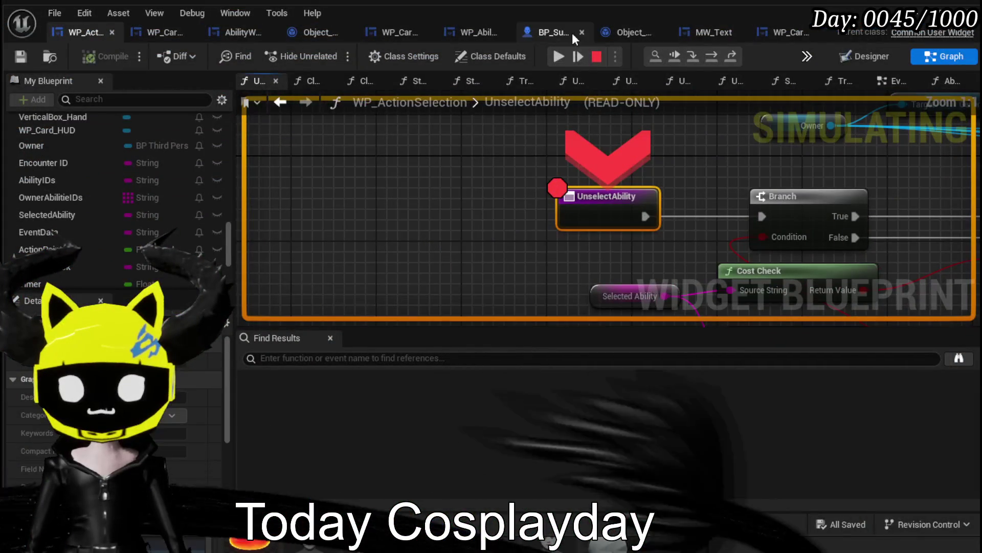
click(558, 57)
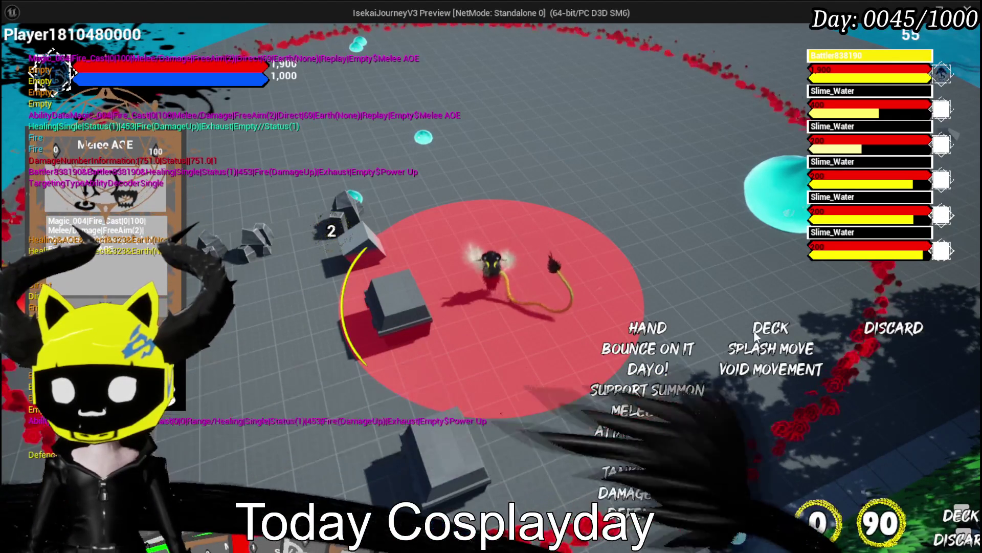
Cast cards in the game to hit the UnselectAbility breakpoint, resume, and pause there again.
click(599, 294)
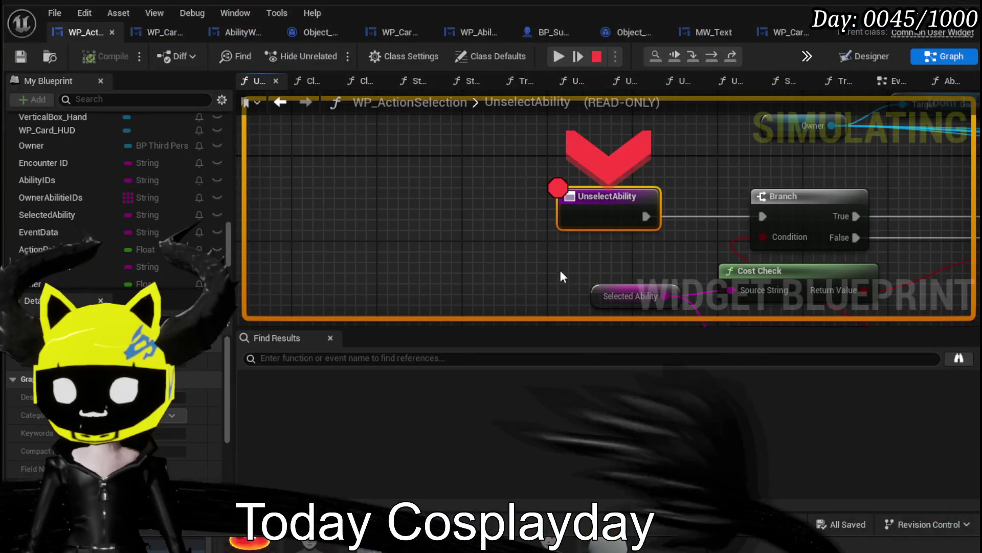
click(560, 56)
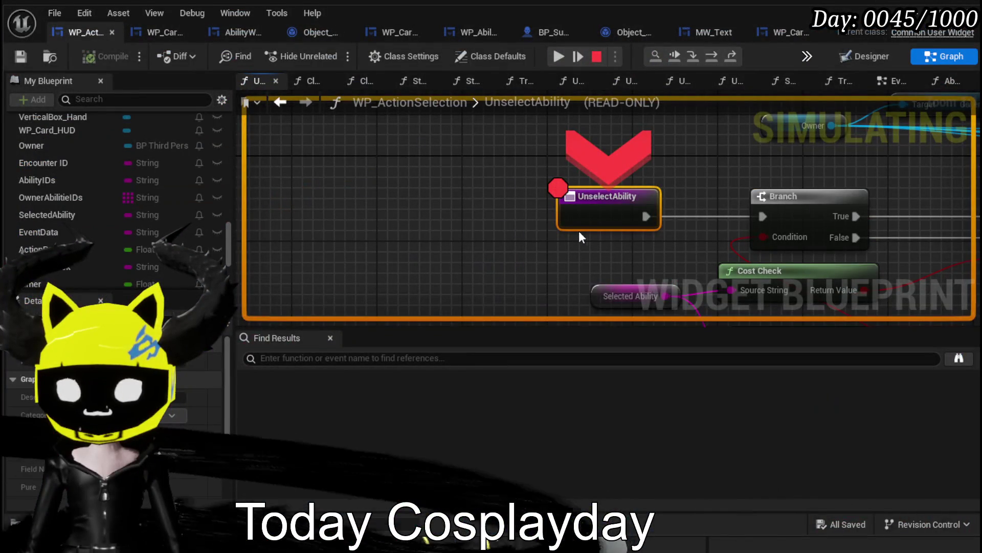
right_click(605, 212)
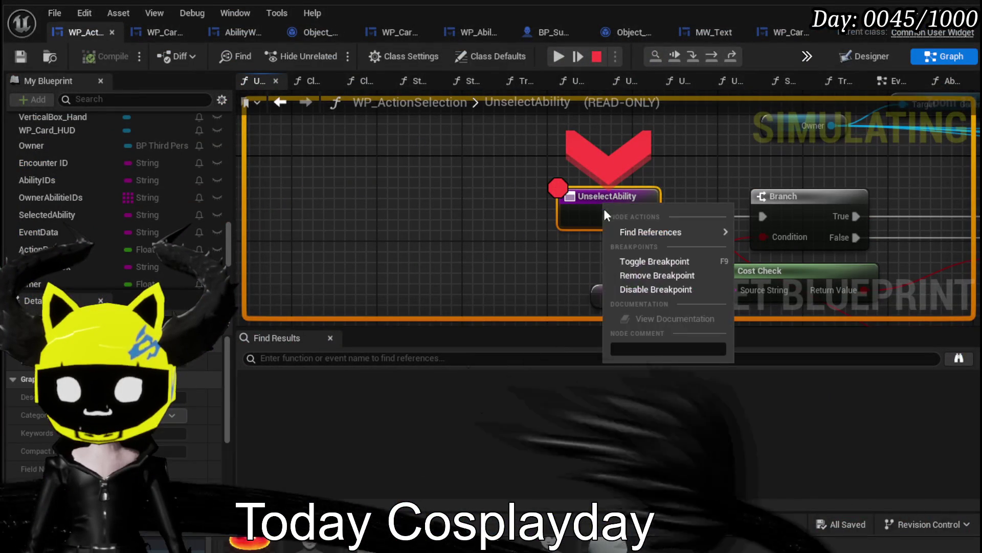
Remove the UnselectAbility breakpoint, resume, and cast Melee AOE on the enemy.
click(649, 275)
click(558, 58)
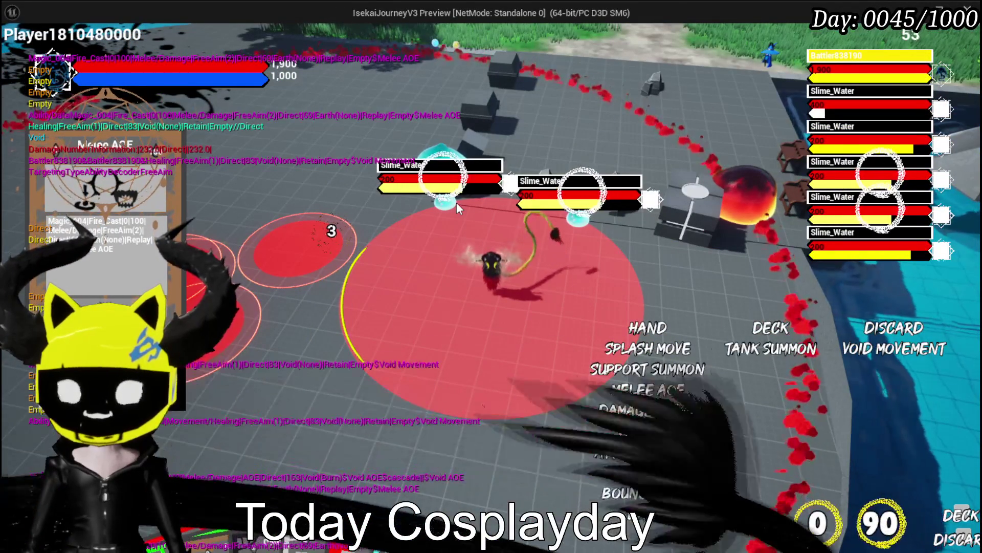
click(456, 201)
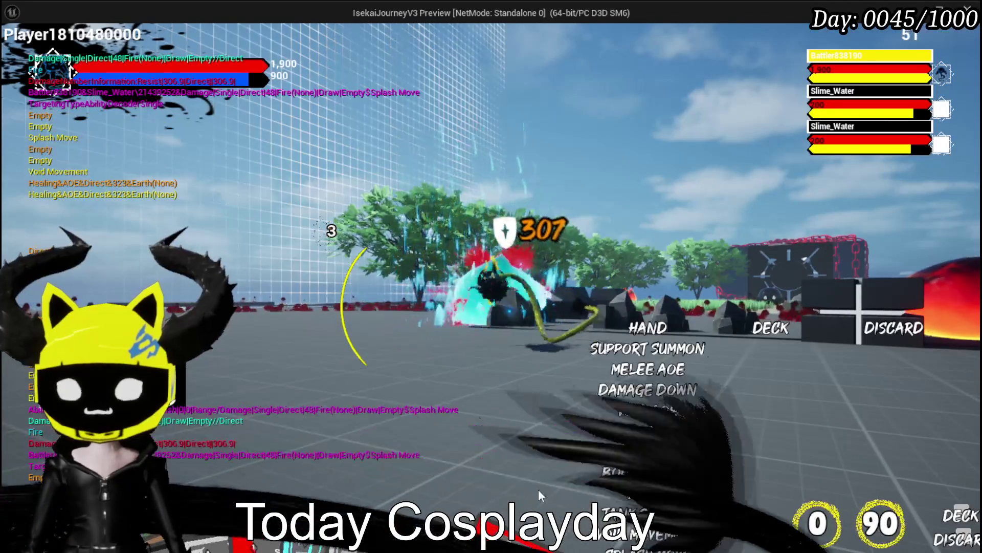
mouse_move(548, 491)
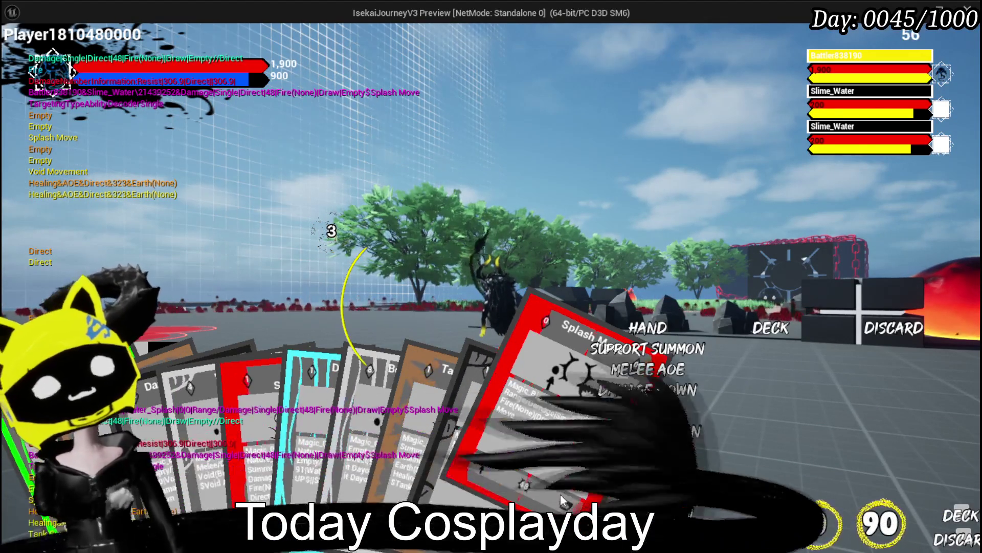
click(487, 259)
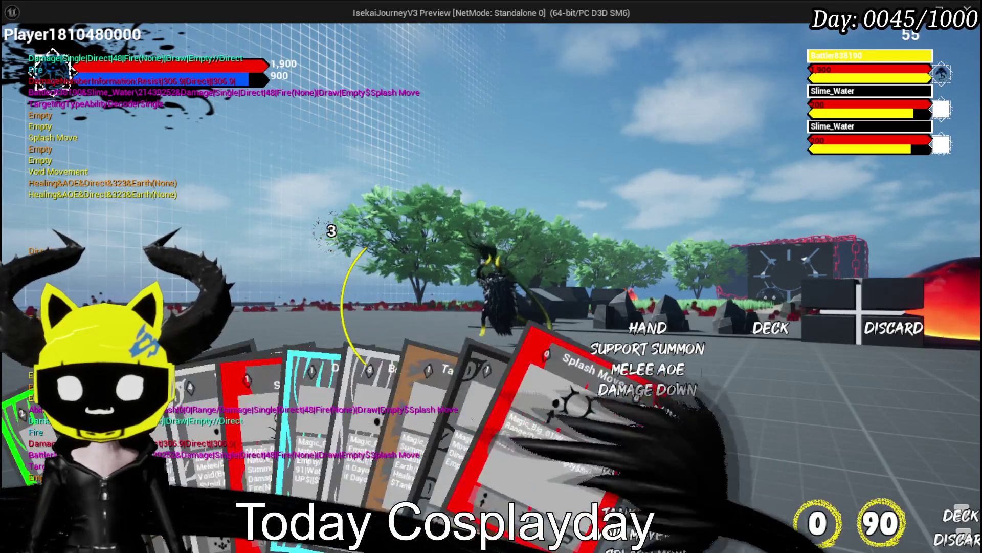
End the turn, play Void Movement at a target spot, then cast Melee AOE.
click(521, 480)
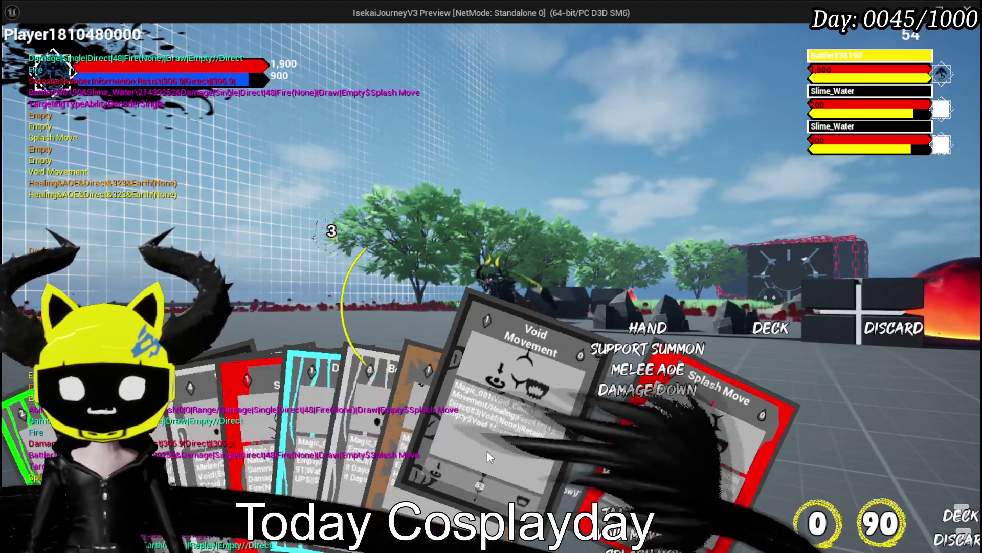
click(487, 450)
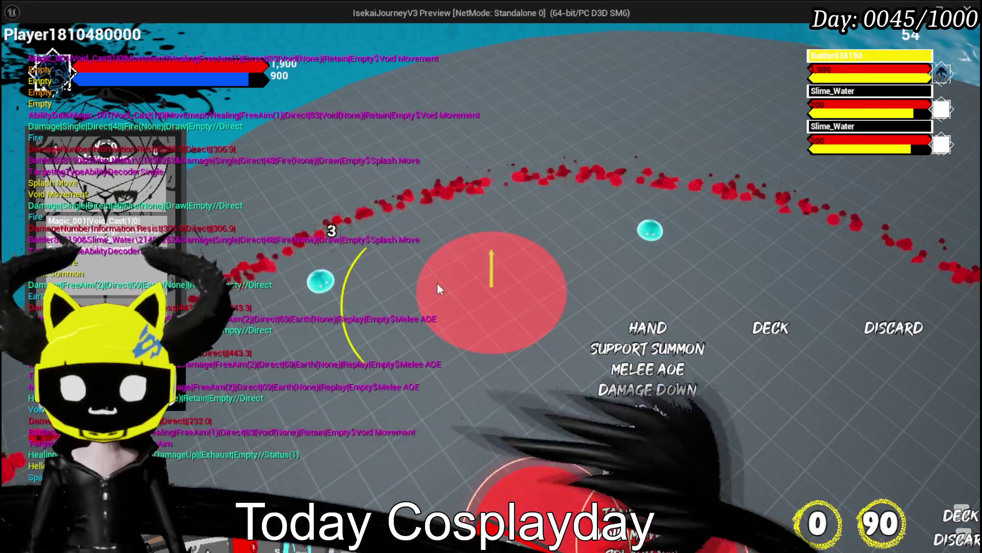
click(442, 288)
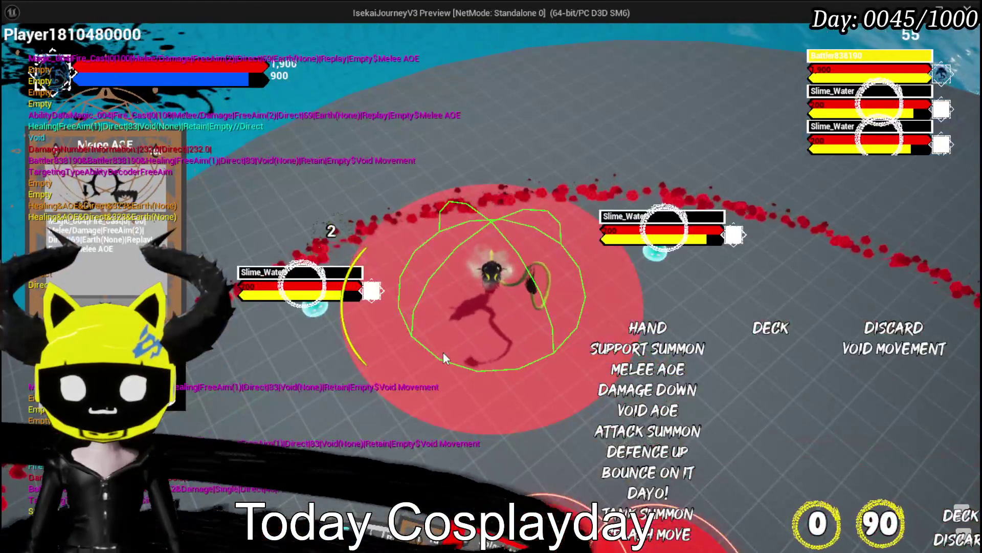
click(443, 352)
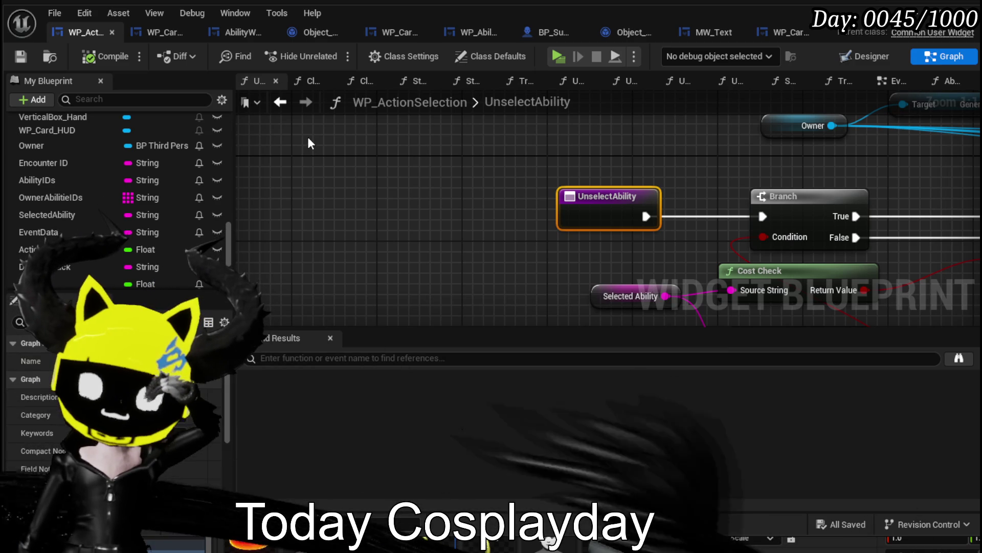
Save WP_ActionSelection and switch to the WP_Card_HUD blueprint.
click(21, 57)
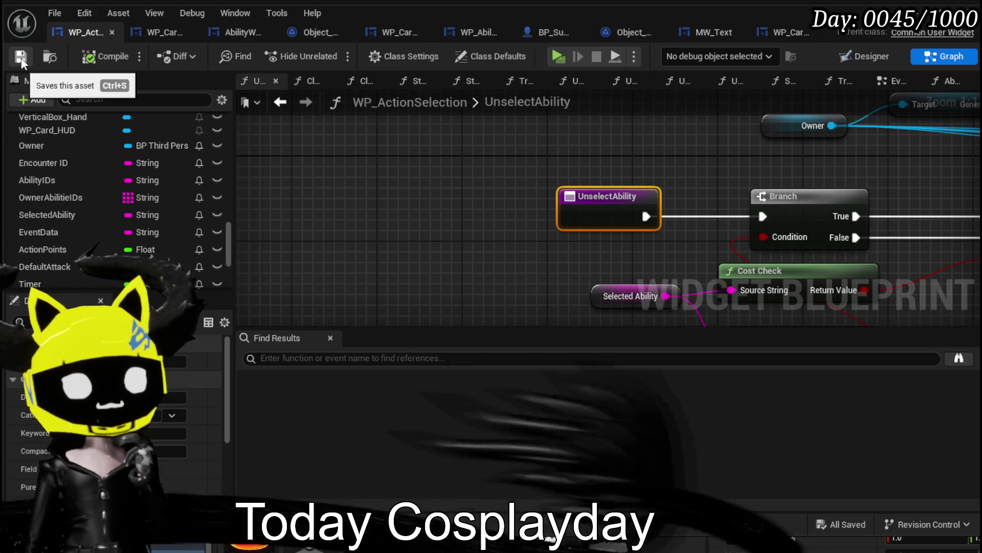
click(163, 35)
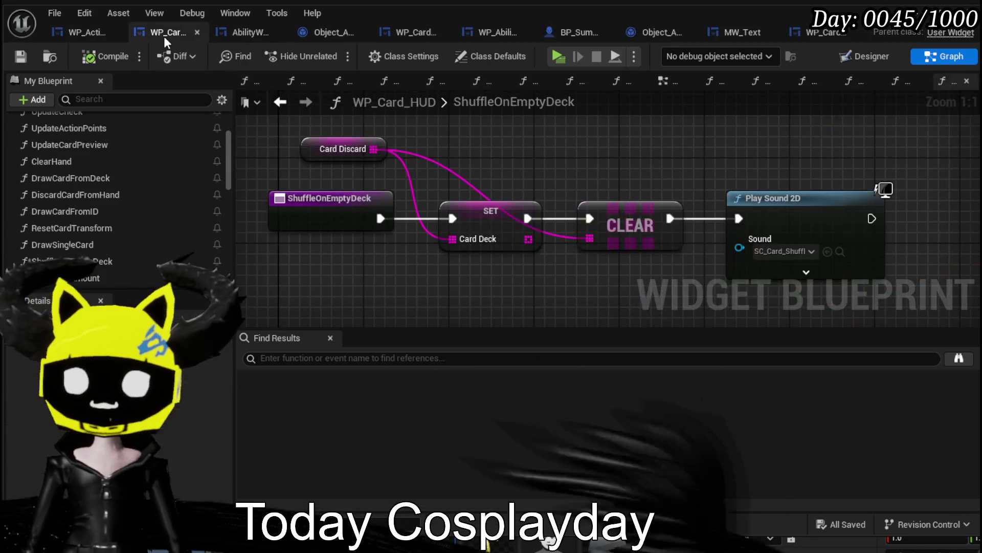
Box-select all ShuffleOnEmptyDeck nodes, then clear the selection.
scroll(486, 174, down, 1)
mouse_move(421, 247)
mouse_down()
mouse_move(765, 170)
mouse_move(748, 147)
mouse_up()
click(765, 170)
click(747, 148)
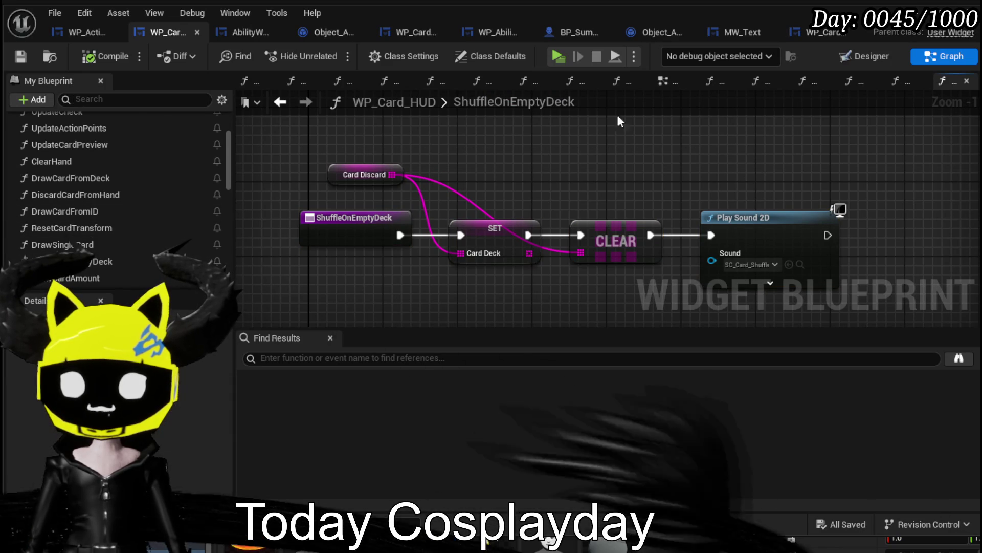
Inspect DiscardCardFromHand's ADD and REMOVE nodes, then switch to WP_Card_HUD's EventGraph.
scroll(125, 234, down, 3)
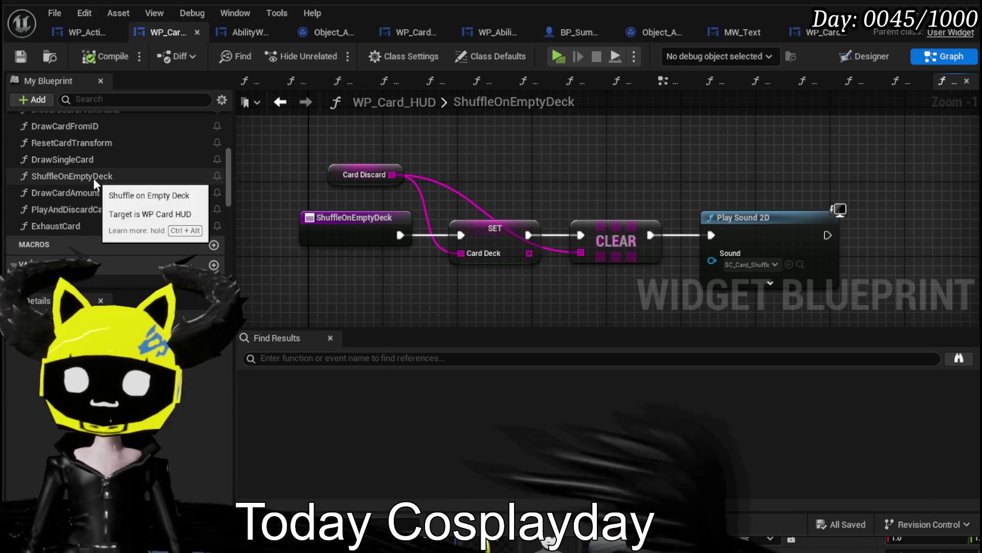
scroll(99, 211, up, 1)
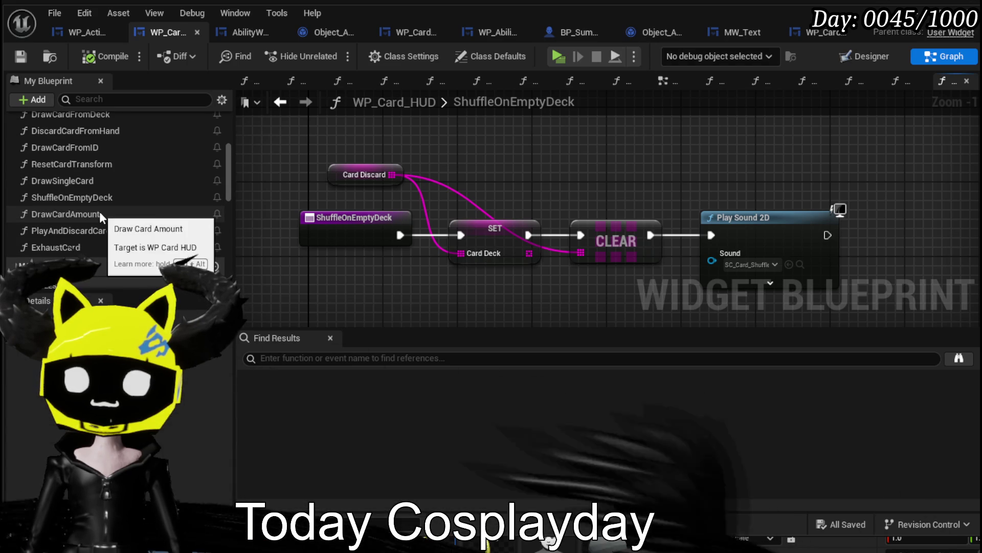
scroll(124, 217, up, 1)
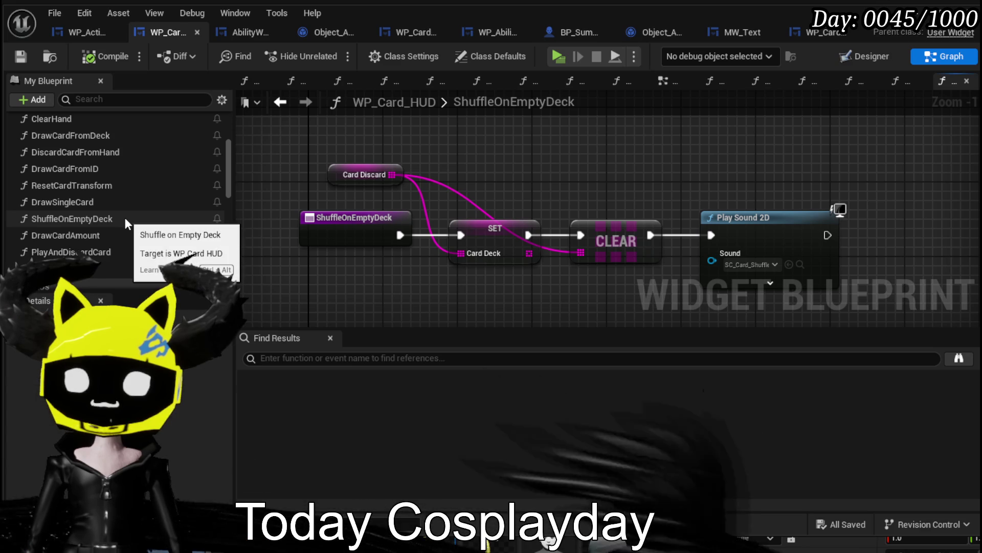
scroll(125, 217, up, 1)
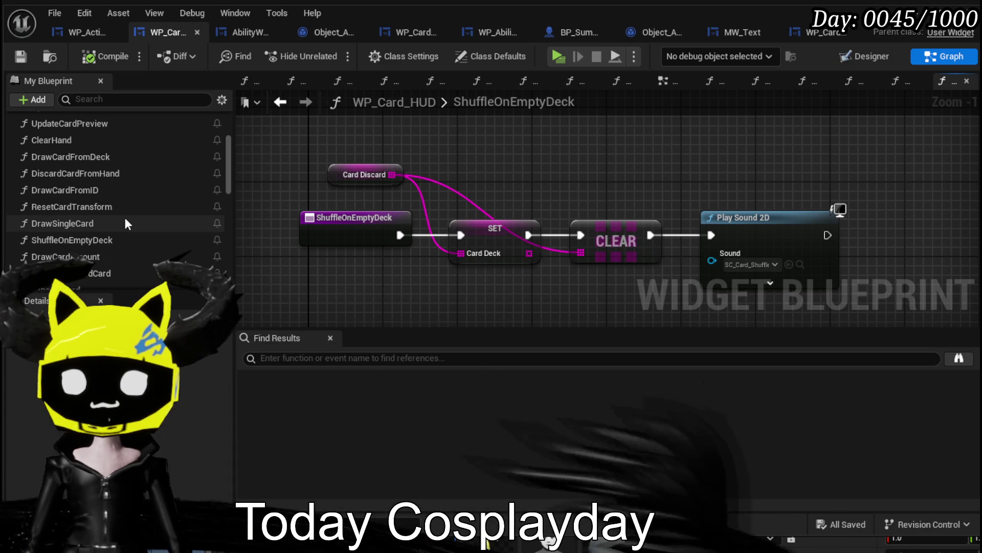
double_click(115, 172)
mouse_move(358, 256)
mouse_down()
mouse_move(607, 258)
mouse_move(535, 262)
mouse_up()
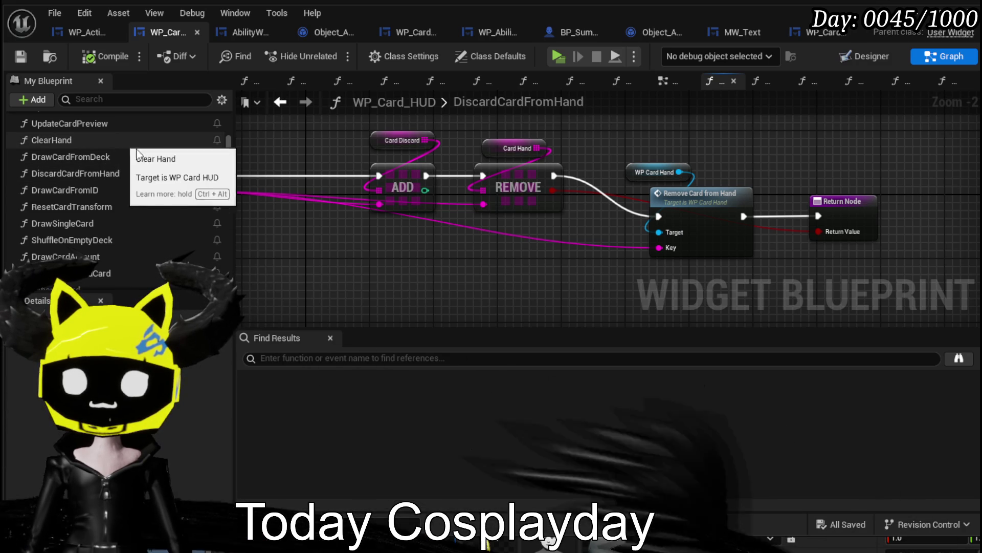
click(664, 85)
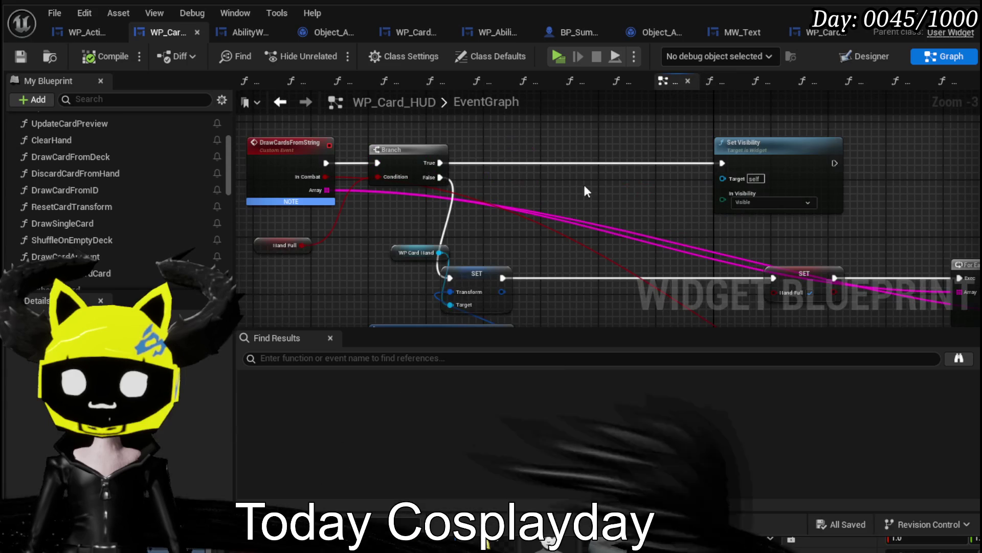
Revisit WP_ActionSelection's UnselectAbility graph, then switch to the Object_AbilityBuilder blueprint.
scroll(542, 185, down, 4)
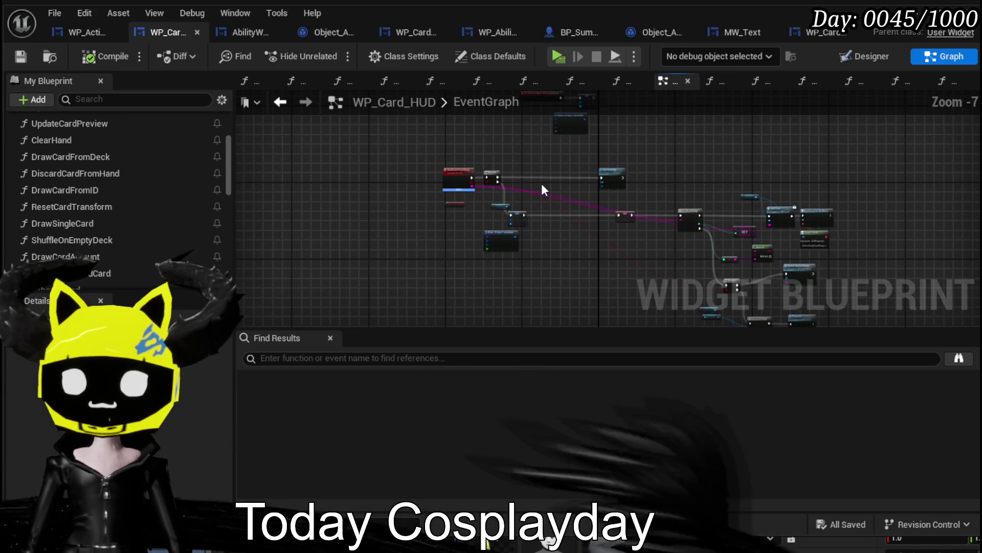
scroll(529, 197, up, 2)
scroll(529, 200, up, 1)
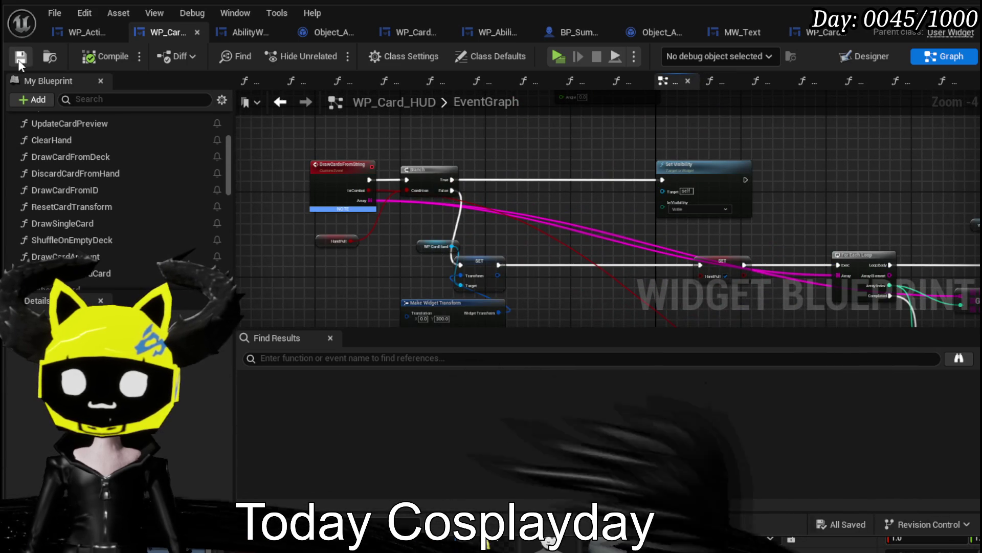
click(73, 30)
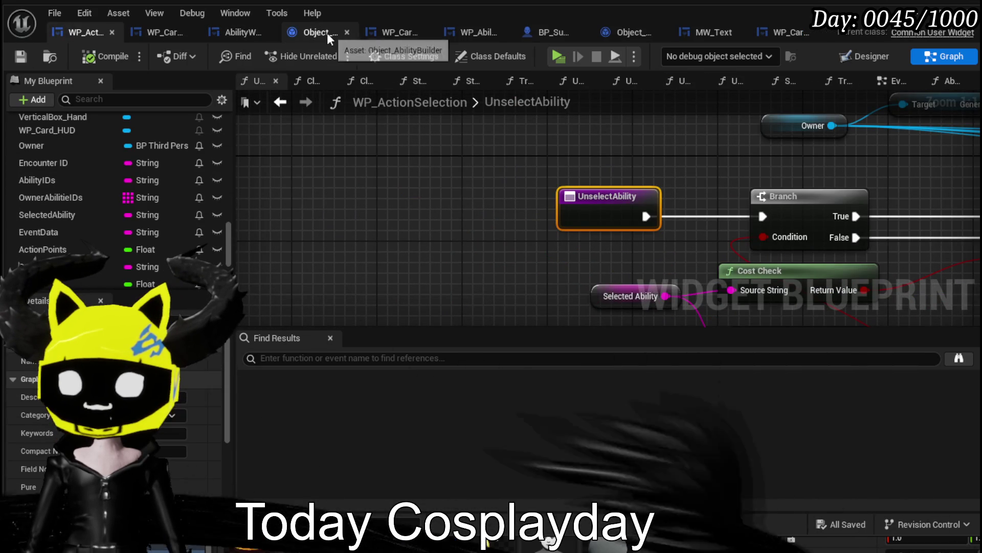
click(327, 33)
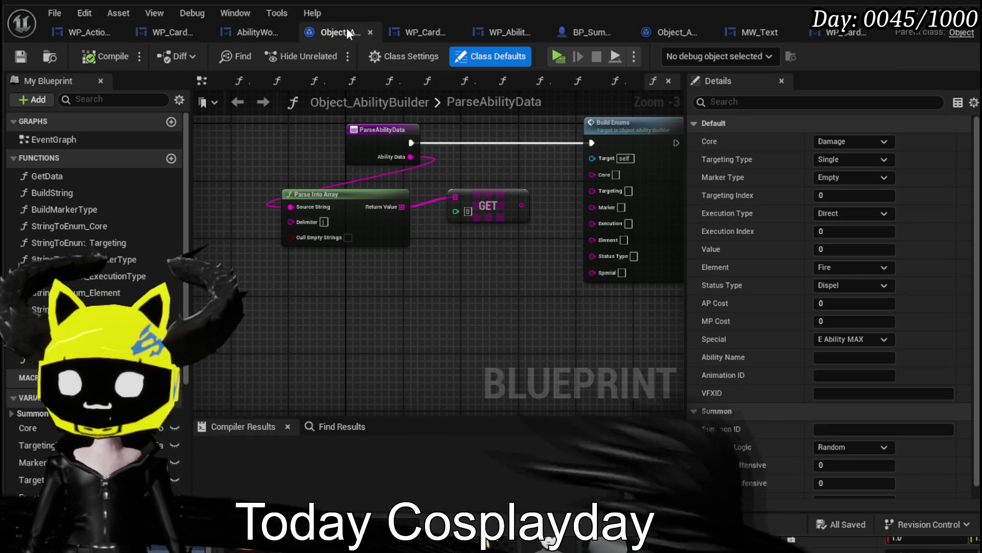